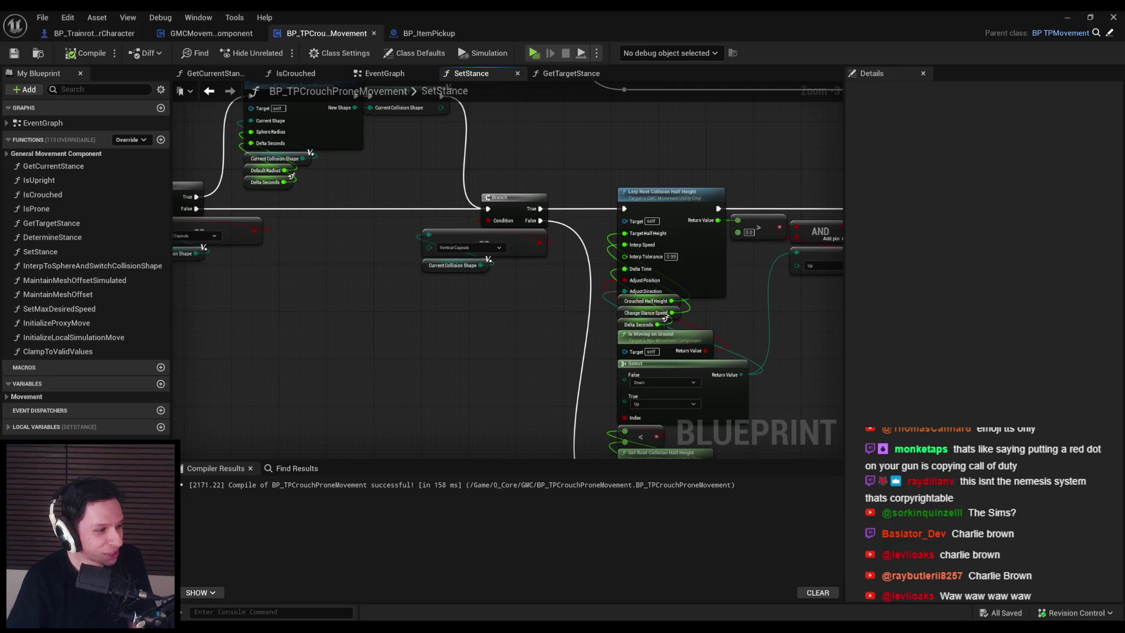
# Switch to the Chrome window playing the Peanuts teacher clip on YouTube.
pyautogui.hotkey('alt', 'Tab')
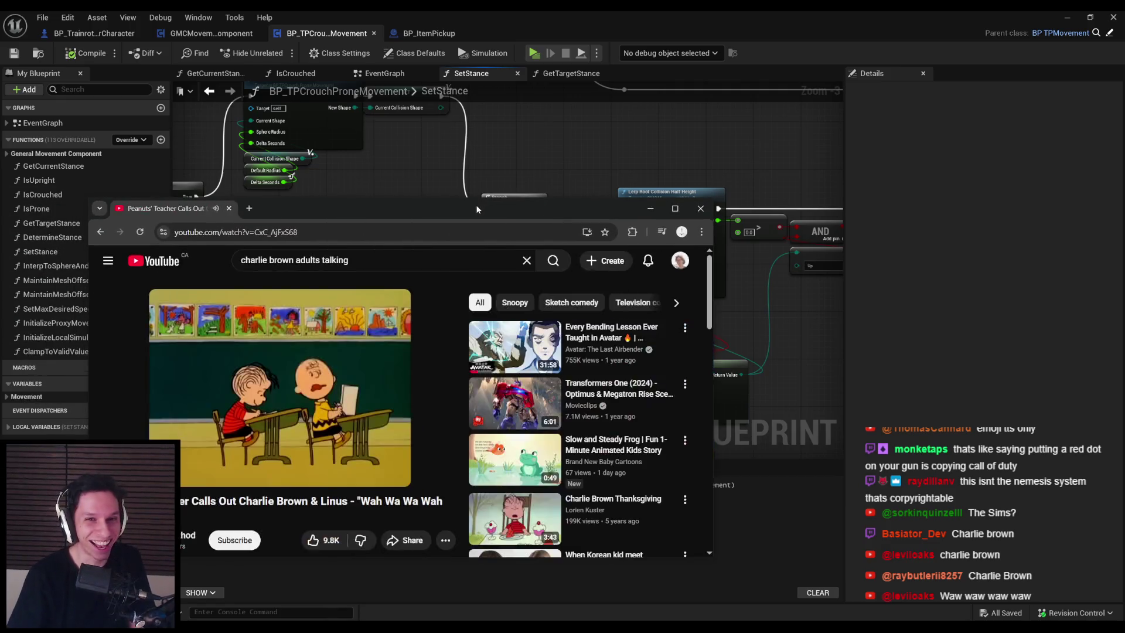
# Maximize Chrome, play the Charlie Brown & Linus clip, pause on Linus, and return to Unreal.
pyautogui.doubleClick(476, 206)
pyautogui.click(320, 578)
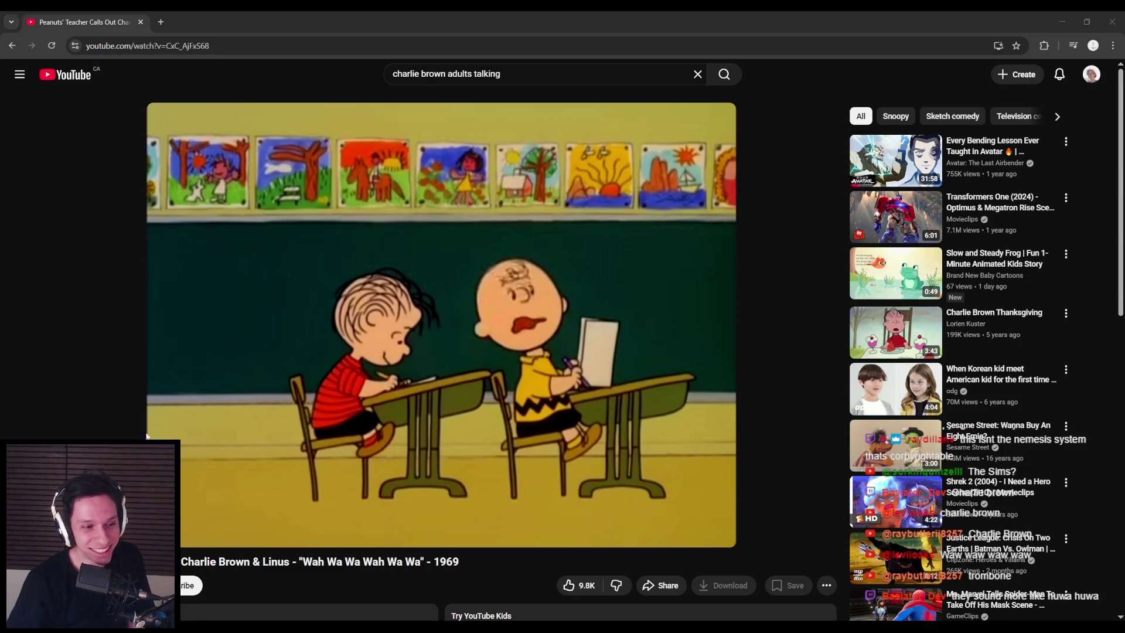
pyautogui.click(166, 532)
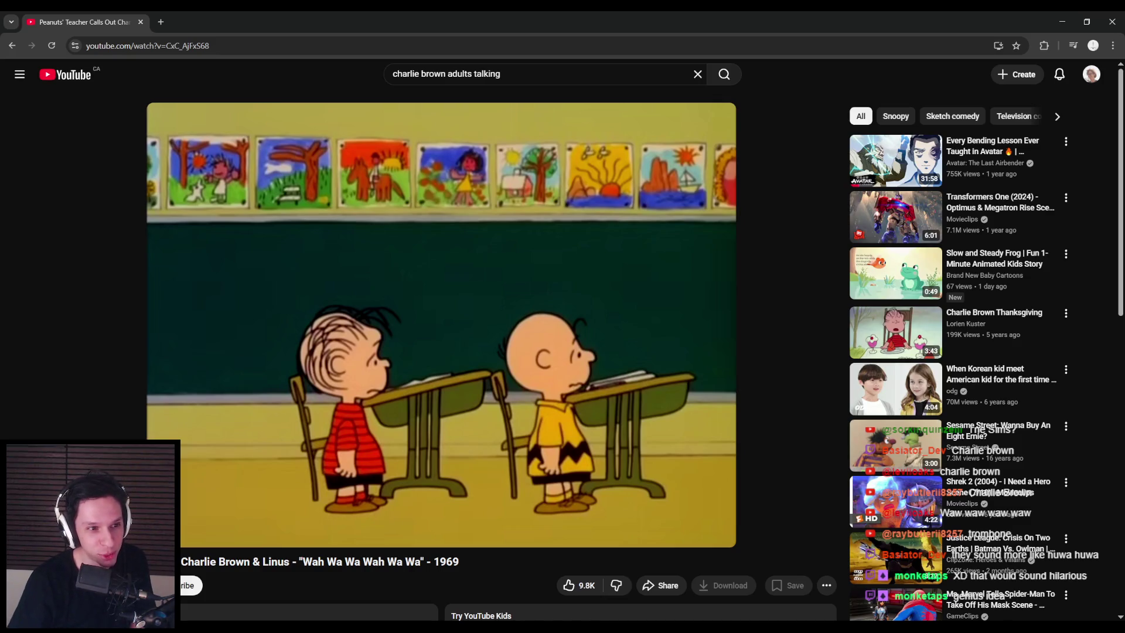
pyautogui.click(156, 371)
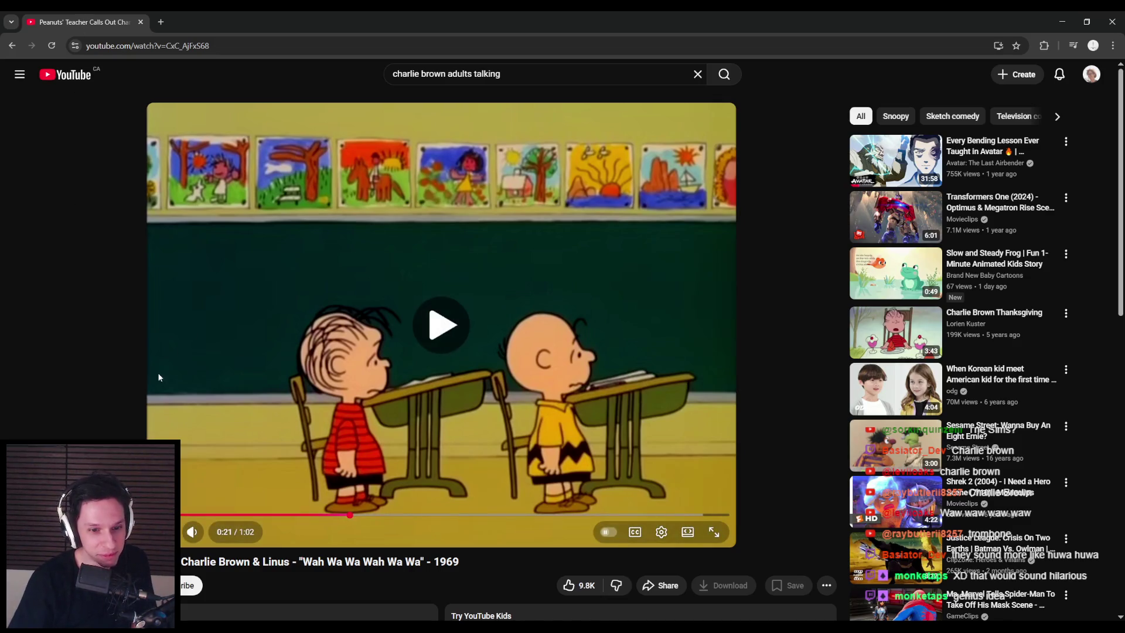
pyautogui.click(207, 343)
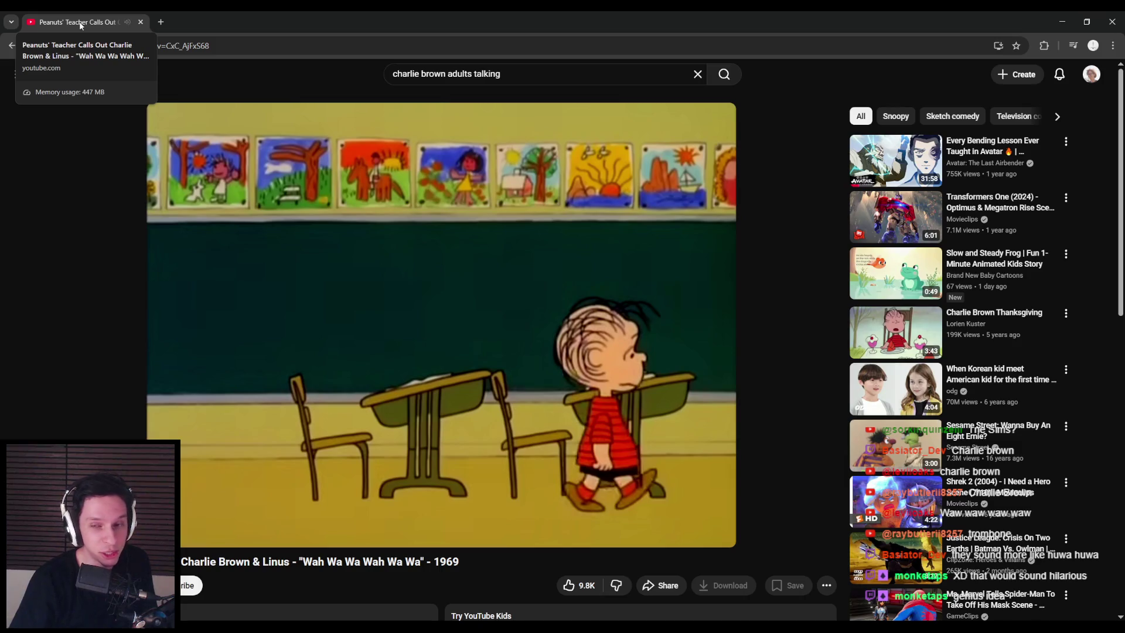
pyautogui.hotkey('alt', 'Tab')
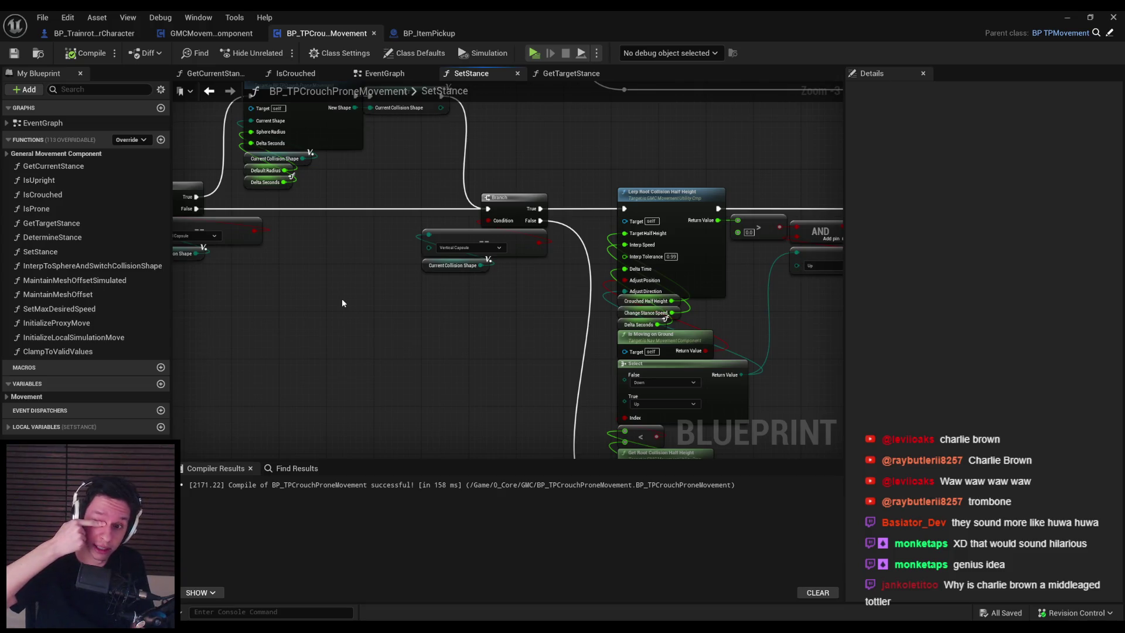
# Look over the SetStance graph and open the GetTargetStance function.
pyautogui.scroll(-2, 342, 297)
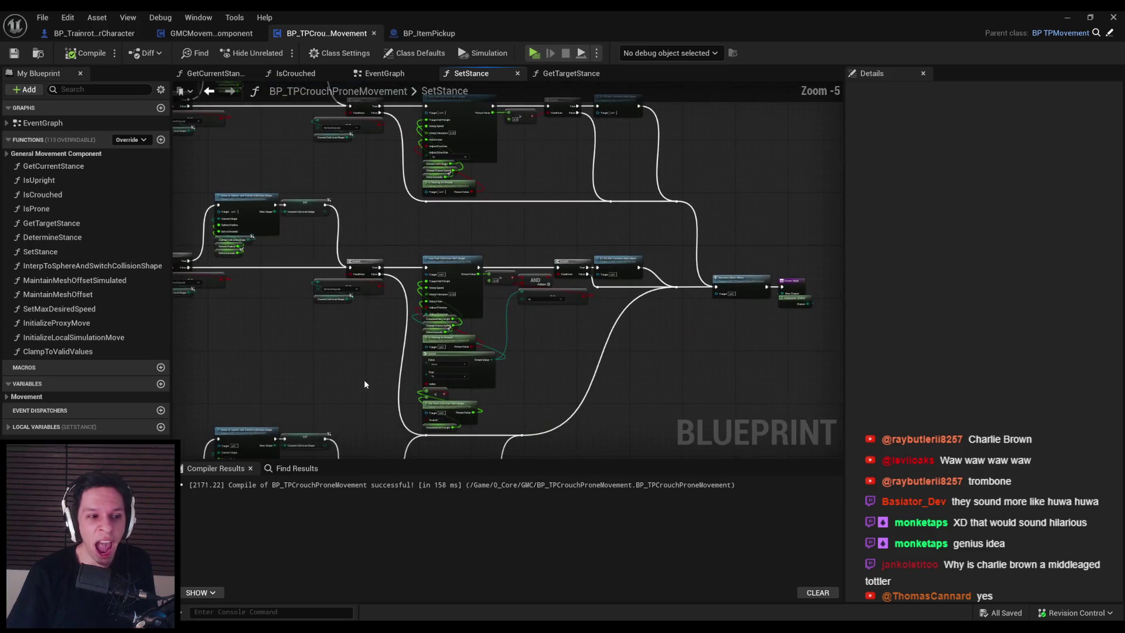
pyautogui.scroll(3, 643, 311)
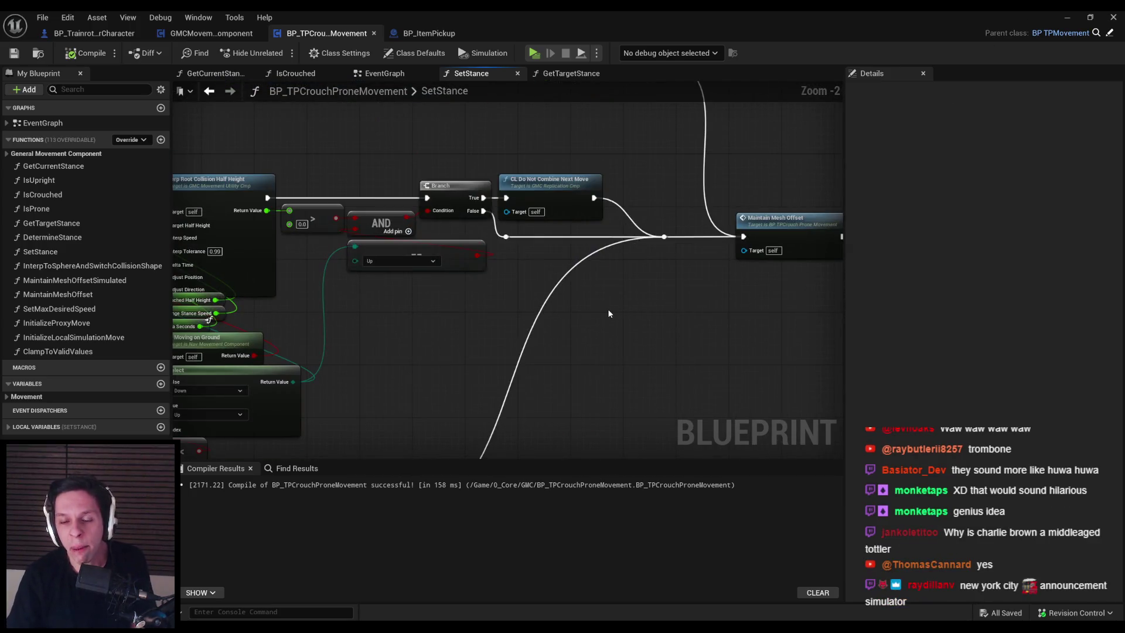
pyautogui.scroll(-2, 505, 345)
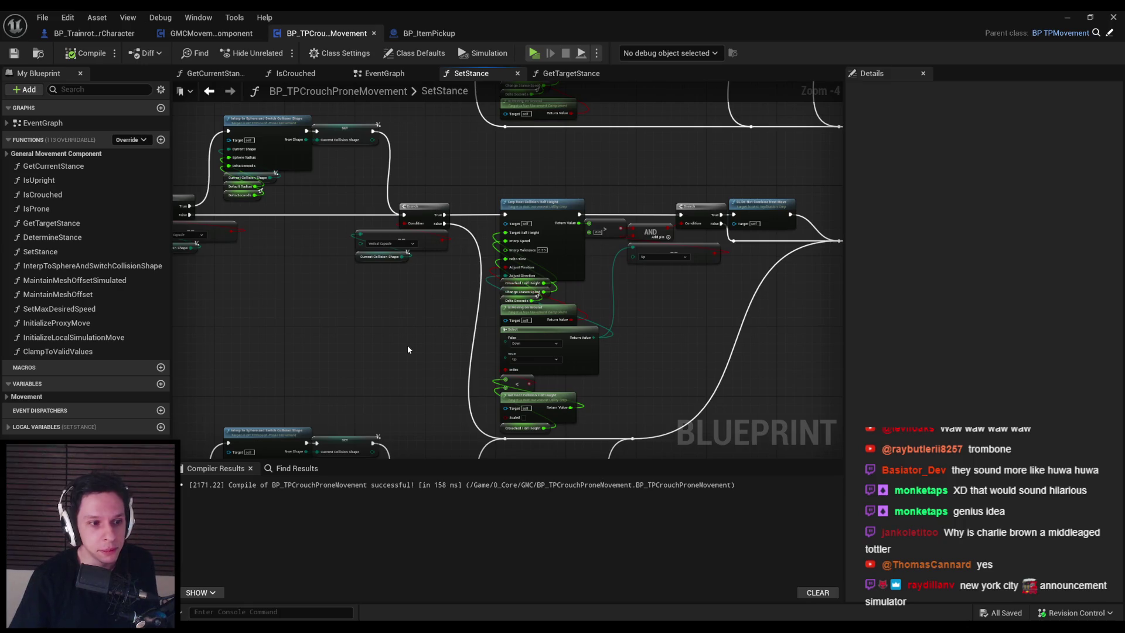
pyautogui.scroll(-2, 408, 350)
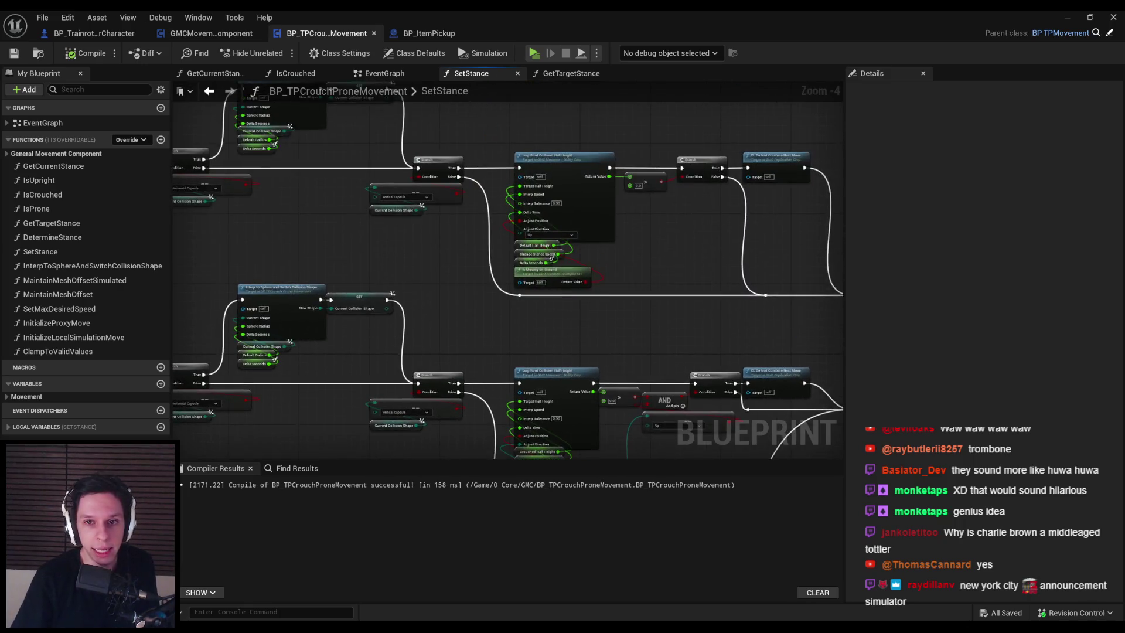
pyautogui.scroll(3, 445, 245)
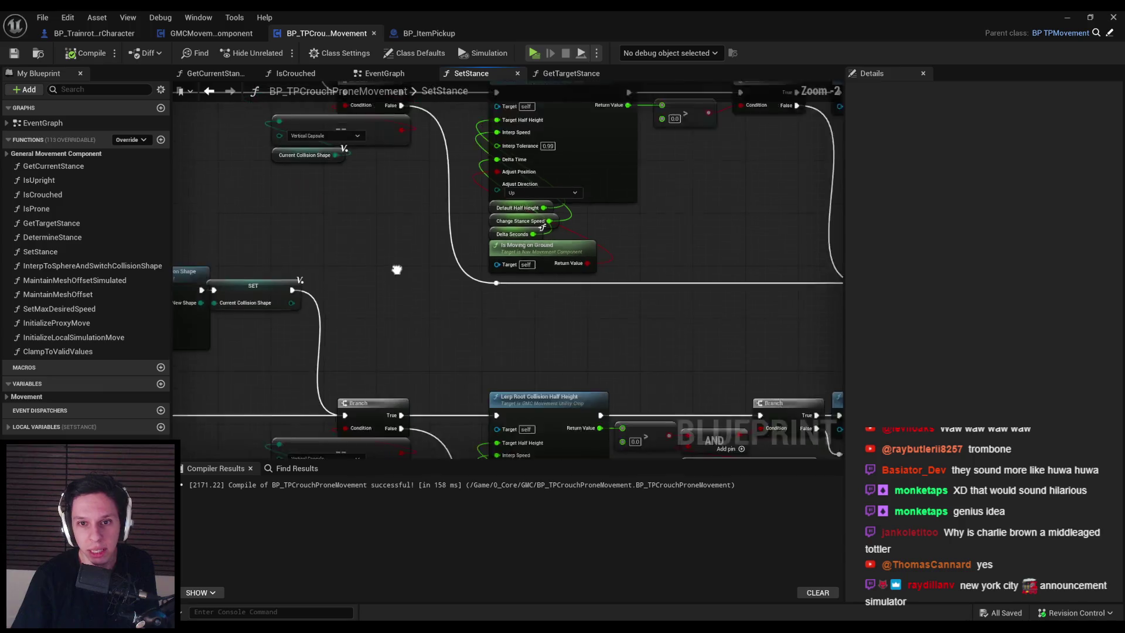
pyautogui.doubleClick(383, 256)
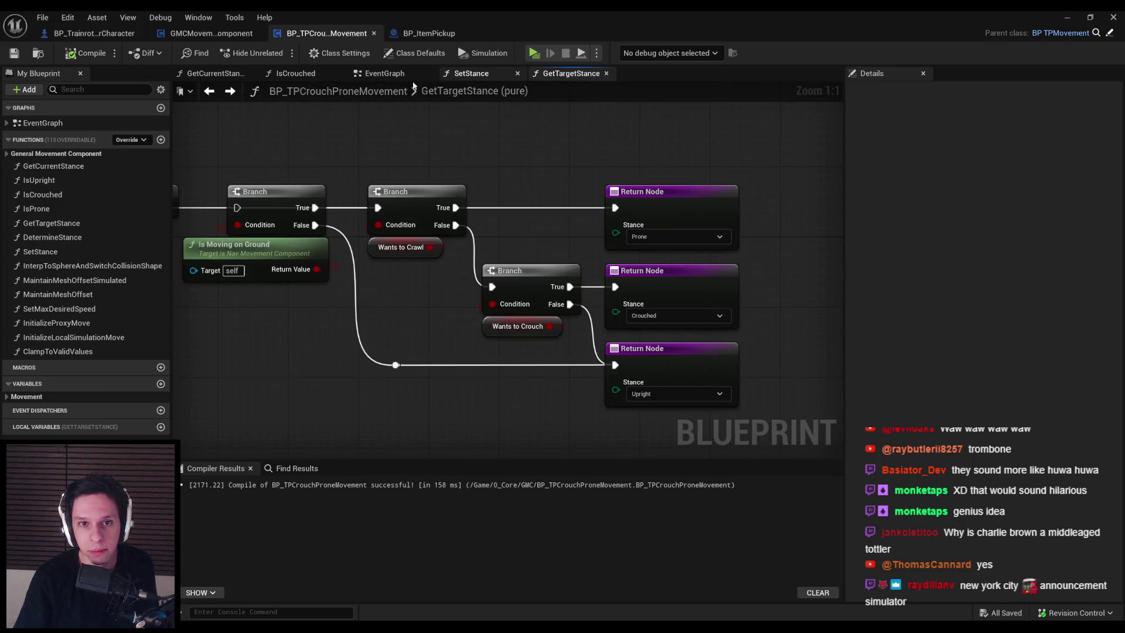
# Check the movement Blueprint's EventGraph, then bring up BP_TrainrotPlayerCharacter.
pyautogui.click(385, 73)
pyautogui.scroll(1, 358, 256)
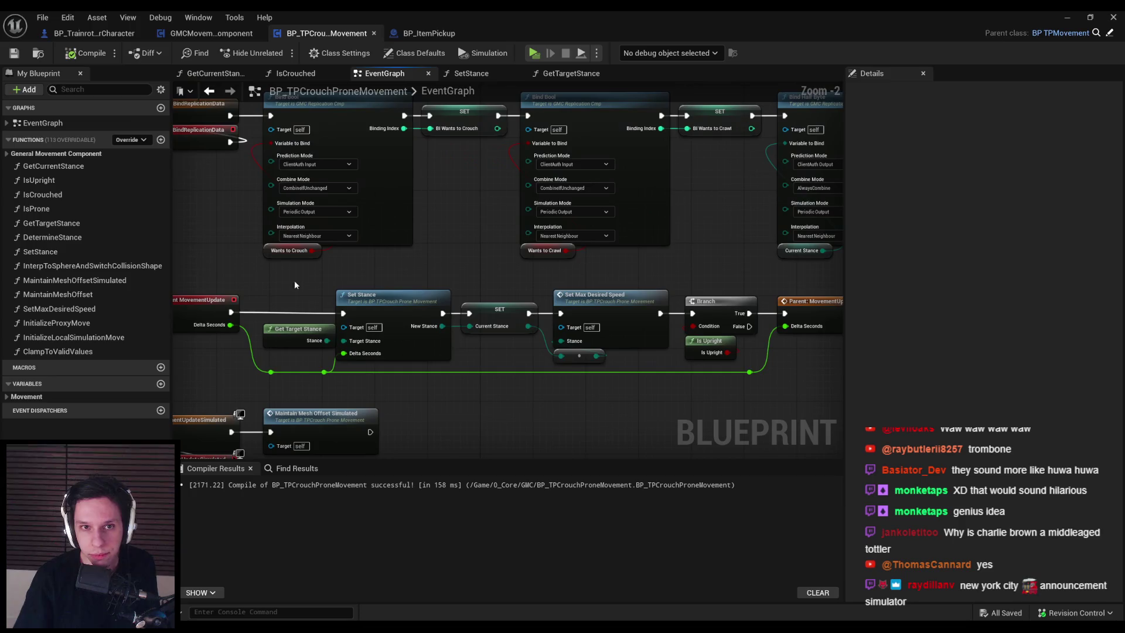
pyautogui.click(94, 33)
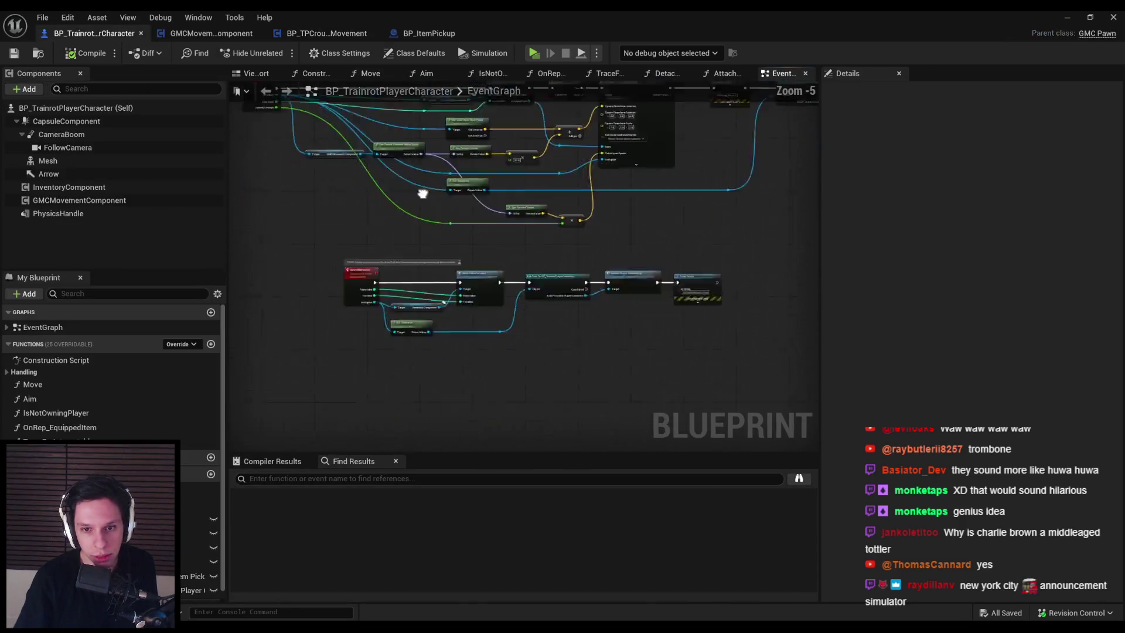
# Locate the K2_OnEndCrouch_1 custom event in the character's EventGraph and delete it.
pyautogui.scroll(-2, 428, 188)
pyautogui.scroll(2, 533, 363)
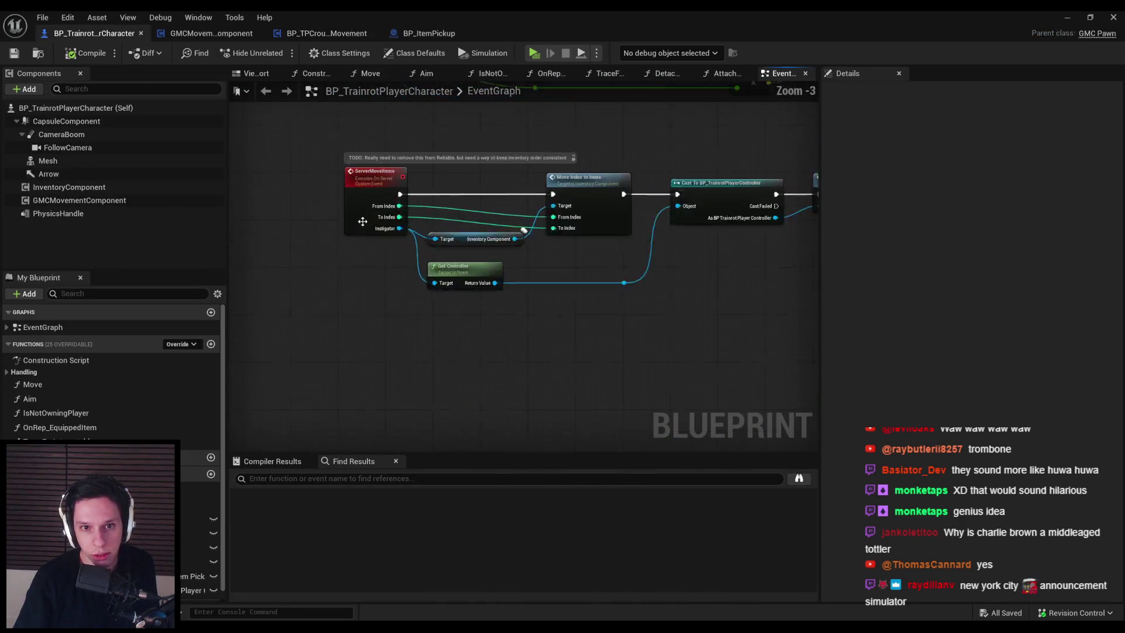
pyautogui.scroll(-4, 362, 274)
pyautogui.click(6, 327)
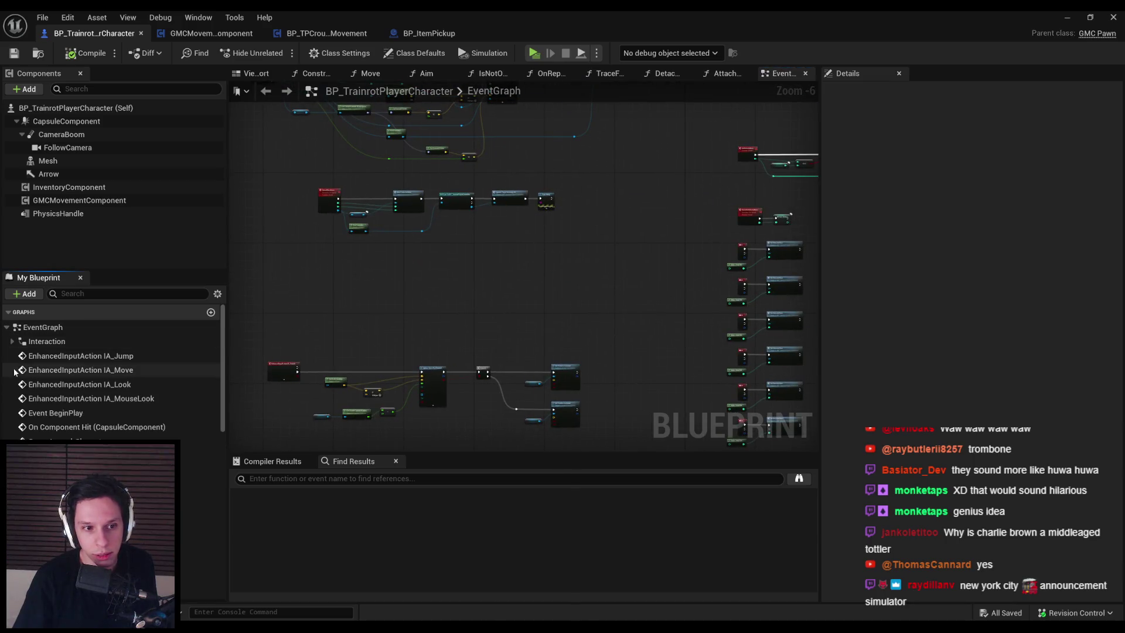
pyautogui.scroll(-5, 42, 411)
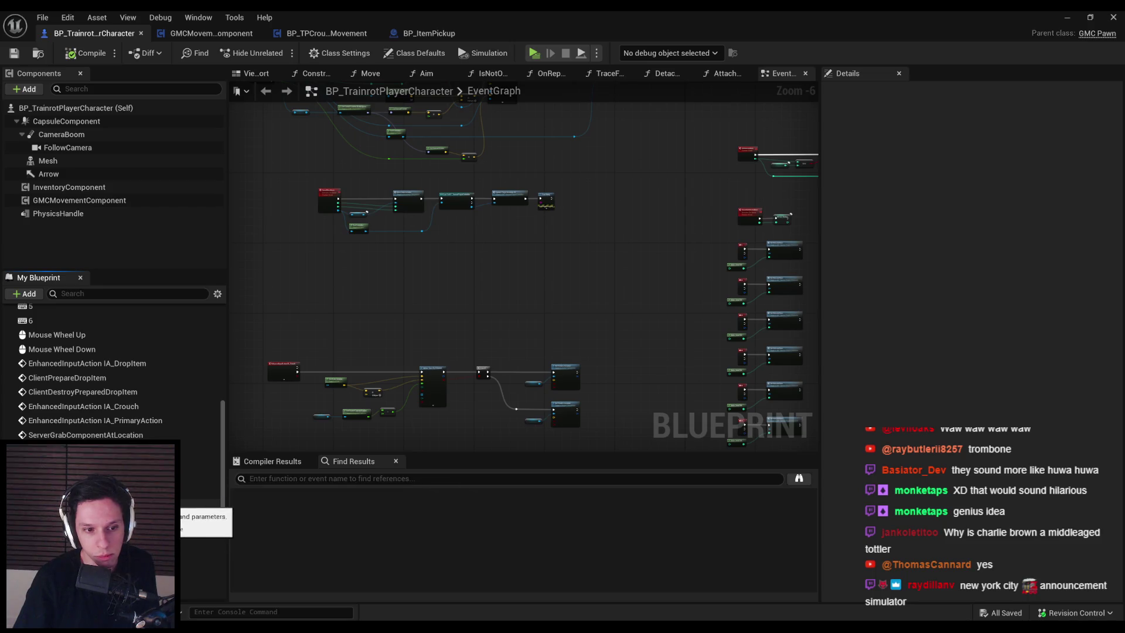
pyautogui.doubleClick(88, 499)
pyautogui.scroll(-1, 428, 367)
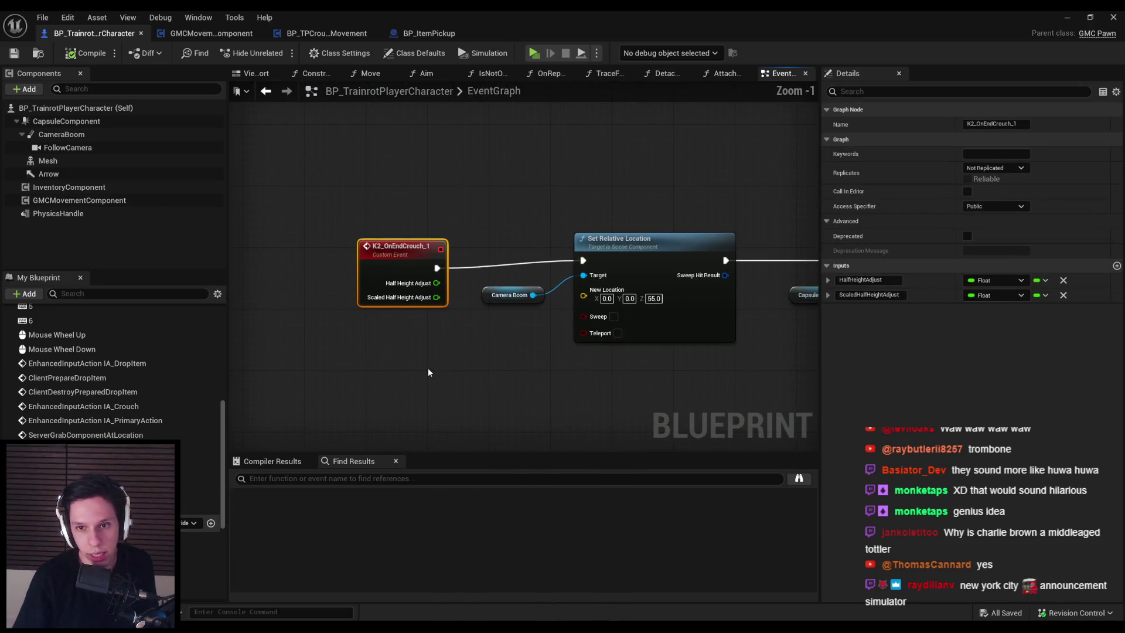
pyautogui.click(428, 367)
pyautogui.click(415, 265)
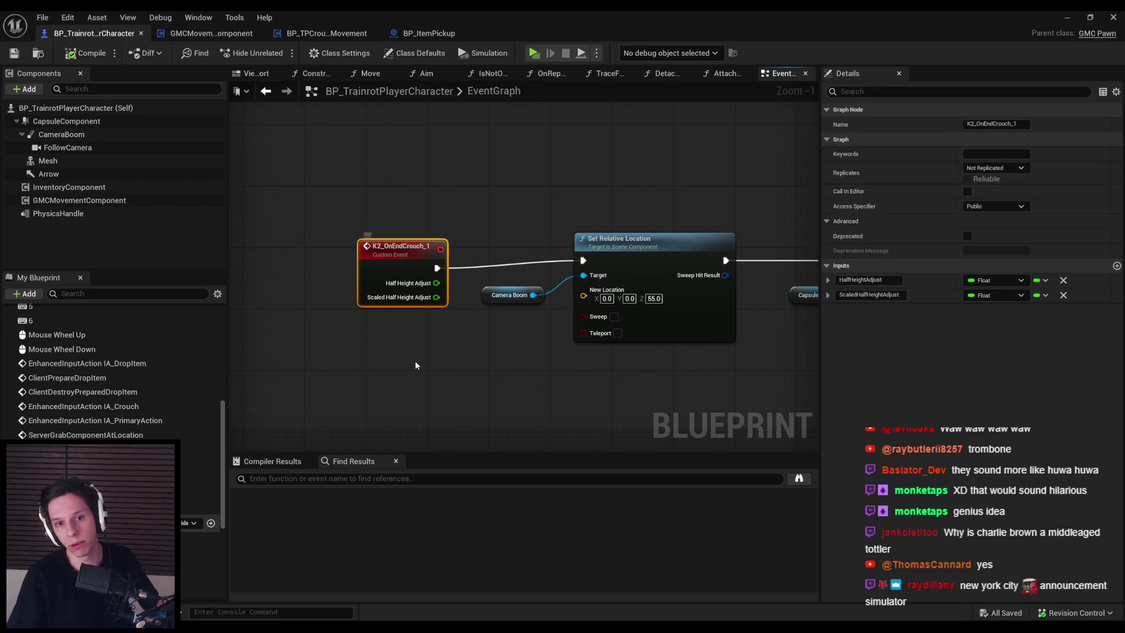
pyautogui.press('Delete')
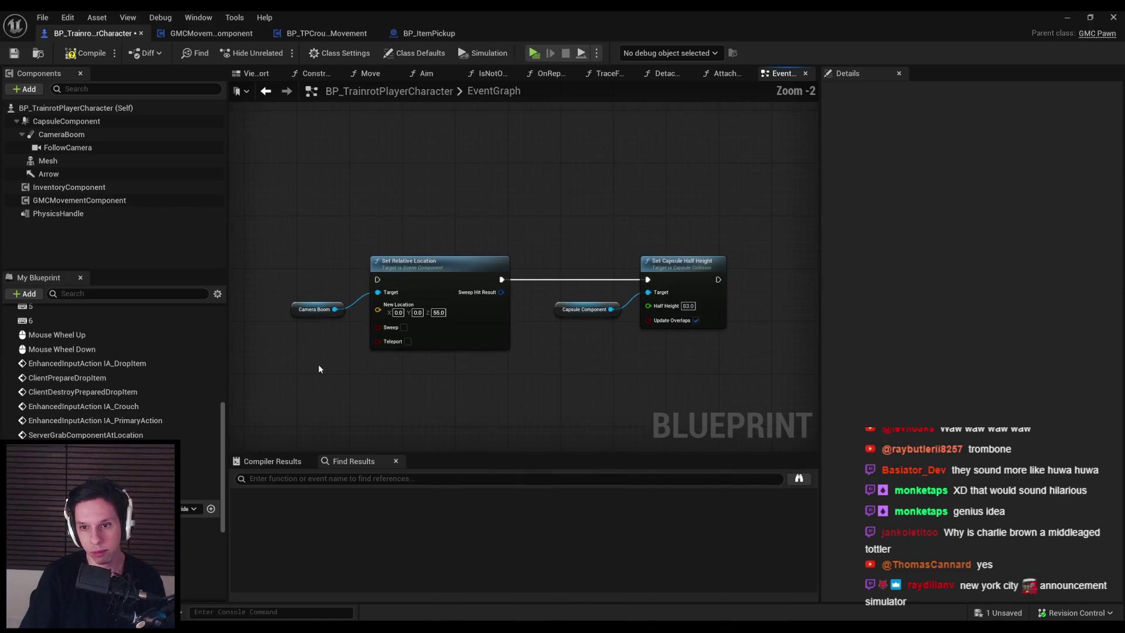
# Compile and save BP_TrainrotPlayerCharacter, then look over the remaining camera nodes.
pyautogui.scroll(-1, 318, 367)
pyautogui.moveTo(318, 367); pyautogui.dragTo(422, 359)
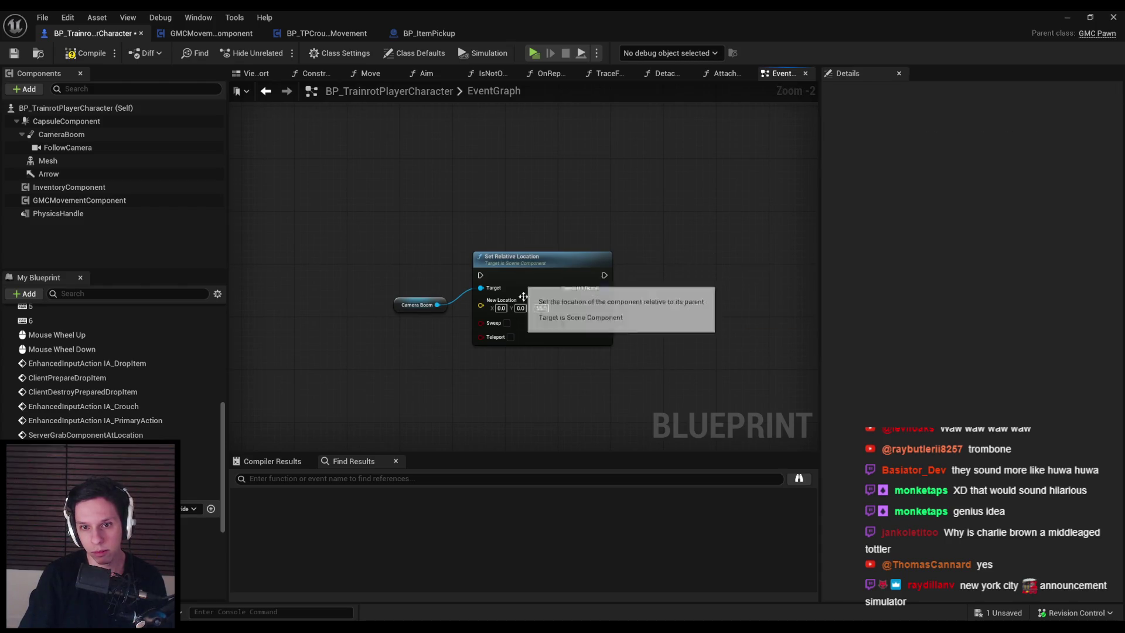
pyautogui.click(85, 53)
pyautogui.click(16, 53)
pyautogui.moveTo(269, 191); pyautogui.dragTo(561, 382)
pyautogui.scroll(-5, 474, 235)
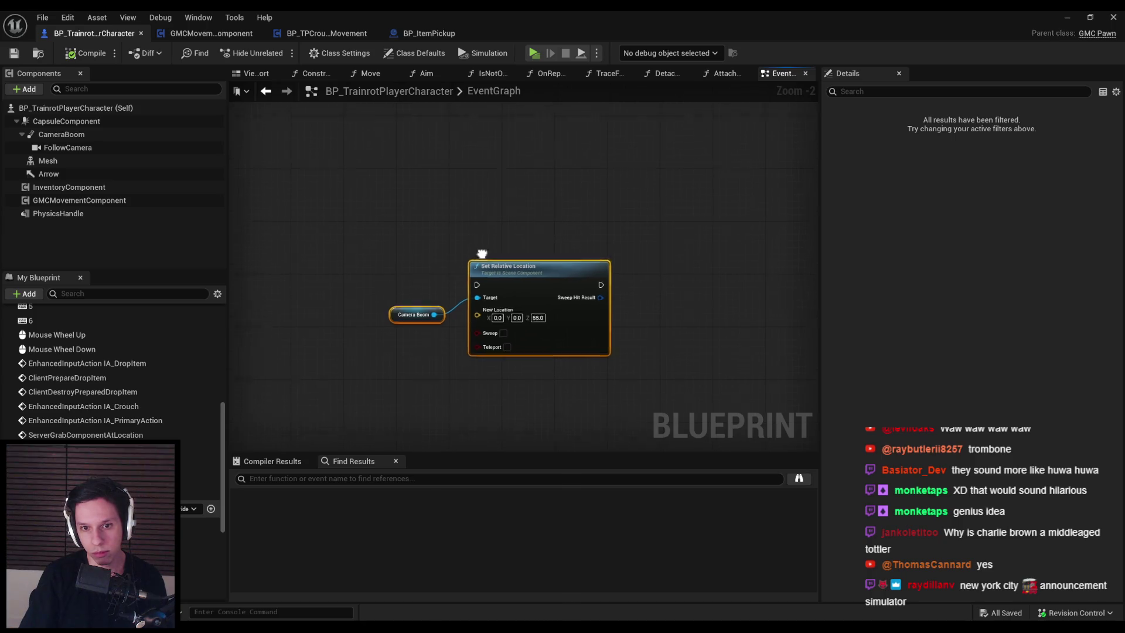
pyautogui.moveTo(375, 412)
pyautogui.mouseDown()
pyautogui.moveTo(293, 284)
pyautogui.moveTo(292, 243)
pyautogui.mouseUp()
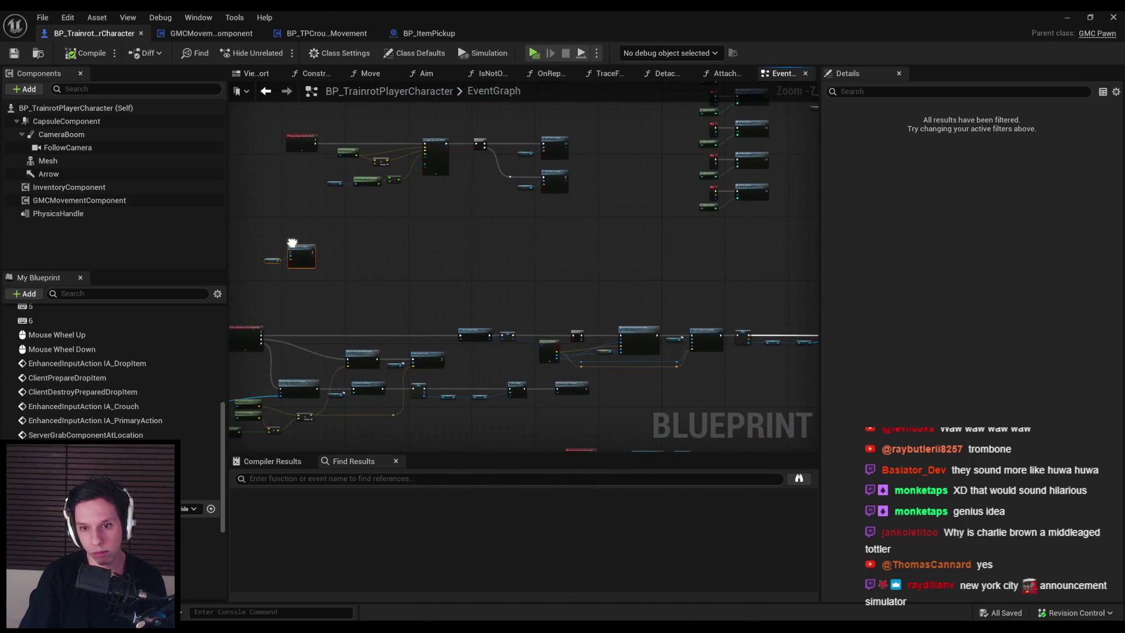
pyautogui.click(1068, 17)
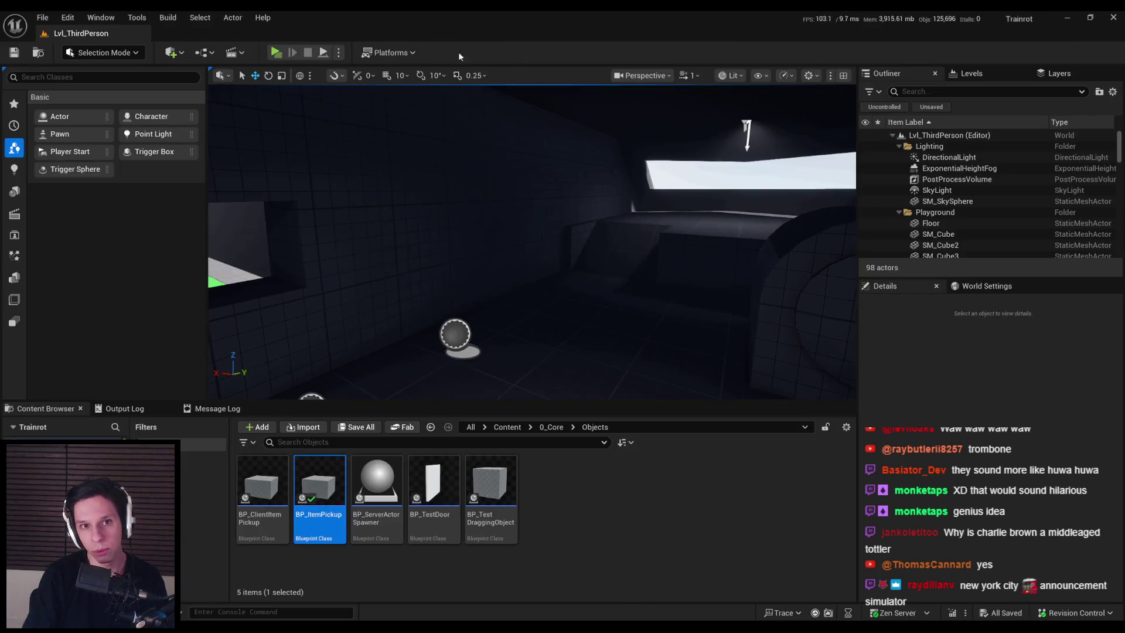
# Run a server-plus-two-clients play test, then break IA_Crouch Triggered's wire to Sphere Trace By Channel.
pyautogui.click(273, 54)
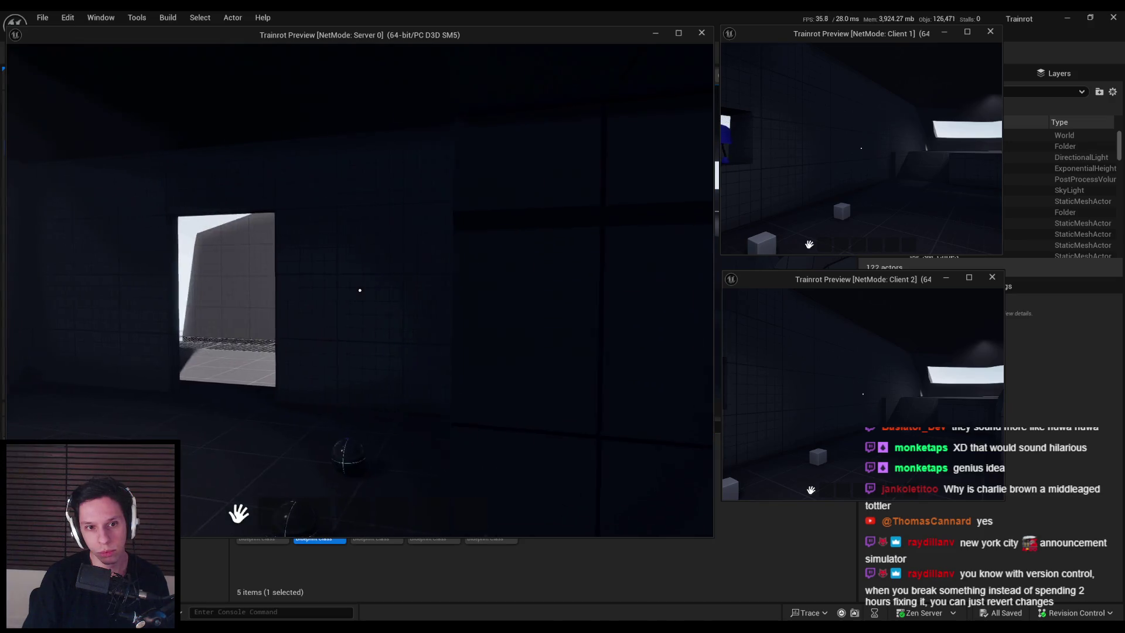
pyautogui.press('Escape')
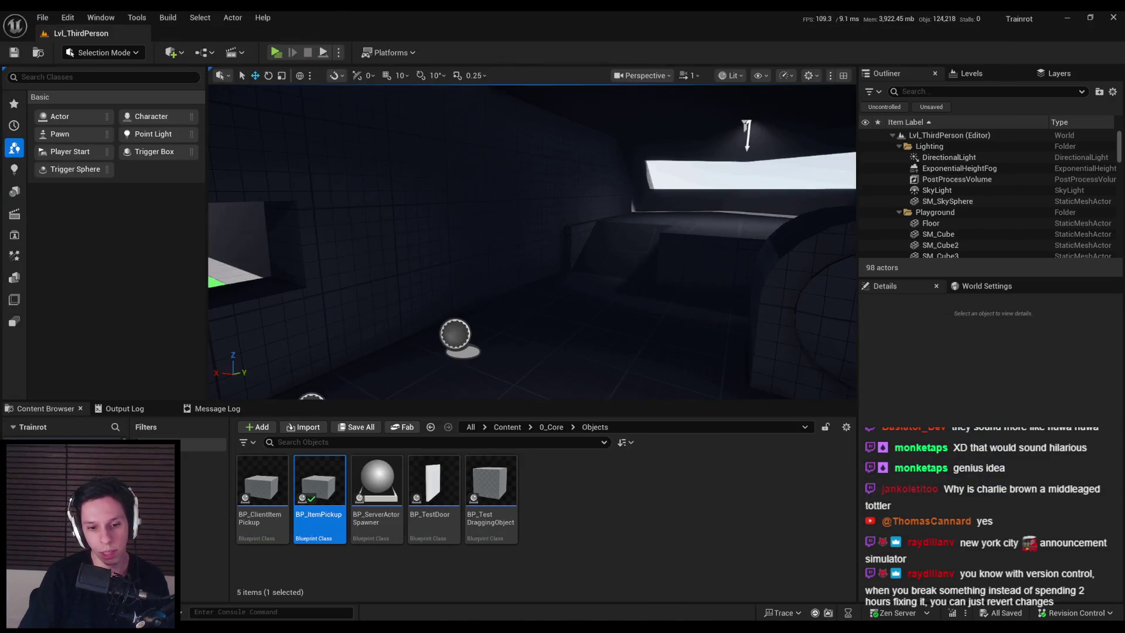
pyautogui.scroll(5, 410, 275)
pyautogui.moveTo(405, 244)
pyautogui.mouseDown()
pyautogui.moveTo(412, 237)
pyautogui.moveTo(261, 142)
pyautogui.mouseUp()
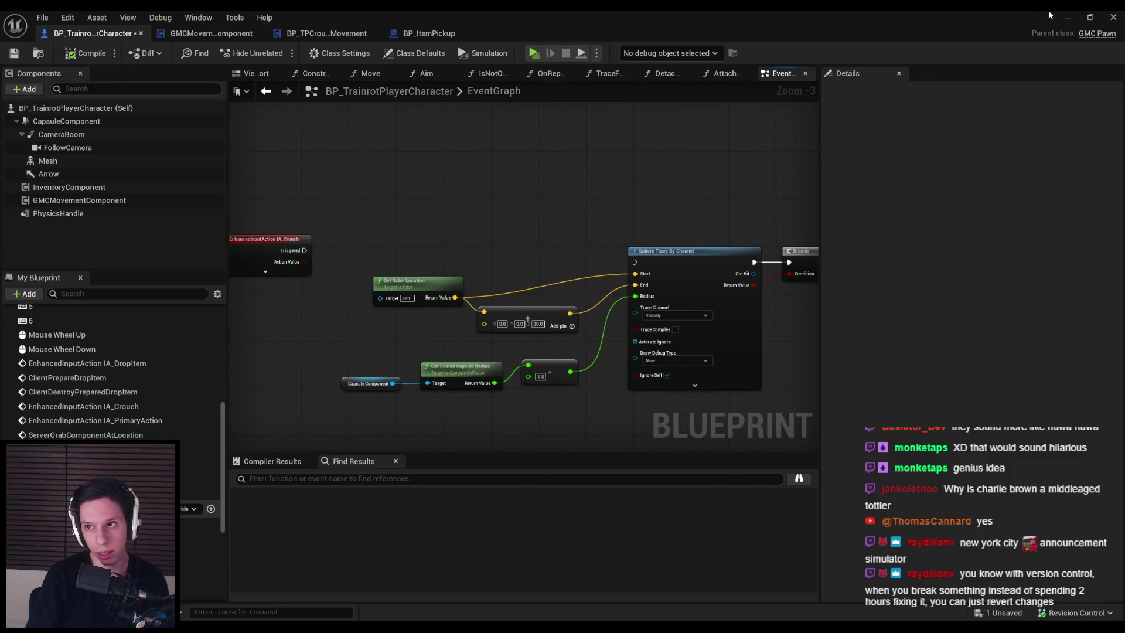
# Run another play test, then save the player character Blueprint.
pyautogui.click(1067, 17)
pyautogui.hotkey('alt', 'p')
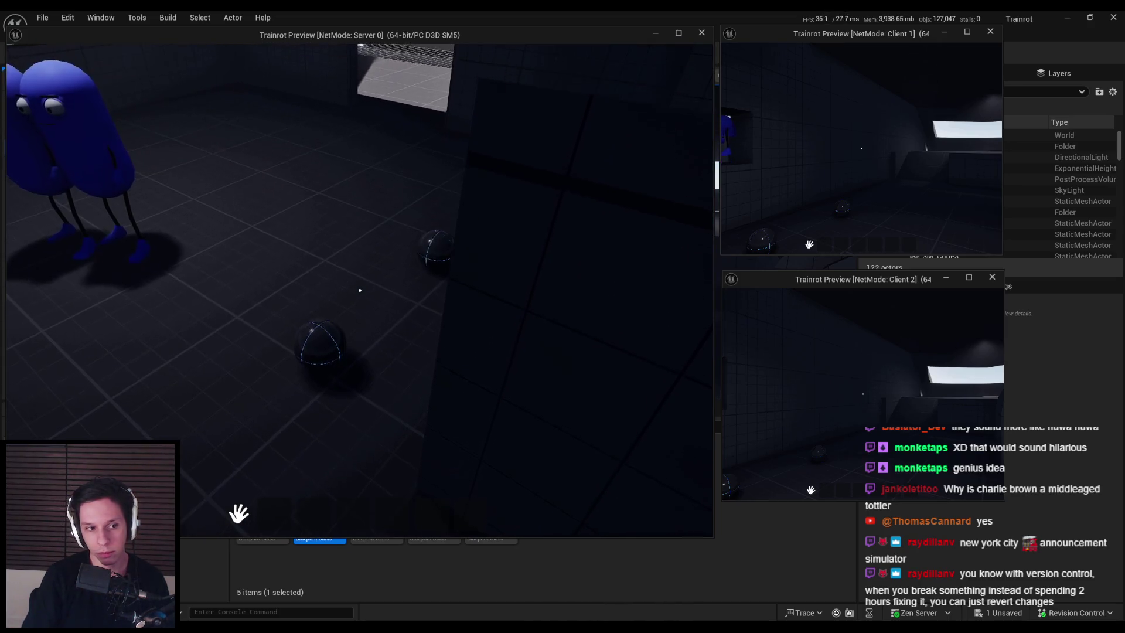
pyautogui.press('Escape')
pyautogui.doubleClick(316, 487)
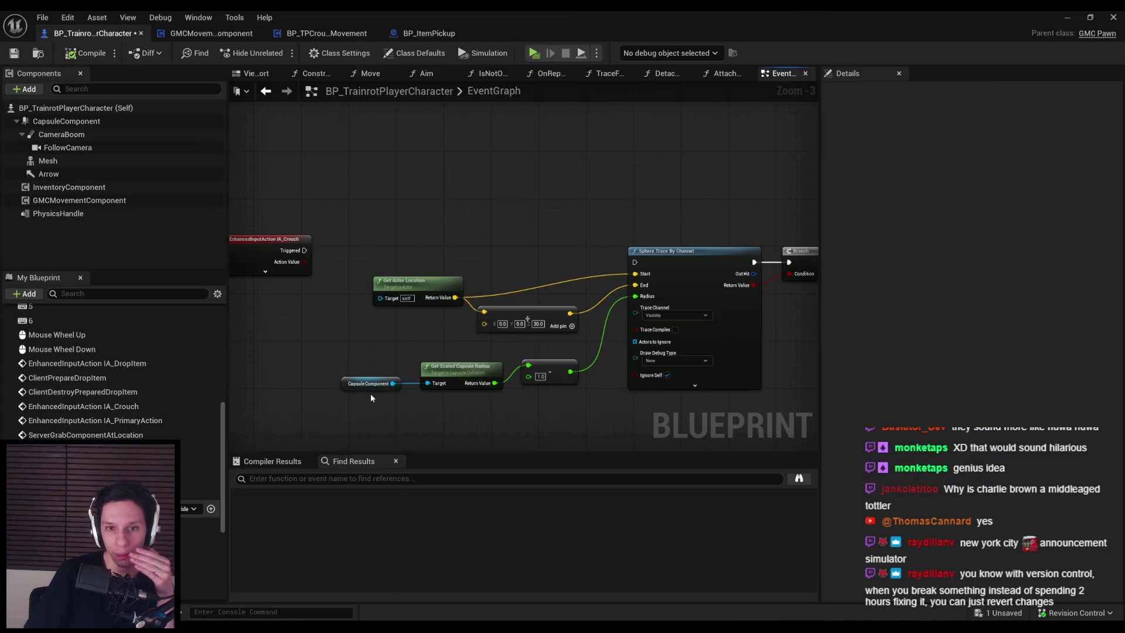
pyautogui.moveTo(331, 308); pyautogui.dragTo(320, 328)
pyautogui.hotkey('ctrl', 's')
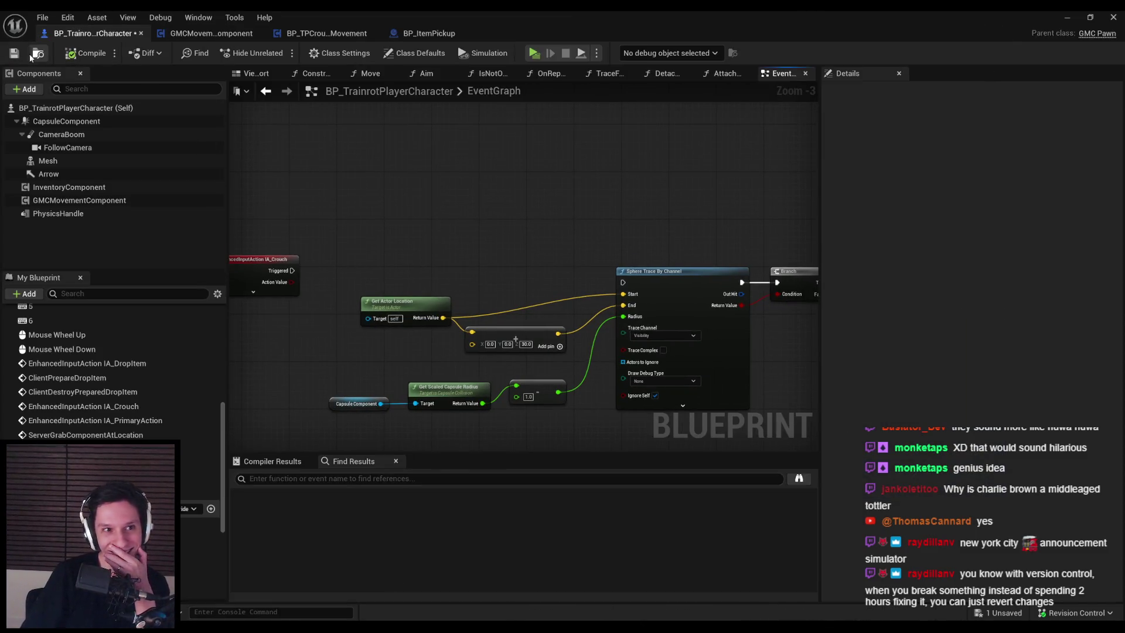
# Undo the break so IA_Crouch is wired to the sphere trace again.
pyautogui.scroll(-2, 307, 201)
pyautogui.scroll(2, 317, 262)
pyautogui.moveTo(316, 355); pyautogui.dragTo(424, 251)
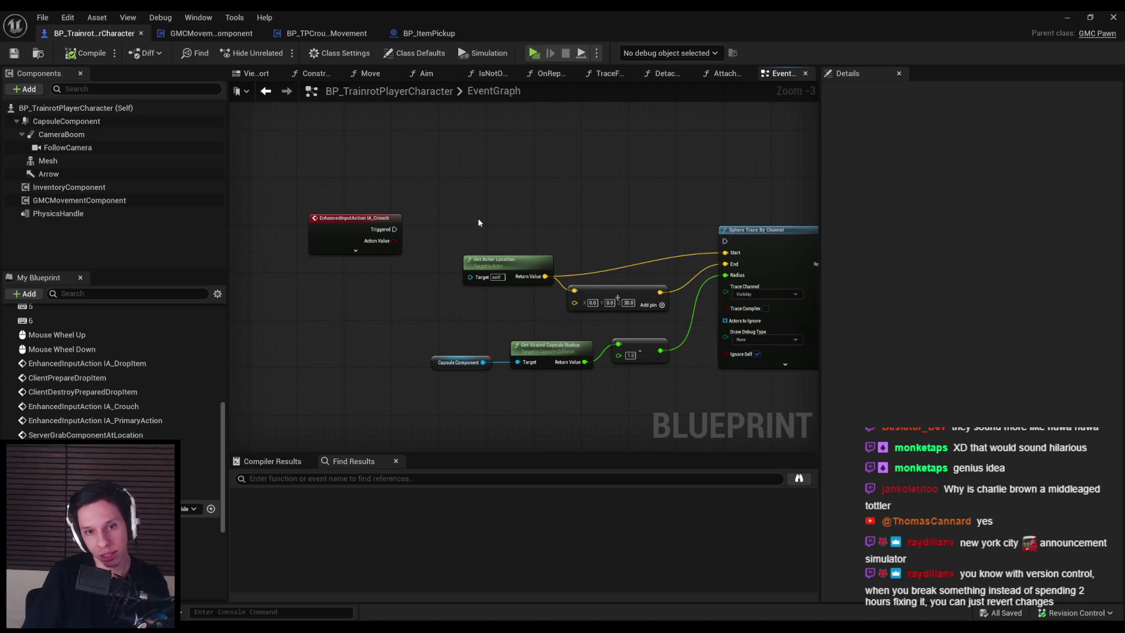
pyautogui.hotkey('ctrl', 'z')
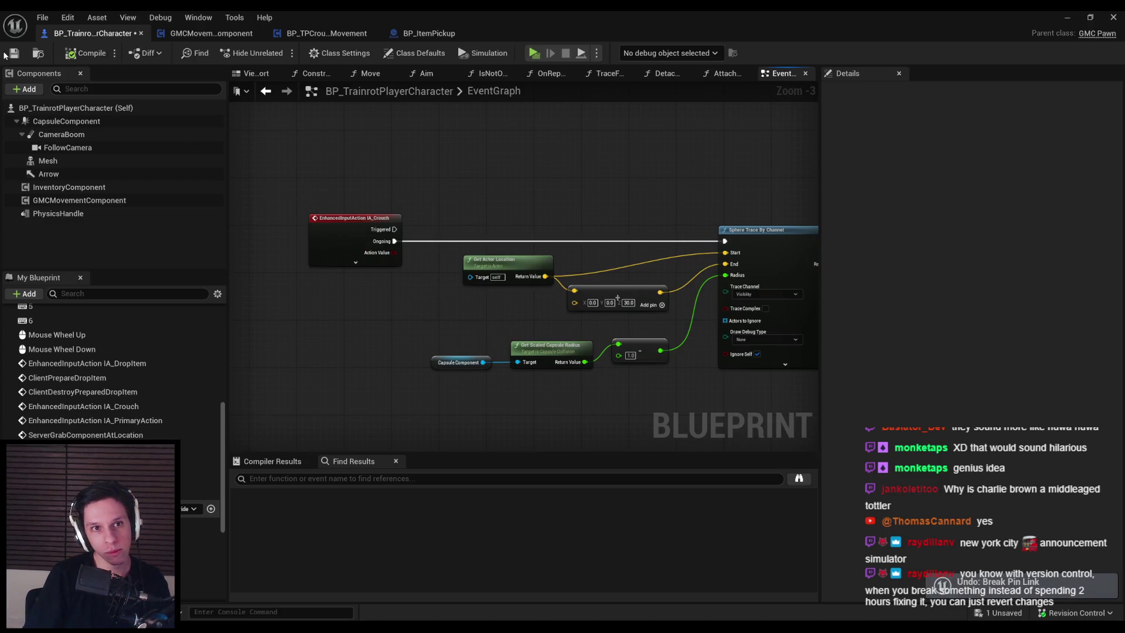
# Filter GMCMovementComponent's details by 'crouch' to review its Crouch/Prone values, then clear it.
pyautogui.click(14, 53)
pyautogui.click(79, 201)
pyautogui.click(879, 88)
pyautogui.write('crouch')
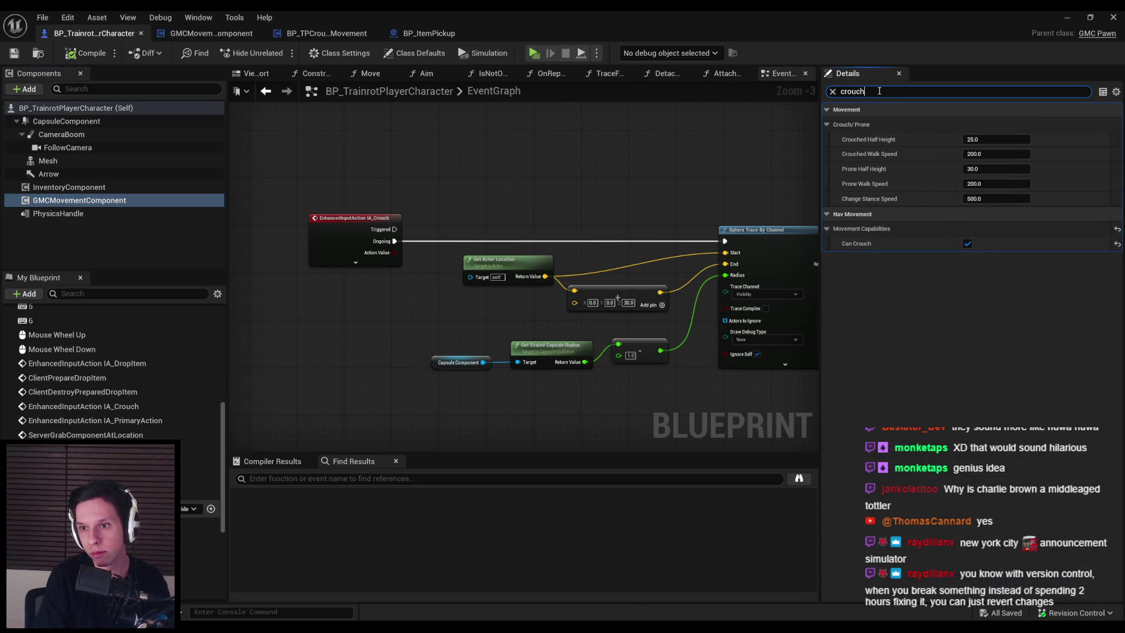
pyautogui.click(833, 91)
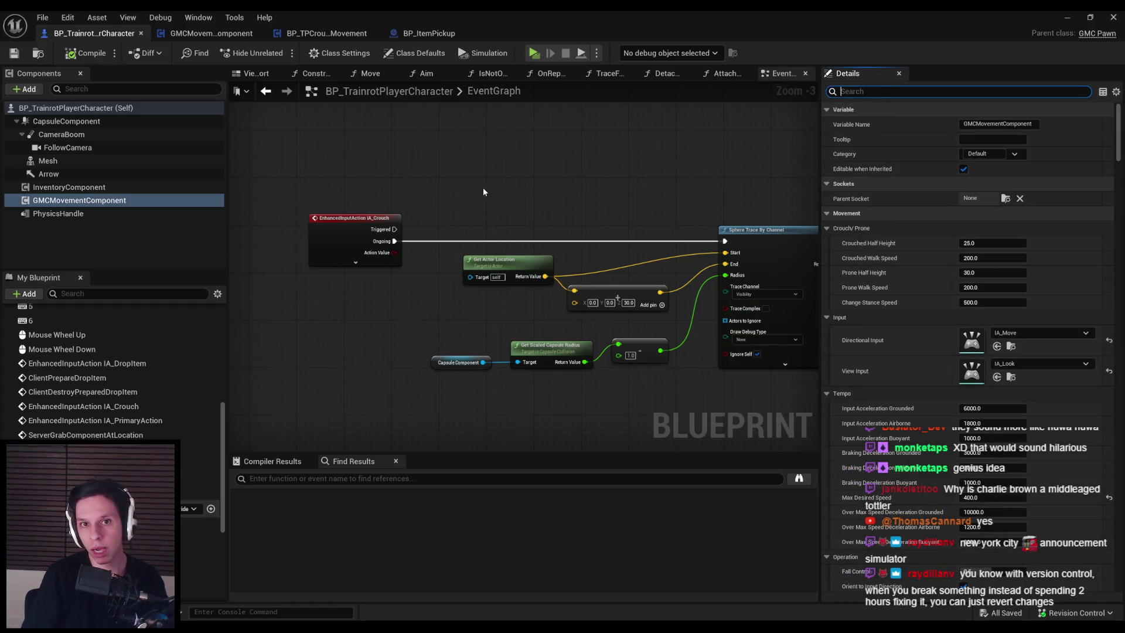
pyautogui.click(303, 34)
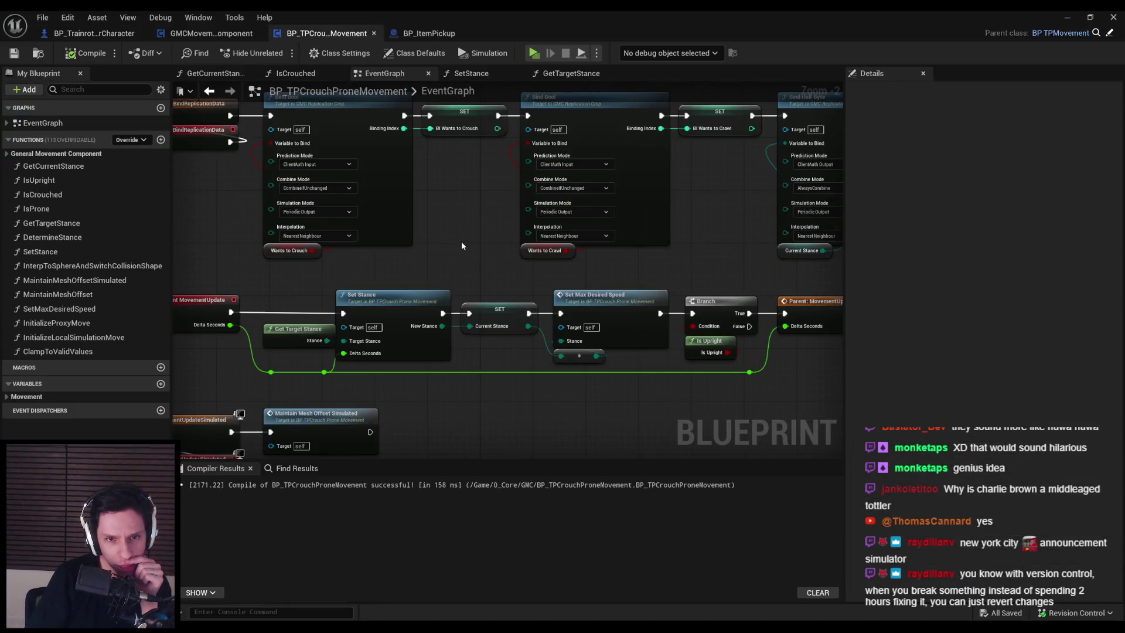
# Find the Set Stance node in the movement EventGraph and open the SetStance function.
pyautogui.scroll(-1, 461, 260)
pyautogui.moveTo(466, 280)
pyautogui.mouseDown()
pyautogui.moveTo(495, 304)
pyautogui.moveTo(500, 410)
pyautogui.mouseUp()
pyautogui.scroll(2, 396, 259)
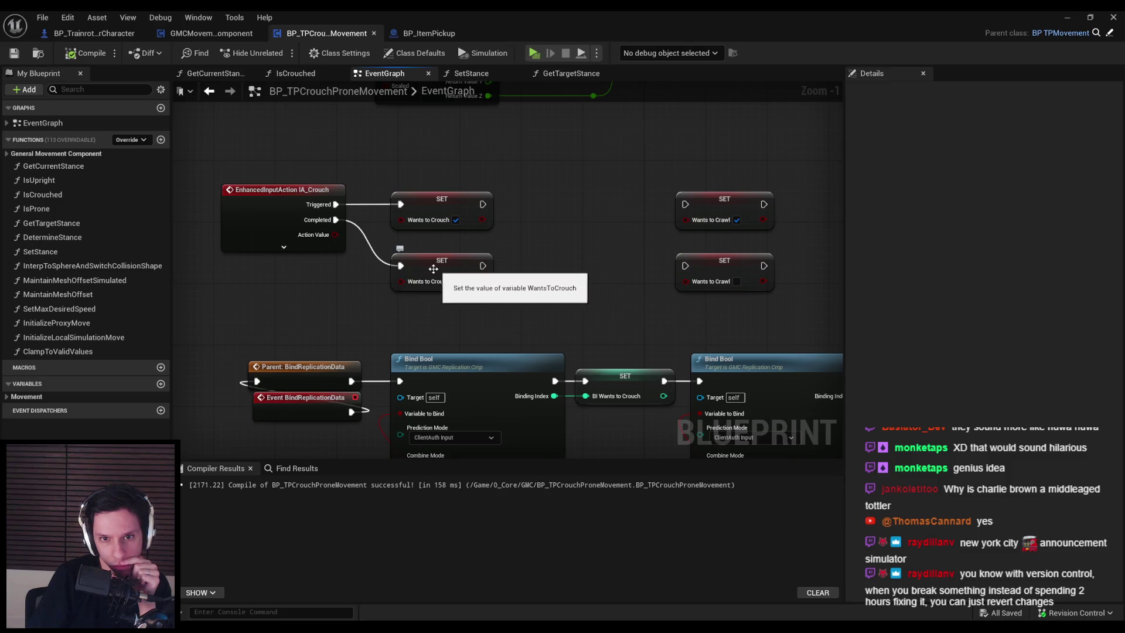
pyautogui.scroll(-3, 443, 316)
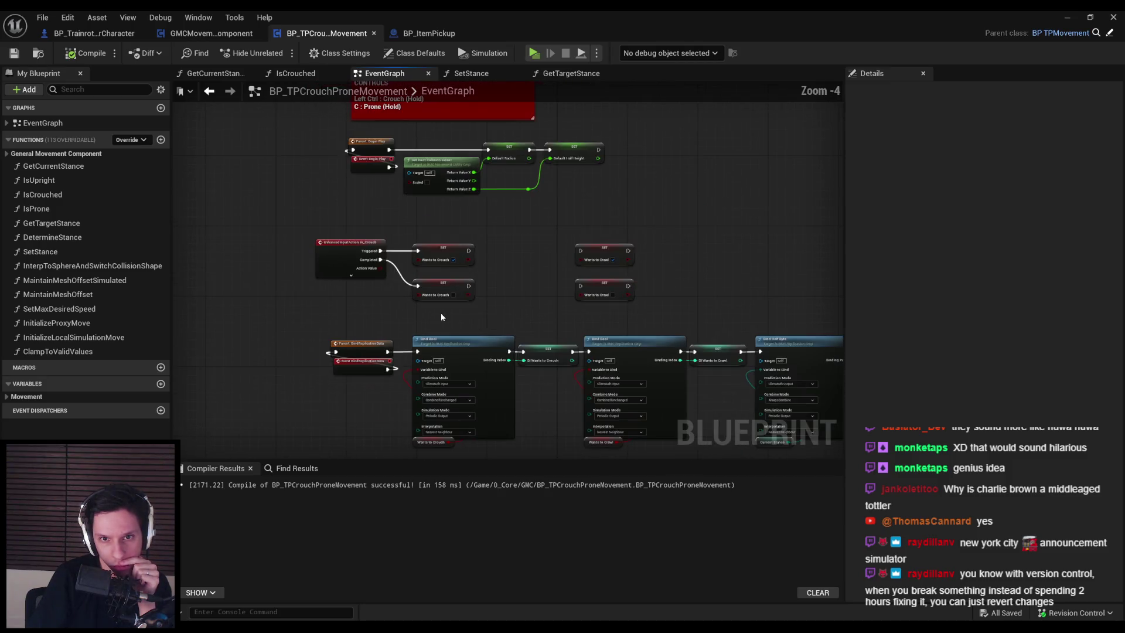
pyautogui.scroll(3, 441, 316)
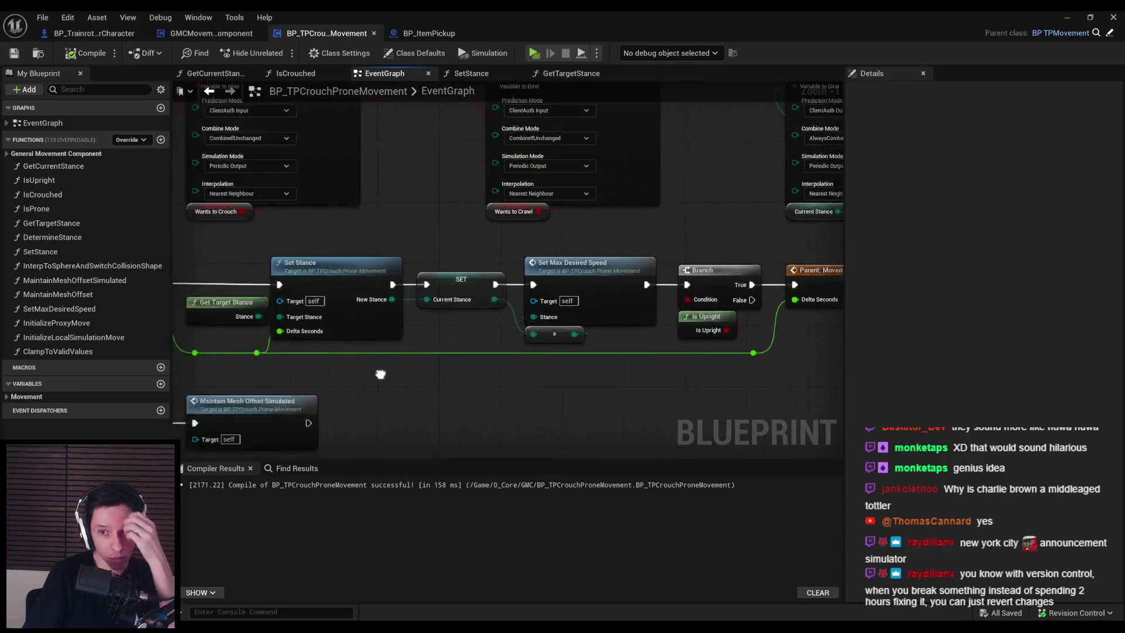
pyautogui.doubleClick(396, 300)
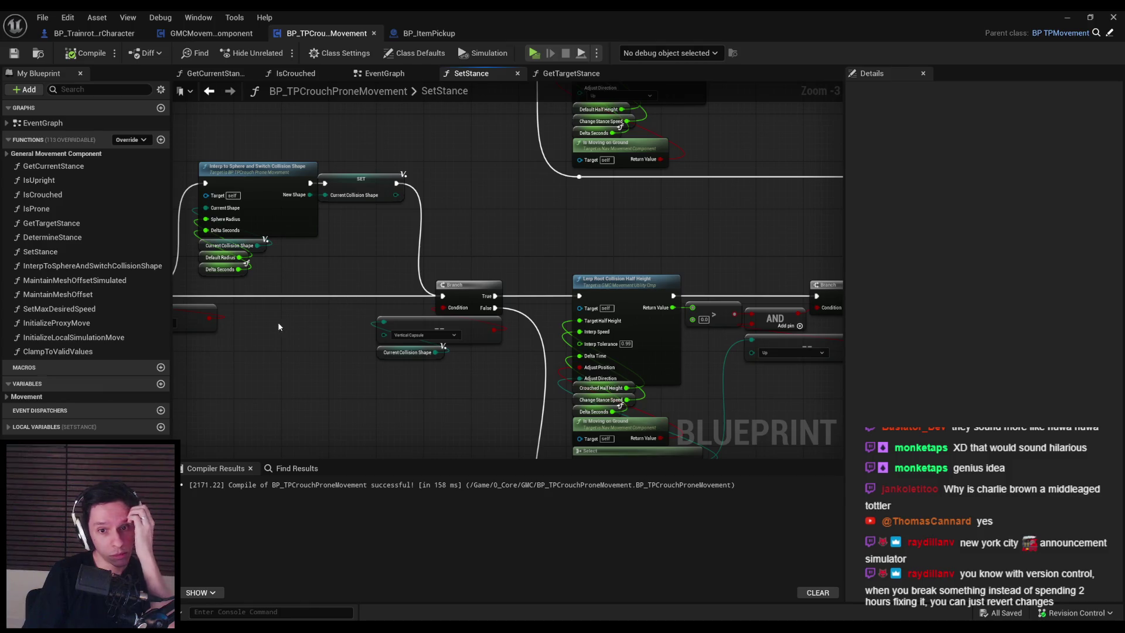
# Bring the Branch, Lerp Root Collision Half Height and Select nodes into view.
pyautogui.moveTo(512, 384)
pyautogui.mouseDown()
pyautogui.moveTo(370, 330)
pyautogui.moveTo(368, 257)
pyautogui.moveTo(385, 314)
pyautogui.mouseUp()
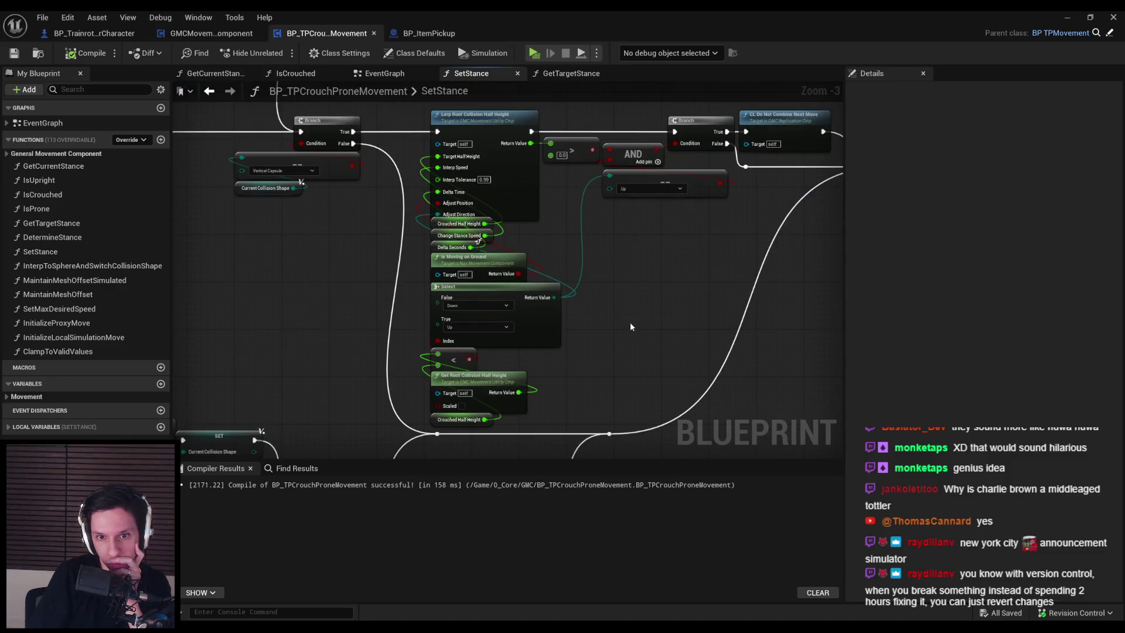
pyautogui.scroll(1, 631, 326)
pyautogui.moveTo(630, 327); pyautogui.dragTo(545, 432)
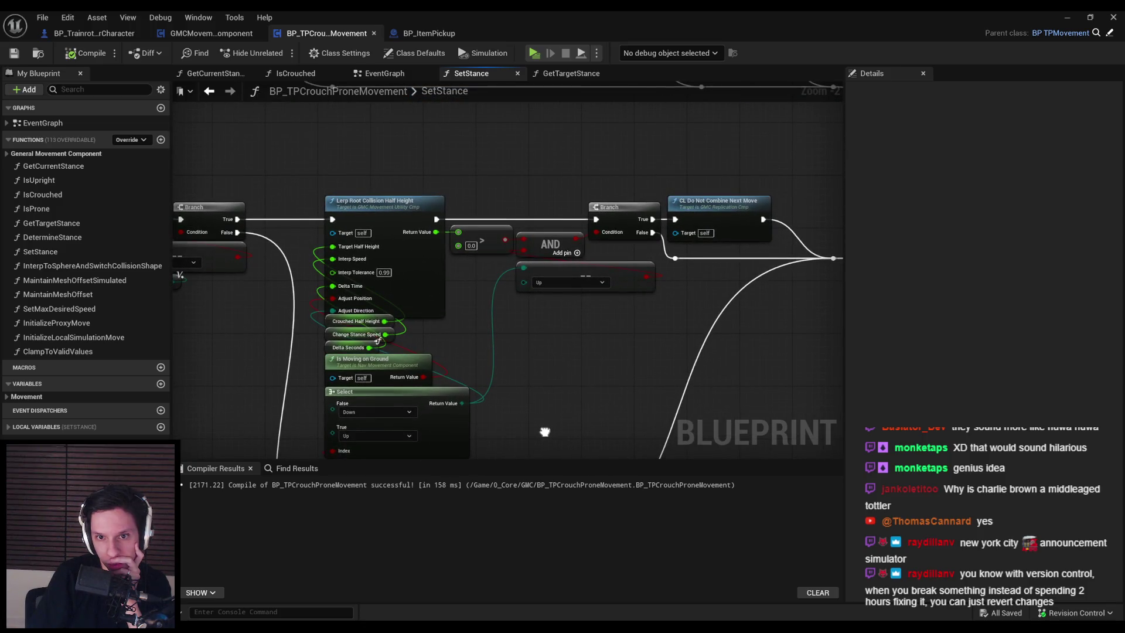
pyautogui.scroll(-2, 455, 414)
pyautogui.moveTo(227, 384); pyautogui.dragTo(743, 326)
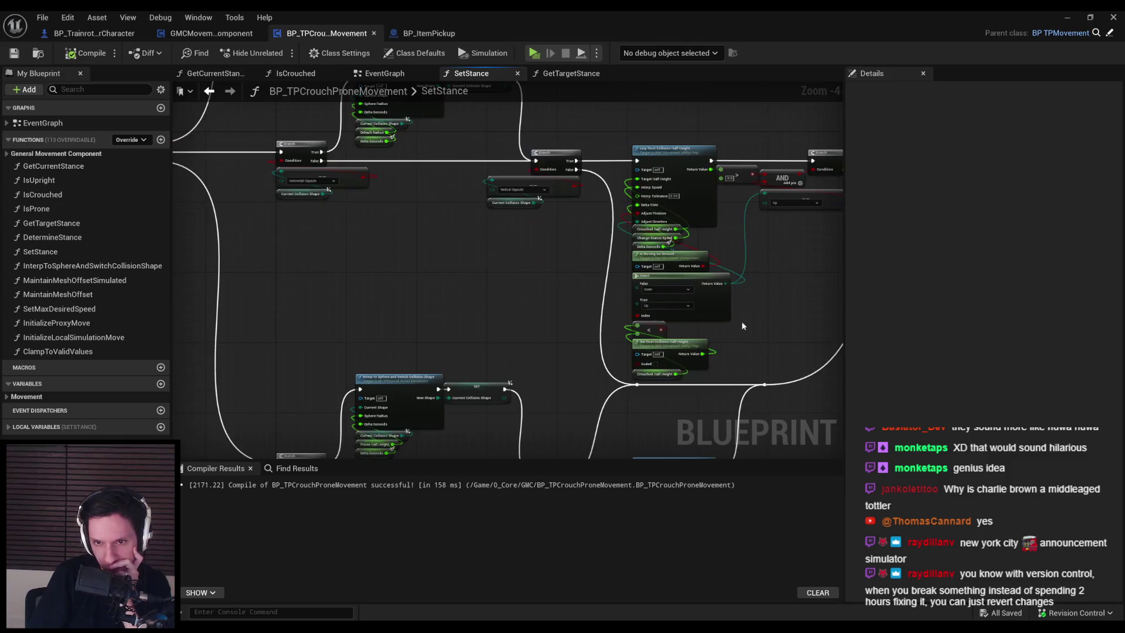
pyautogui.scroll(1, 586, 375)
pyautogui.scroll(1, 554, 349)
pyautogui.moveTo(572, 342); pyautogui.dragTo(533, 387)
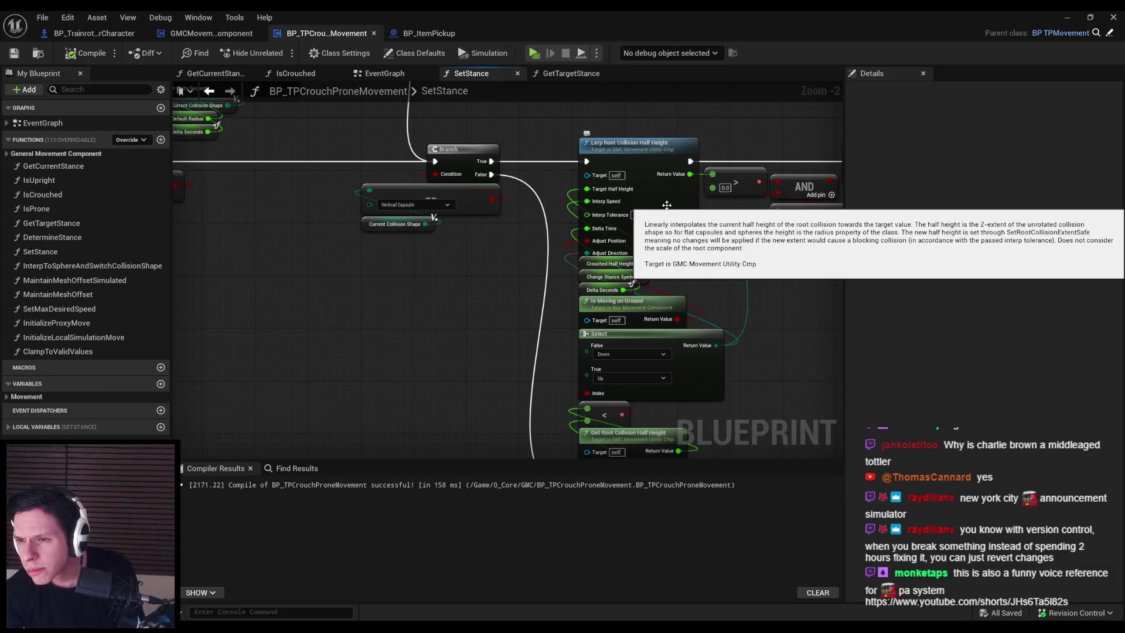
pyautogui.moveTo(507, 256)
pyautogui.mouseDown()
pyautogui.moveTo(209, 325)
pyautogui.moveTo(272, 324)
pyautogui.moveTo(340, 289)
pyautogui.mouseUp()
# Search the Blueprint to find where SetRootCollisionShape is called, then go back to SetStance.
pyautogui.hotkey('ctrl', 'f')
pyautogui.write('set roo')
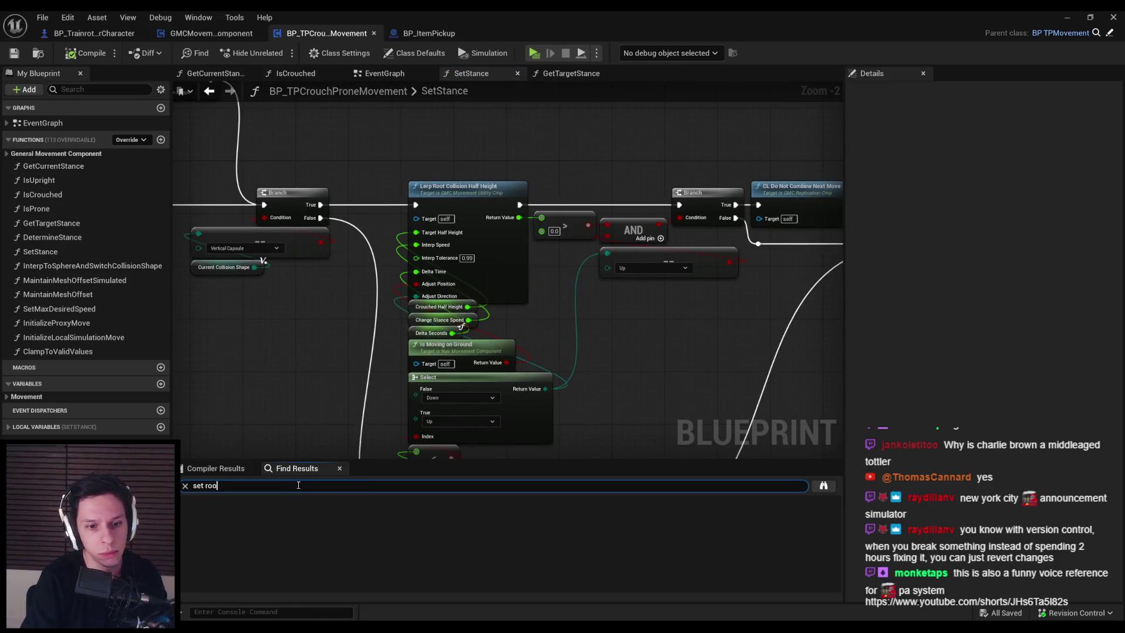
pyautogui.write('n')
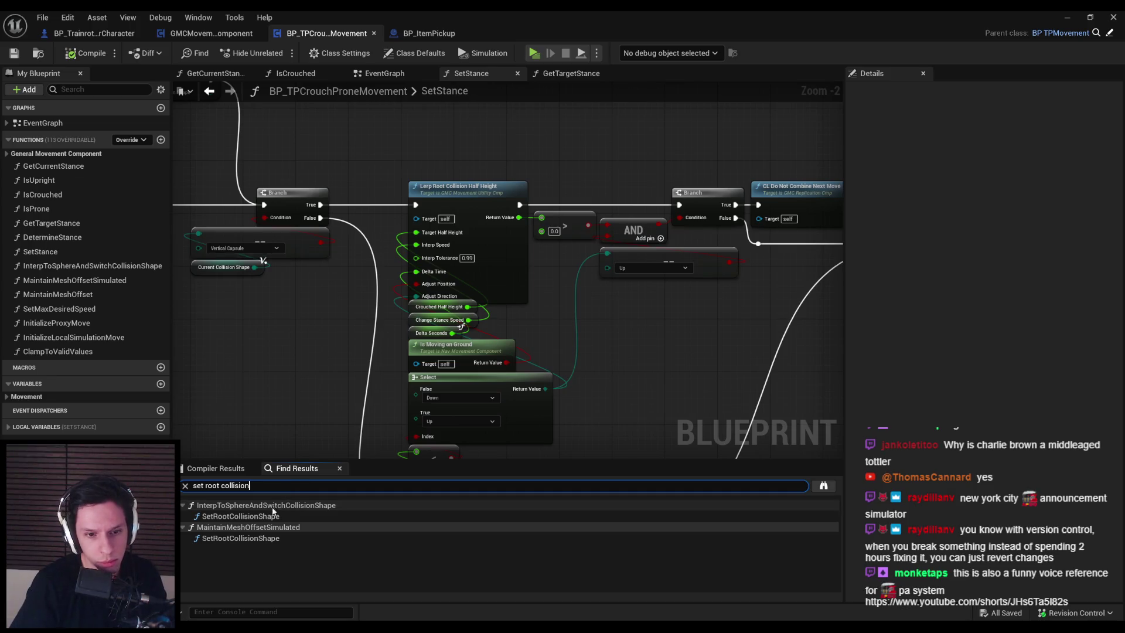
pyautogui.doubleClick(270, 516)
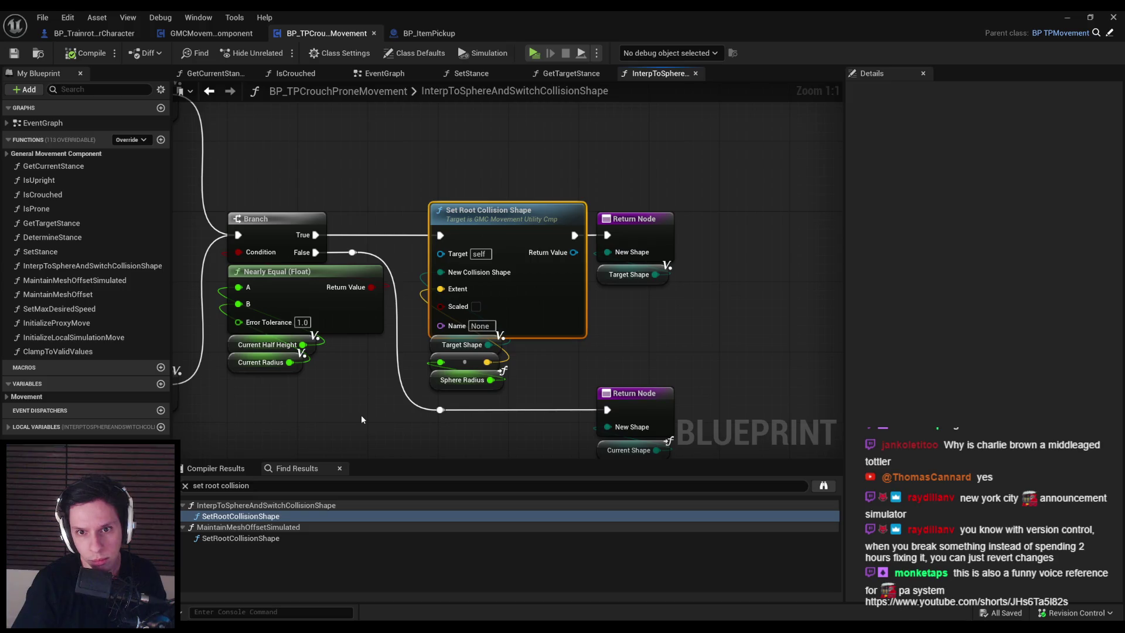
pyautogui.scroll(-4, 361, 415)
pyautogui.scroll(4, 541, 373)
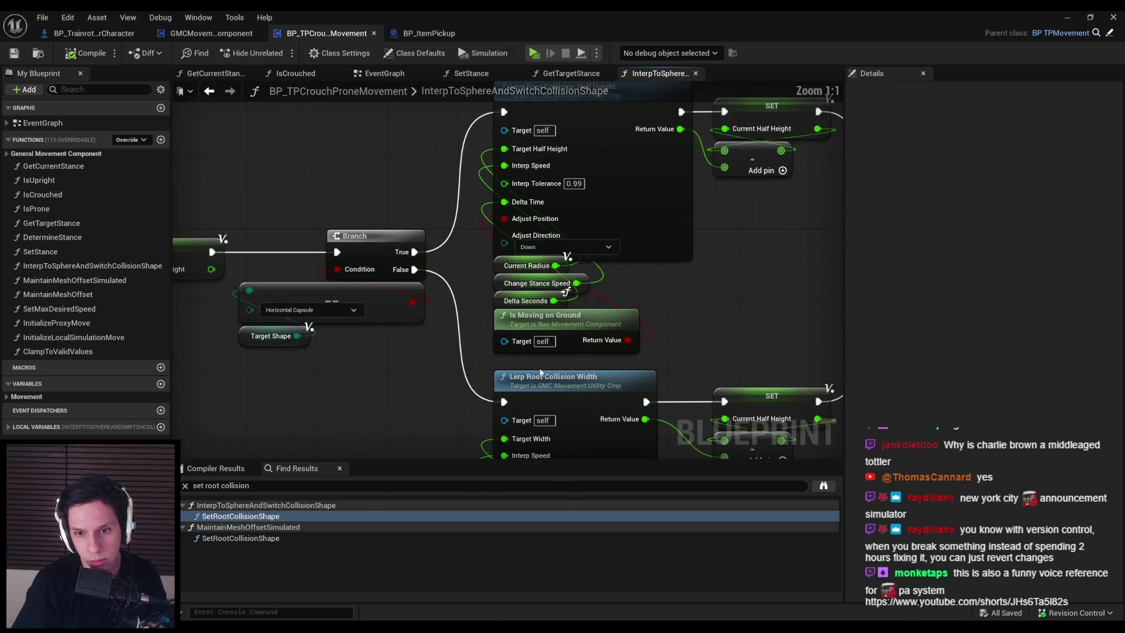
pyautogui.hotkey('alt', 'Left')
# Search for 'safe', then filter the class defaults by 'root' to view root collision settings.
pyautogui.hotkey('ctrl', 'a')
pyautogui.write('safe')
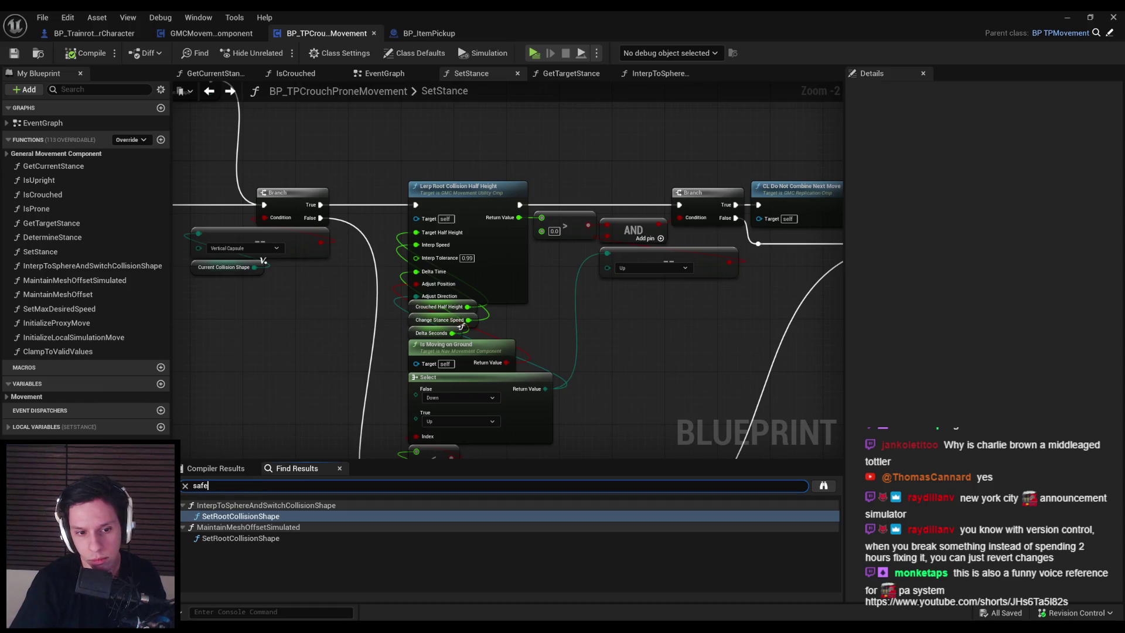
pyautogui.press('Return')
pyautogui.click(436, 55)
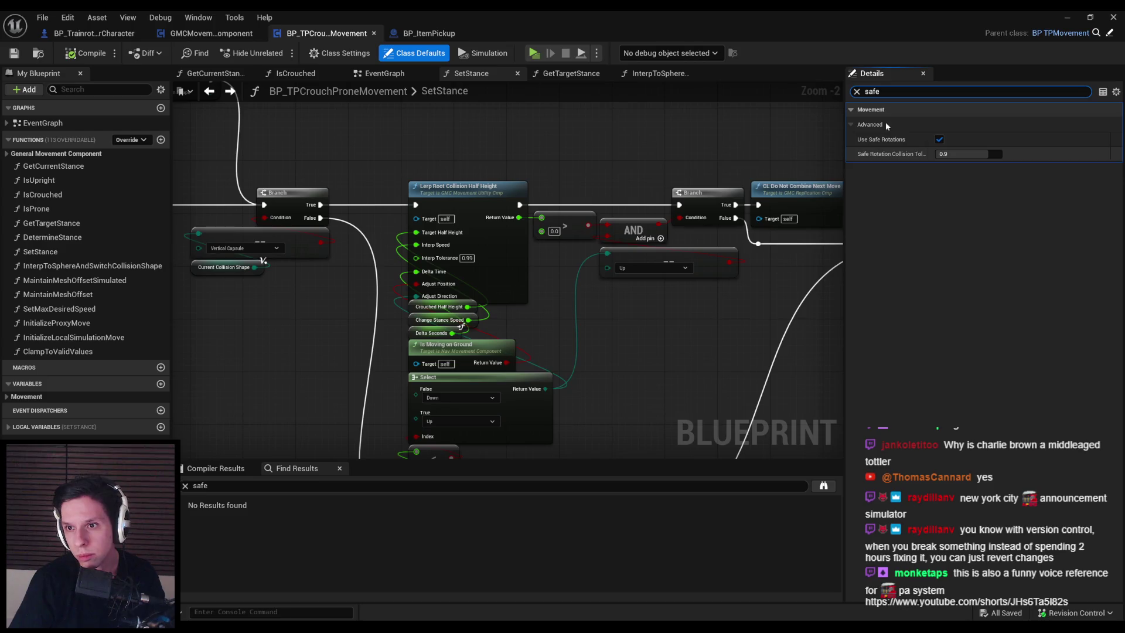
pyautogui.write('root')
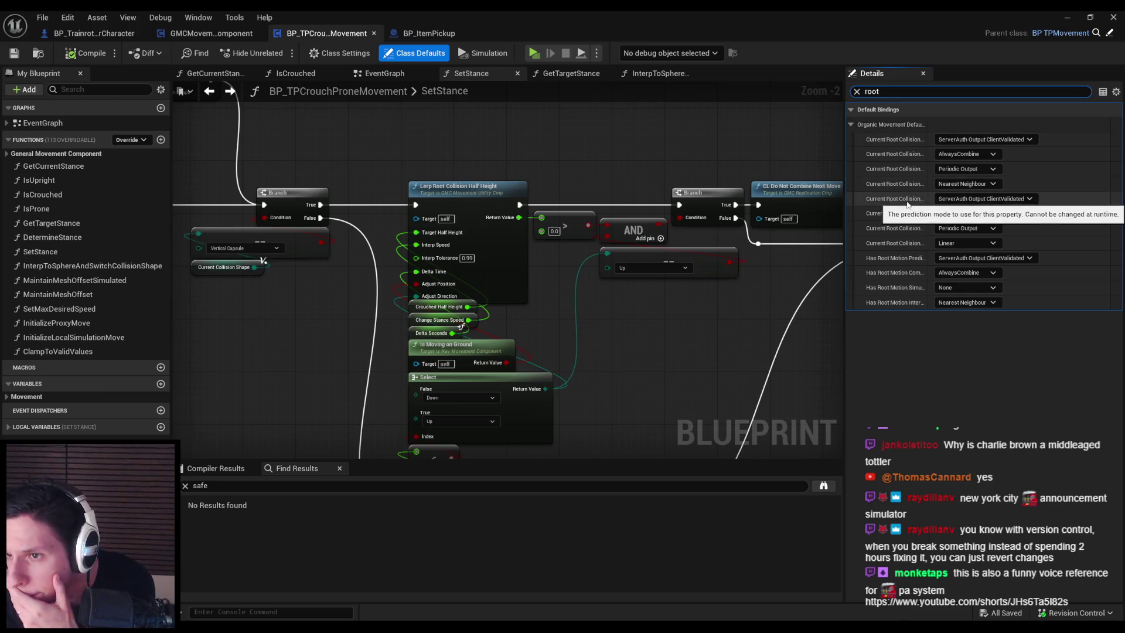
pyautogui.moveTo(933, 203)
pyautogui.mouseDown()
pyautogui.moveTo(1004, 203)
pyautogui.moveTo(978, 205)
pyautogui.mouseUp()
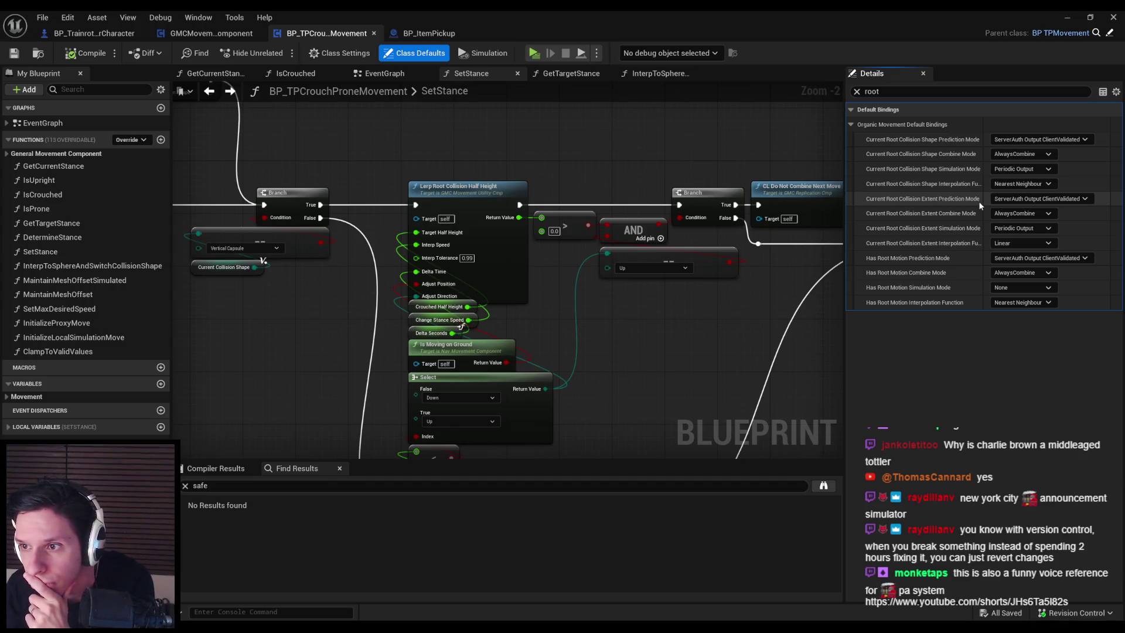
pyautogui.click(97, 38)
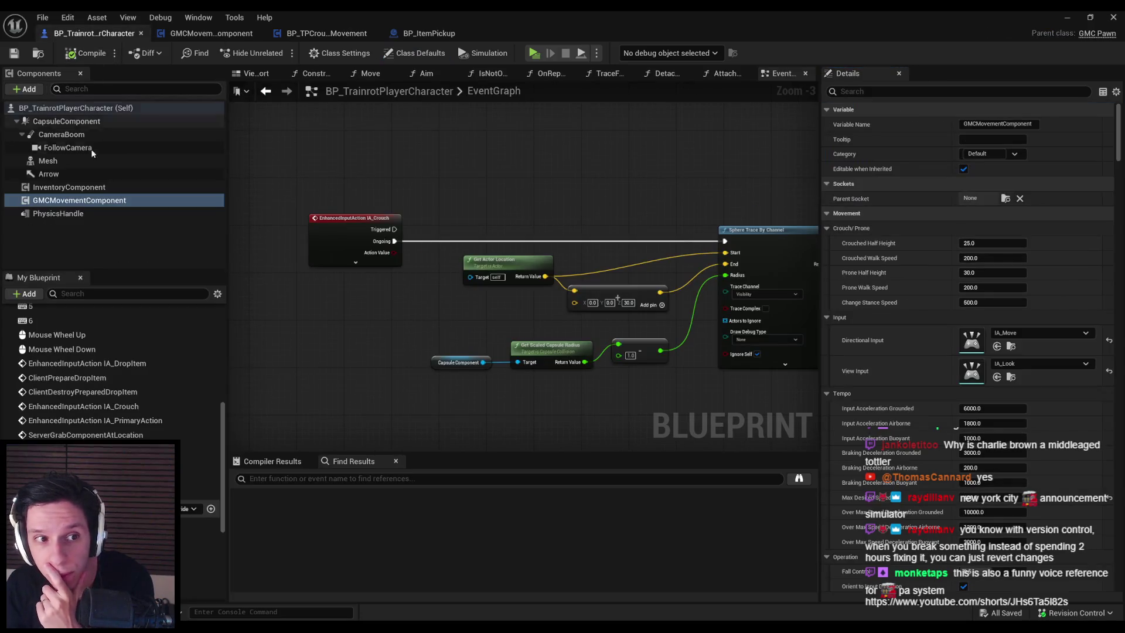
# Set GMCMovementComponent's Current Root Collision Shape Prediction Mode to ServerAuth Output ClientValidated.
pyautogui.scroll(-5, 1116, 238)
pyautogui.moveTo(1116, 238)
pyautogui.mouseDown()
pyautogui.moveTo(1118, 359)
pyautogui.moveTo(1121, 334)
pyautogui.mouseUp()
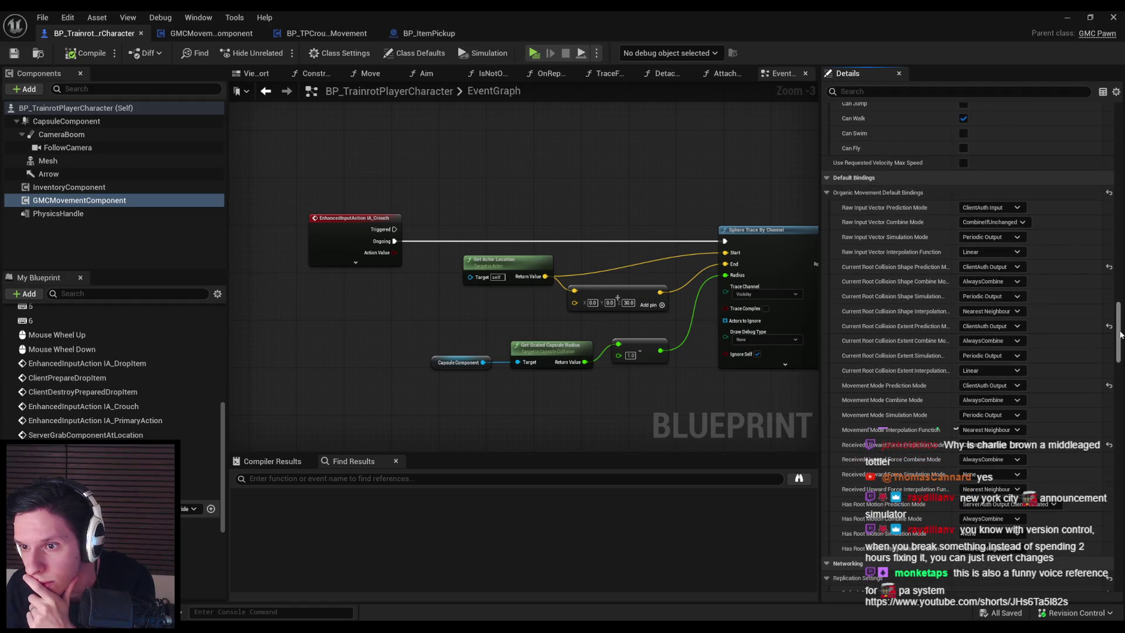
pyautogui.moveTo(951, 274); pyautogui.dragTo(977, 274)
pyautogui.click(1017, 267)
pyautogui.click(1031, 280)
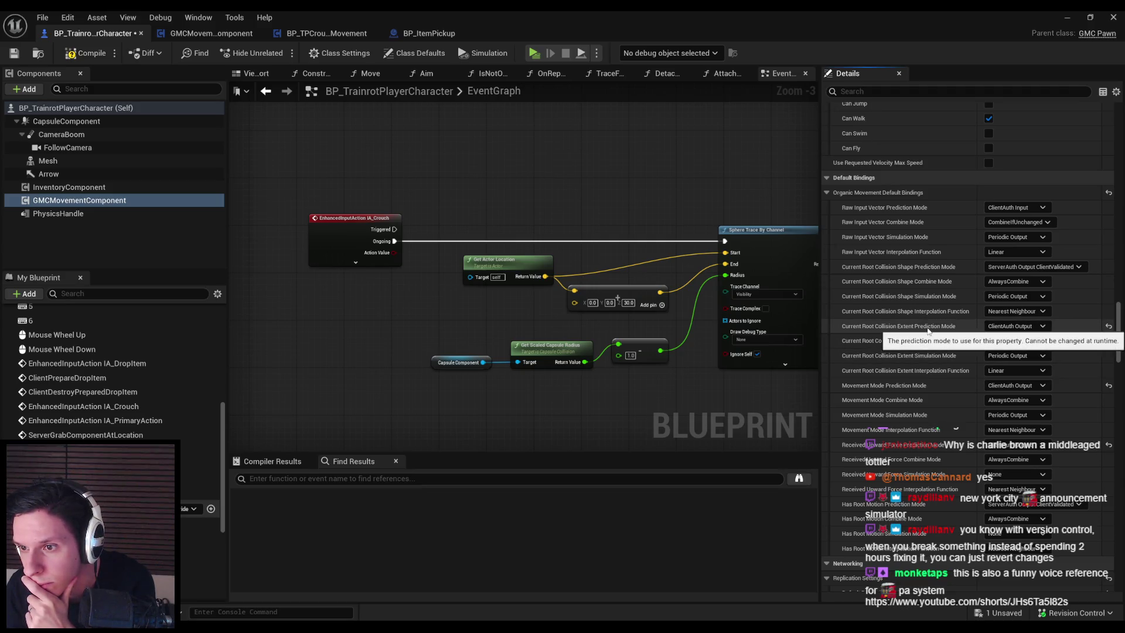
pyautogui.click(1067, 17)
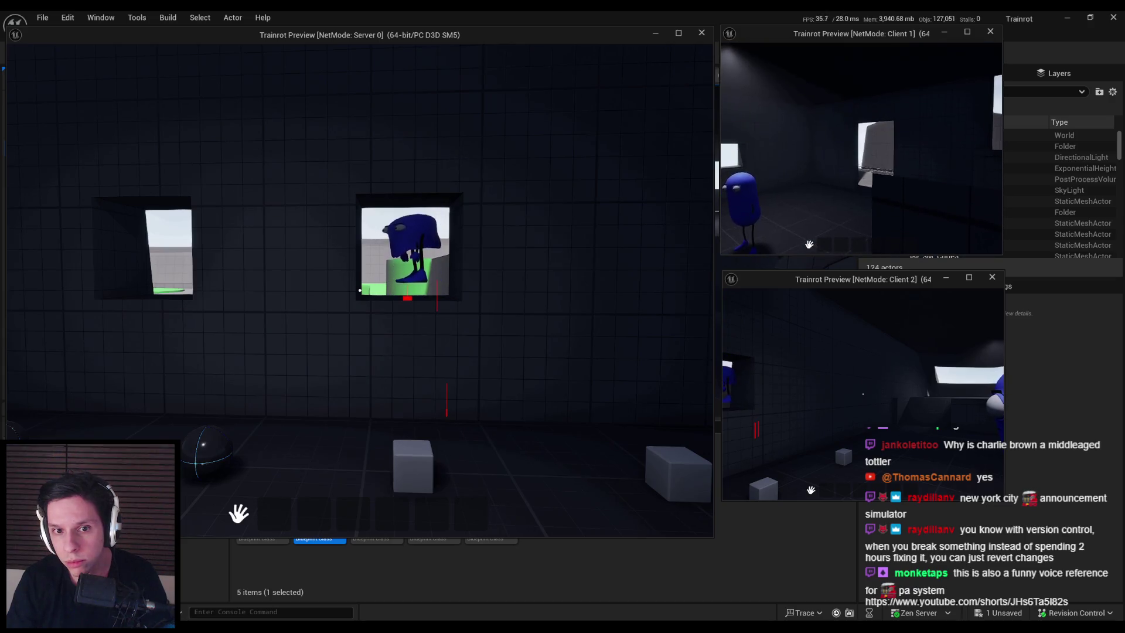
# Enter the 'show collision' console command to inspect the capsules, then stop the play test.
pyautogui.press('`')
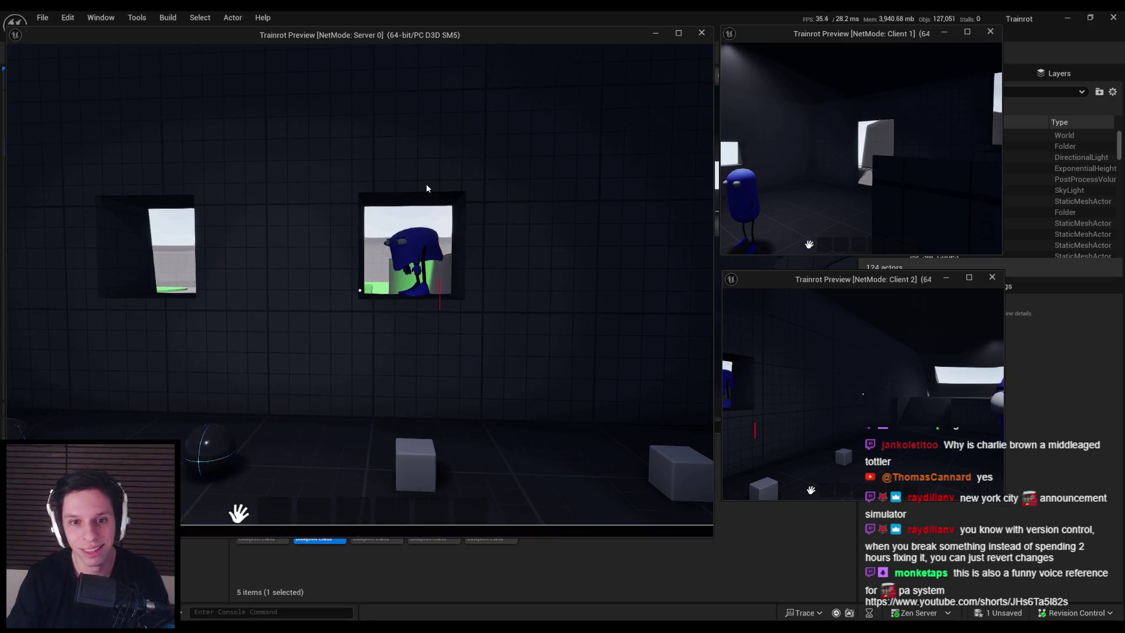
pyautogui.write('show collision')
pyautogui.press('Return')
pyautogui.press('super')
pyautogui.click(673, 165)
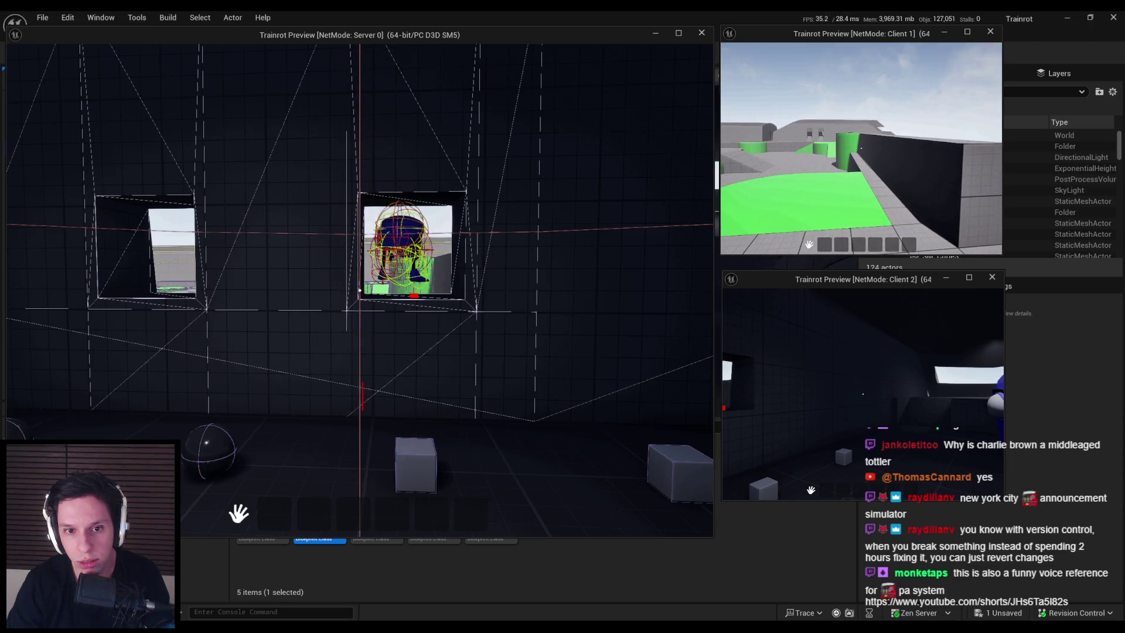
pyautogui.press('Escape')
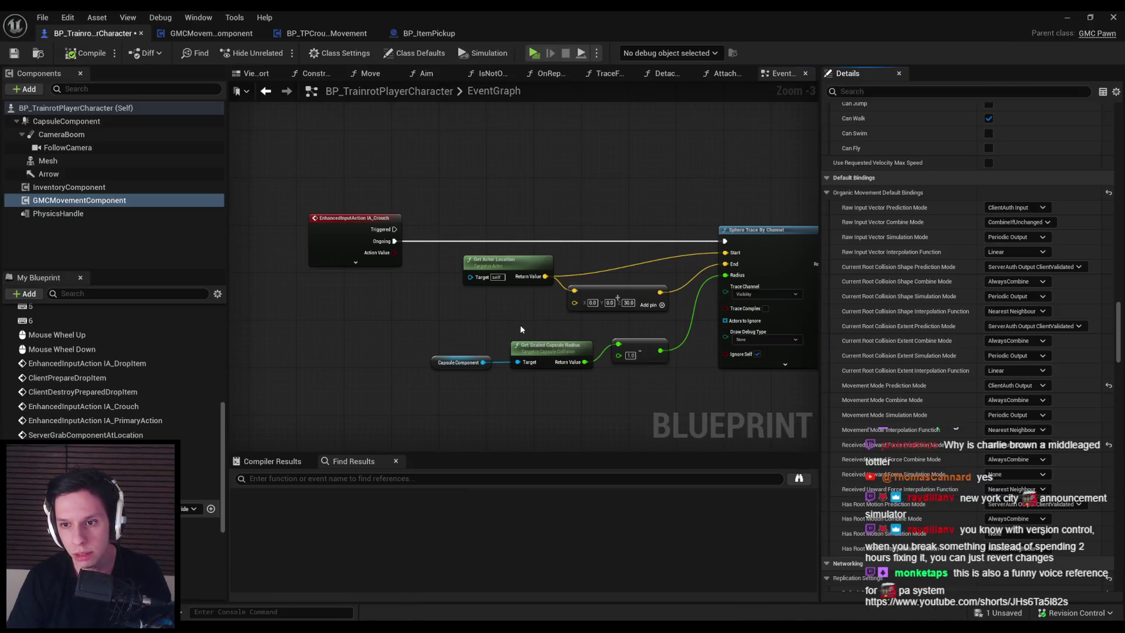
# Undo both root collision prediction mode changes, restoring them to ClientAuth Output.
pyautogui.moveTo(521, 329); pyautogui.dragTo(387, 317)
pyautogui.scroll(-1, 753, 271)
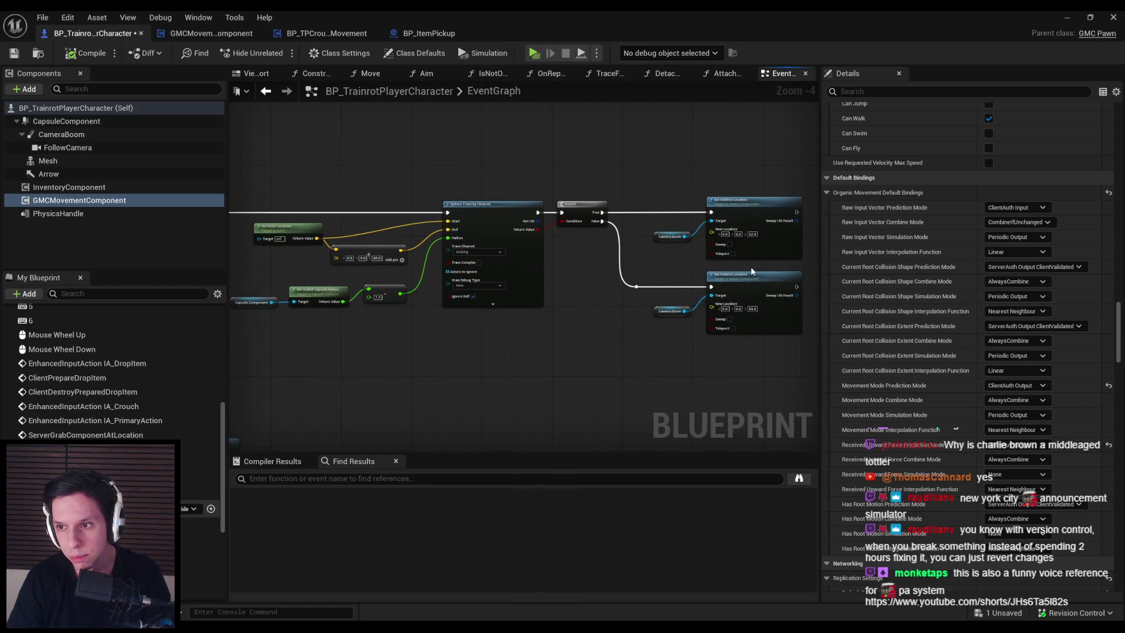
pyautogui.hotkey('ctrl', 'z')
pyautogui.hotkey('ctrl', 'z')
pyautogui.hotkey('ctrl', 's')
# Switch back to BP_TPCrouchProneMovement and bring the SetStance graph into view.
pyautogui.click(326, 33)
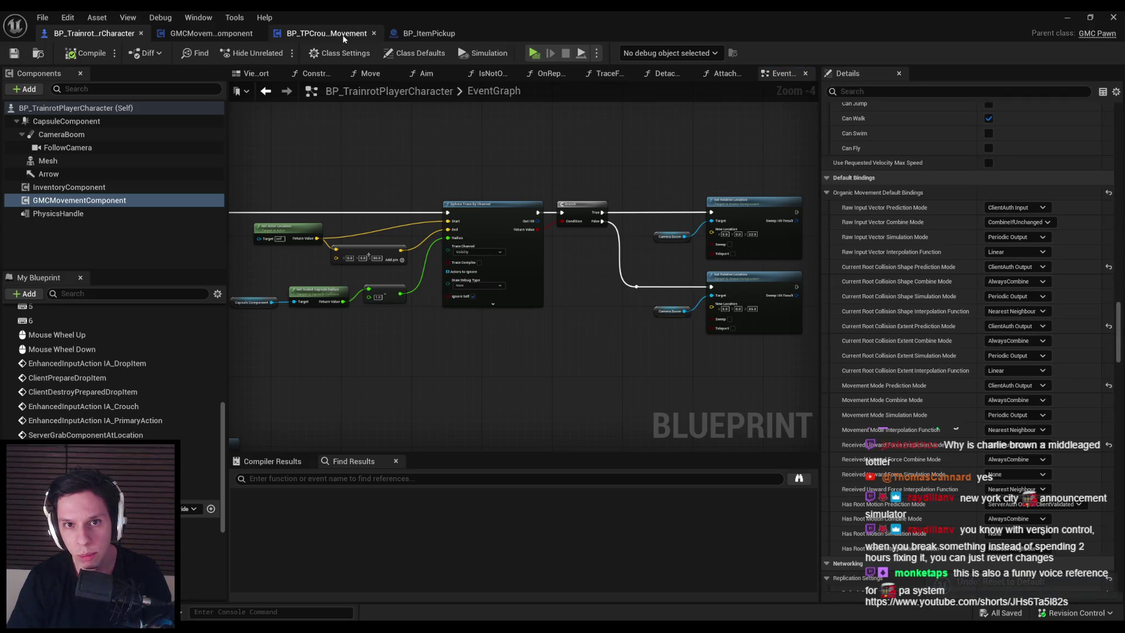
pyautogui.scroll(-1, 392, 319)
pyautogui.moveTo(392, 319)
pyautogui.mouseDown()
pyautogui.moveTo(487, 358)
pyautogui.moveTo(467, 346)
pyautogui.mouseUp()
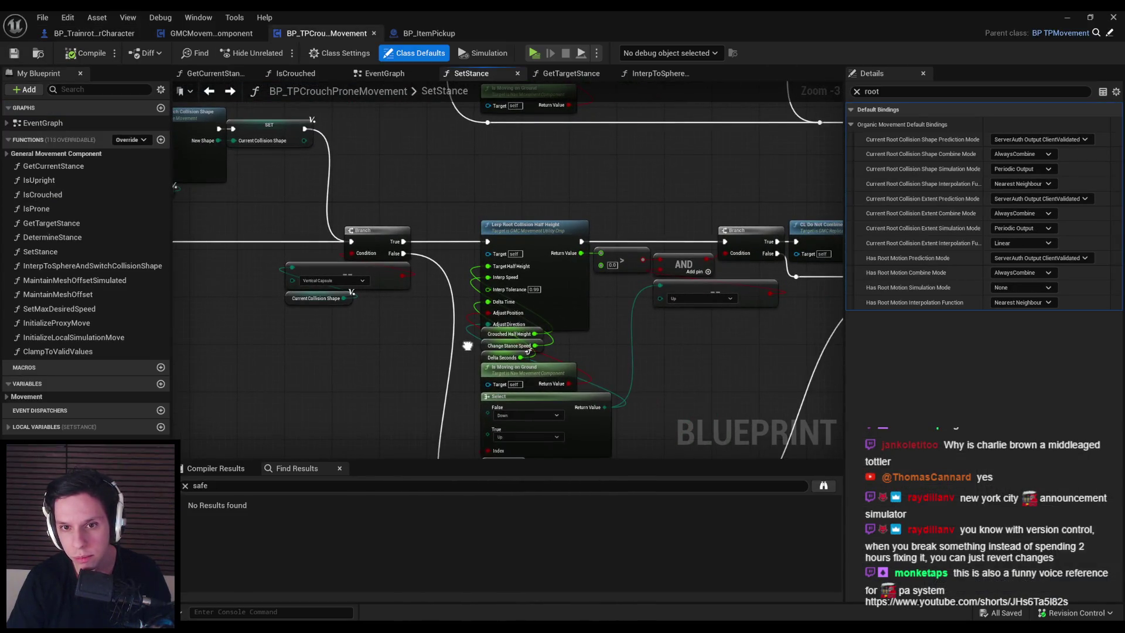
# Find the Current Collision Shape, Crouched Half Height and less-than nodes in SetStance.
pyautogui.click(292, 307)
pyautogui.click(316, 298)
pyautogui.moveTo(325, 365); pyautogui.dragTo(312, 308)
pyautogui.click(312, 309)
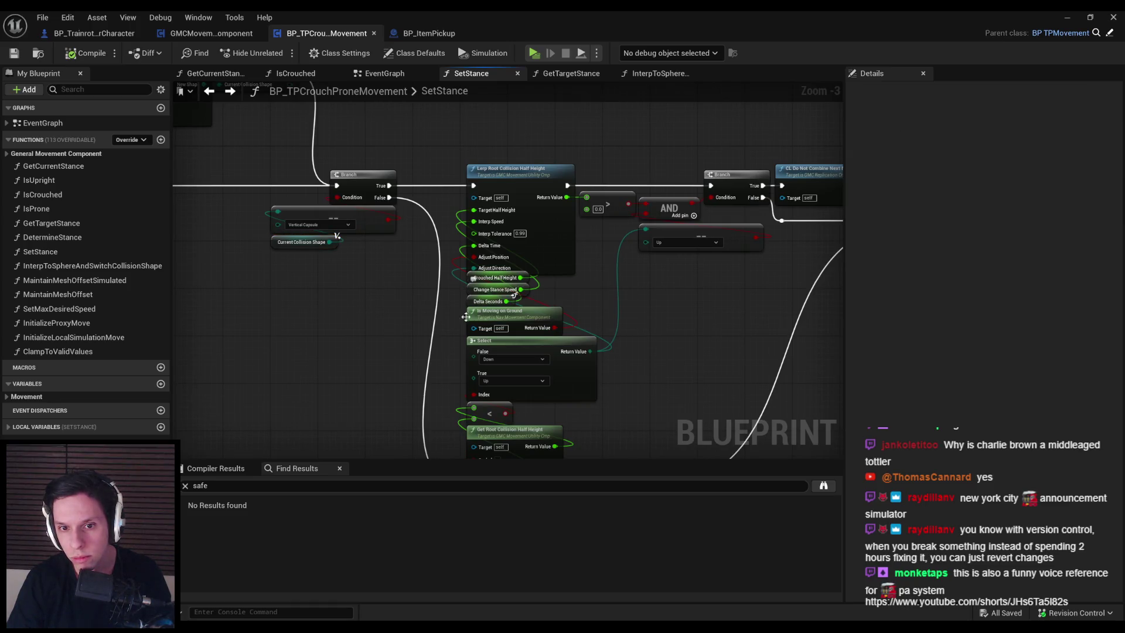
pyautogui.moveTo(443, 359); pyautogui.dragTo(448, 311)
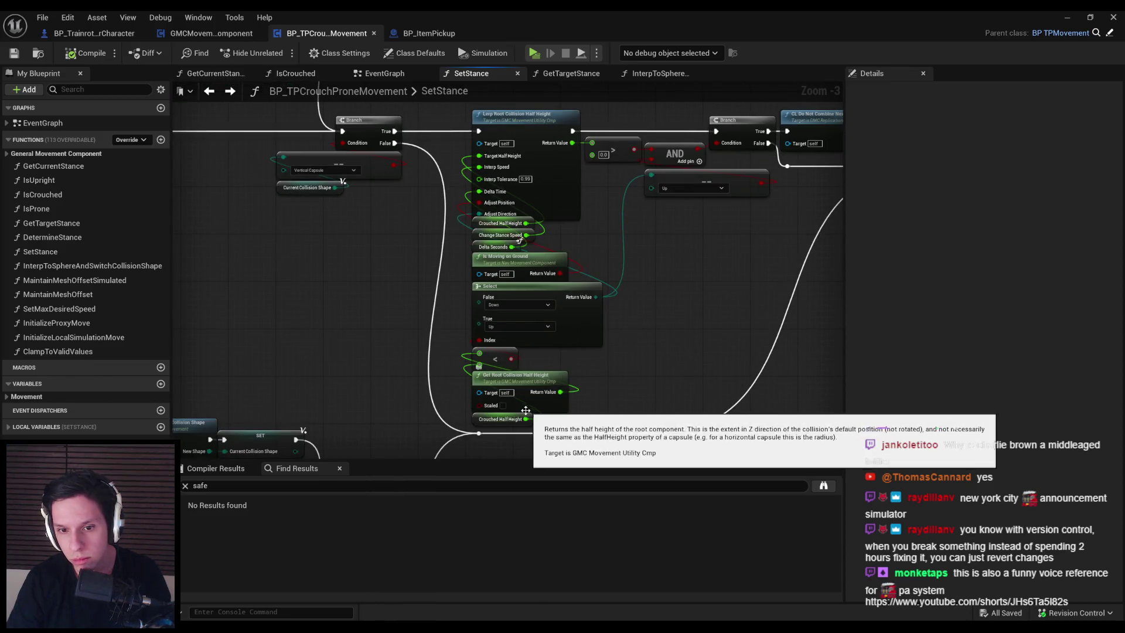
pyautogui.click(482, 421)
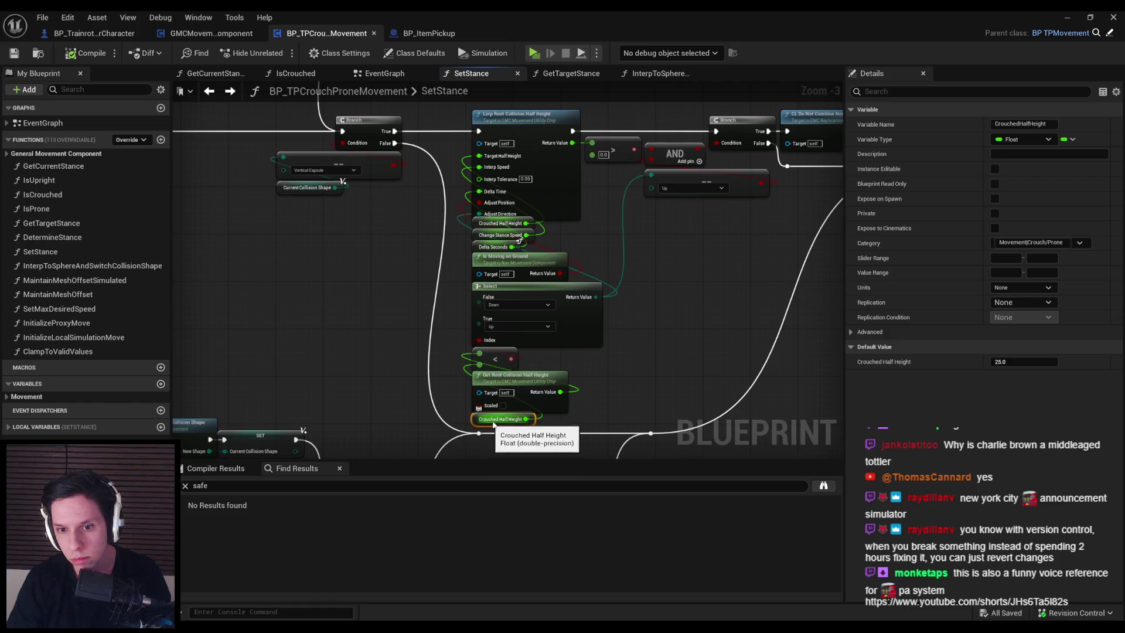
pyautogui.click(497, 362)
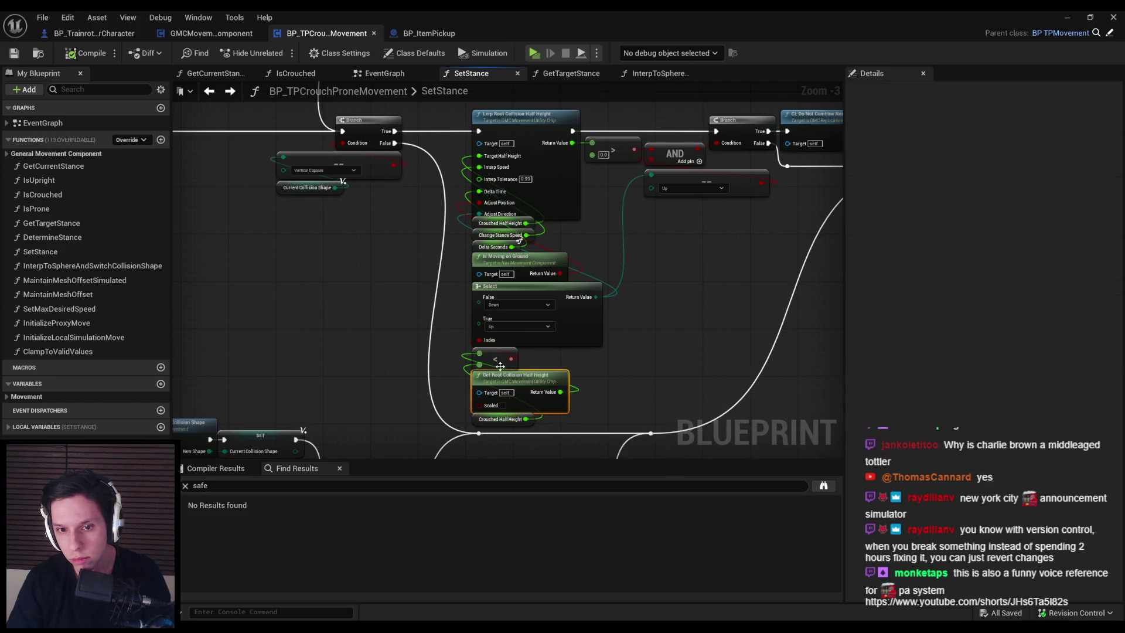
pyautogui.click(446, 364)
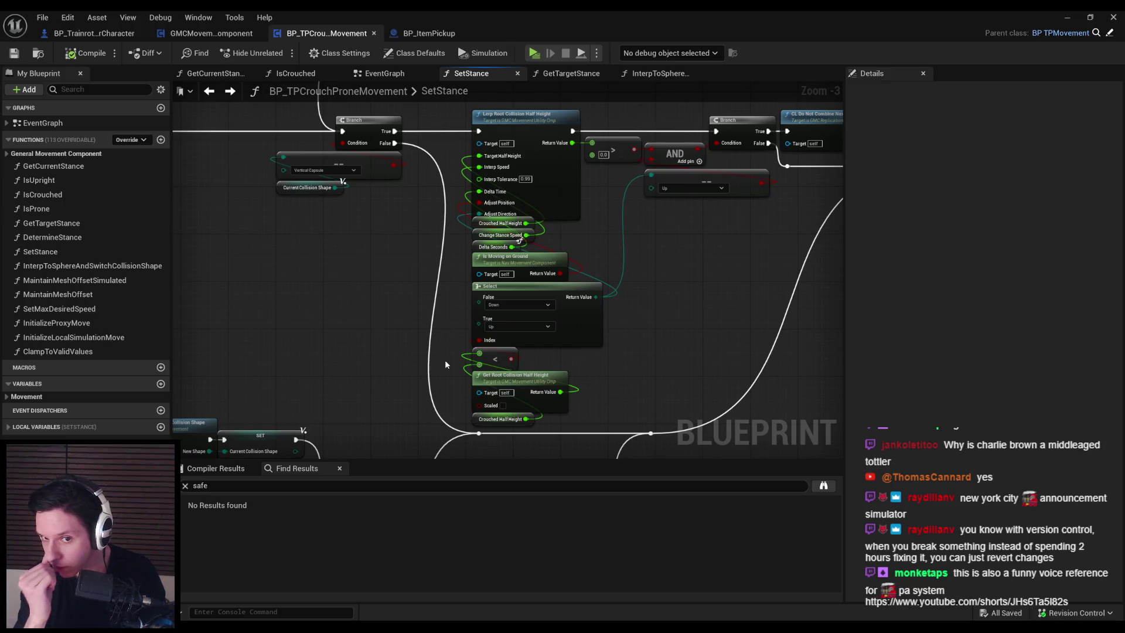
# Group Get Root Collision Half Height, Crouched Half Height, < and Select together, moved up-left.
pyautogui.moveTo(455, 436)
pyautogui.mouseDown()
pyautogui.moveTo(528, 409)
pyautogui.moveTo(376, 398)
pyautogui.moveTo(363, 374)
pyautogui.moveTo(354, 401)
pyautogui.mouseUp()
pyautogui.keyDown('ctrl'); pyautogui.click(355, 350); pyautogui.keyUp('ctrl')
pyautogui.moveTo(355, 351); pyautogui.dragTo(400, 362)
pyautogui.moveTo(499, 358); pyautogui.dragTo(434, 347)
pyautogui.moveTo(589, 343)
pyautogui.mouseDown()
pyautogui.moveTo(439, 296)
pyautogui.moveTo(530, 311)
pyautogui.moveTo(505, 111)
pyautogui.mouseUp()
pyautogui.click(614, 315)
# Add two reroute points to tidy the Select output wire, then compile and save.
pyautogui.doubleClick(454, 284)
pyautogui.moveTo(455, 284)
pyautogui.mouseDown()
pyautogui.moveTo(480, 342)
pyautogui.moveTo(603, 344)
pyautogui.mouseUp()
pyautogui.doubleClick(500, 329)
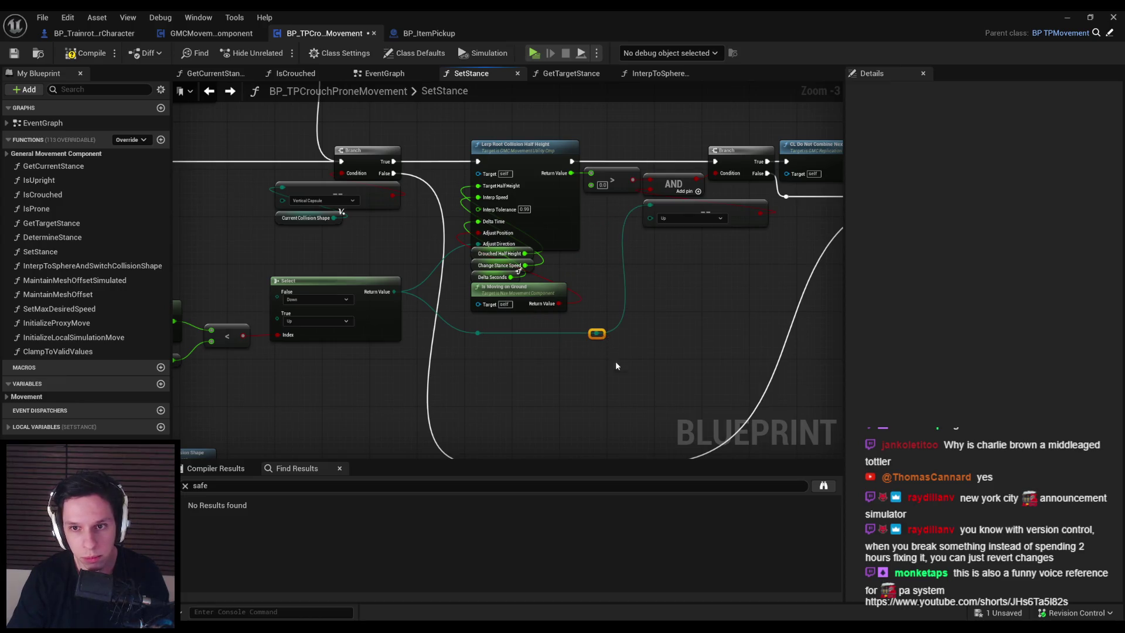
pyautogui.click(85, 52)
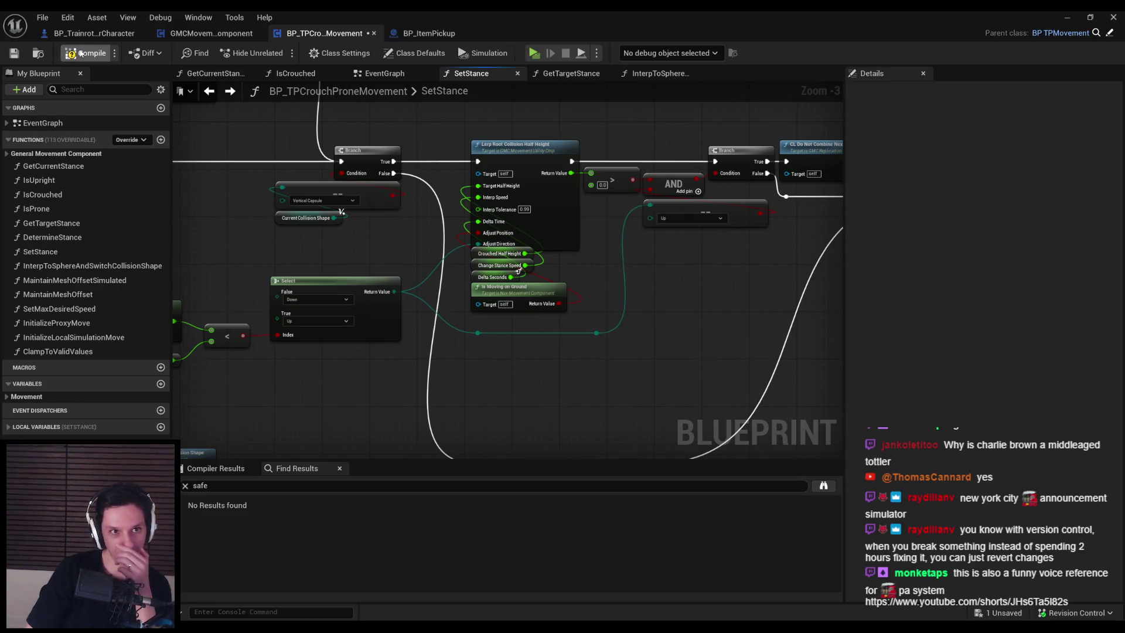
pyautogui.click(14, 53)
pyautogui.moveTo(286, 249); pyautogui.dragTo(445, 242)
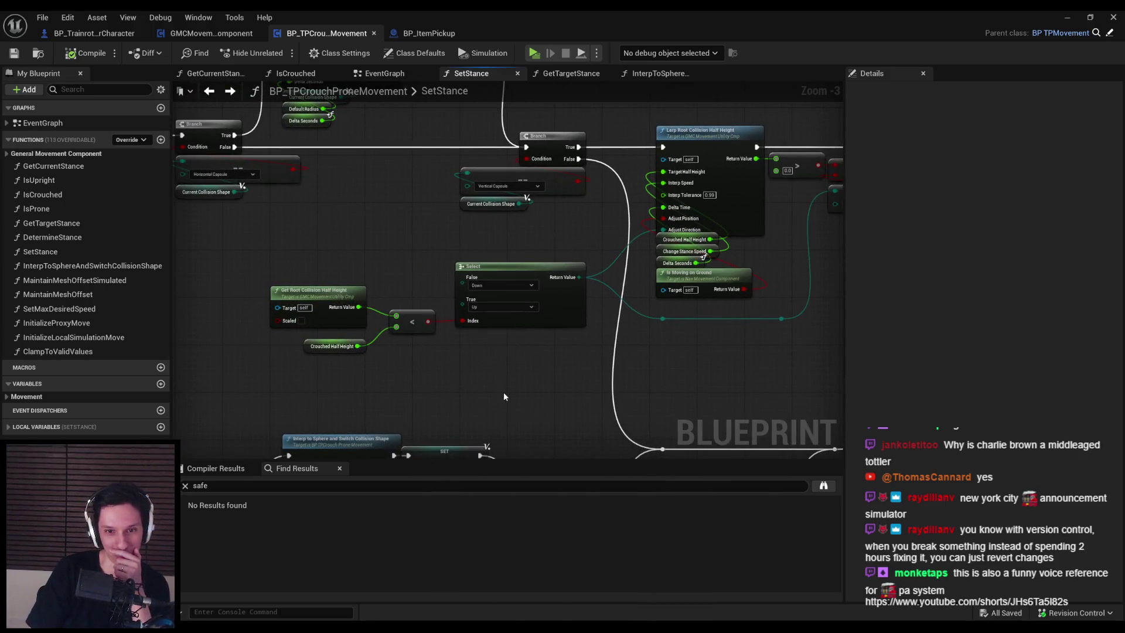
pyautogui.moveTo(518, 376); pyautogui.dragTo(310, 378)
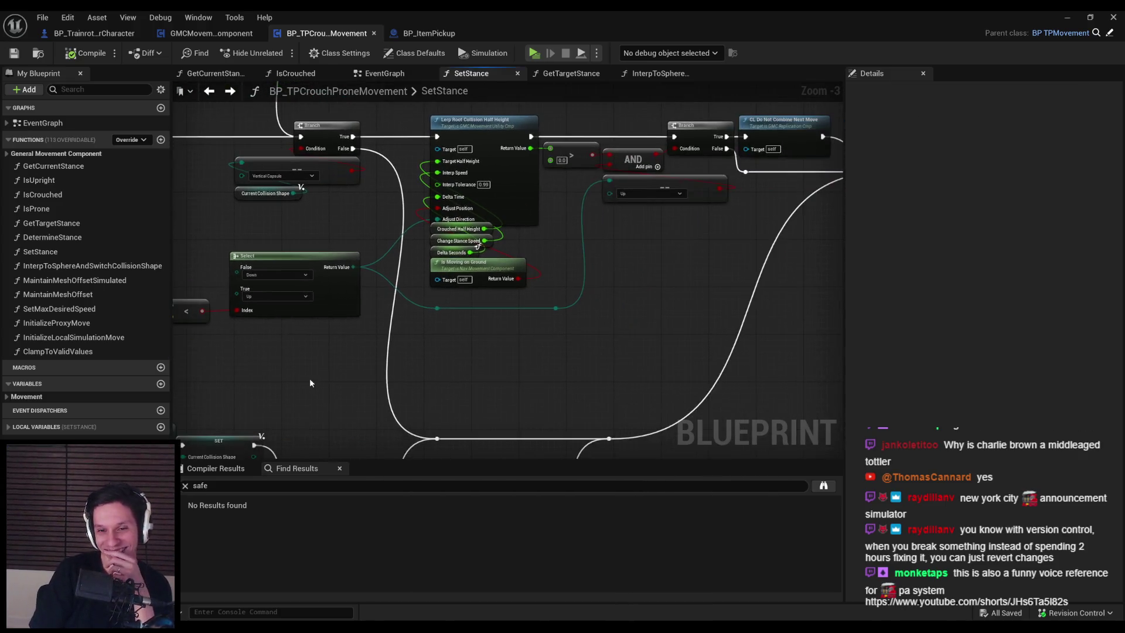
pyautogui.moveTo(526, 359)
pyautogui.mouseDown()
pyautogui.moveTo(262, 354)
pyautogui.moveTo(490, 332)
pyautogui.mouseUp()
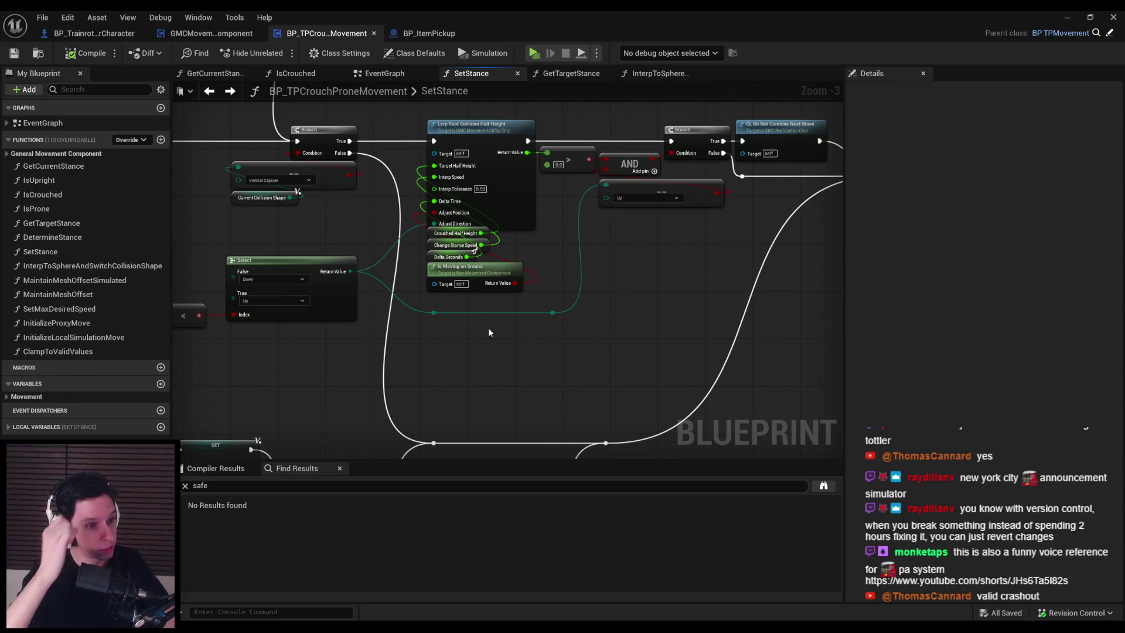
# Set the half-height lerp's Interp Tolerance to 0.1.
pyautogui.moveTo(500, 178)
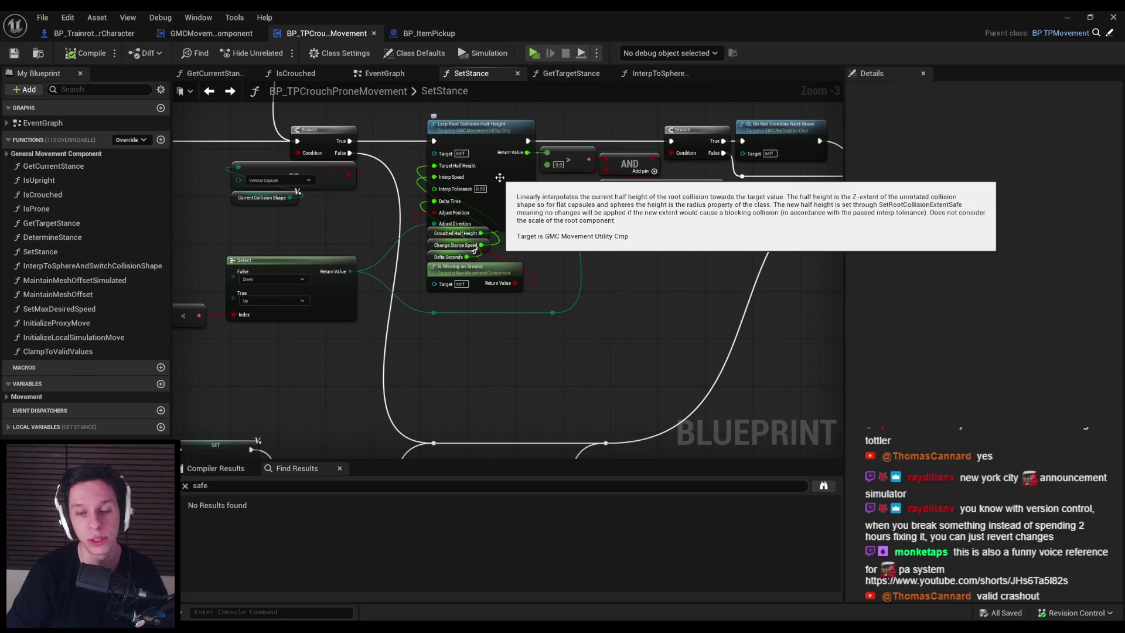
pyautogui.scroll(3, 405, 204)
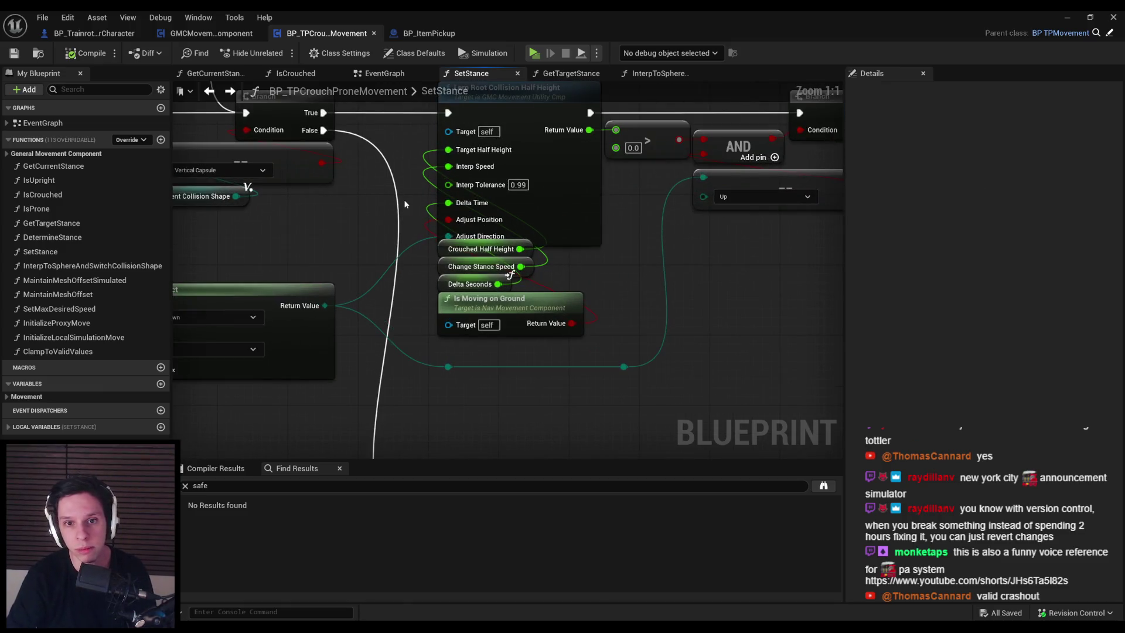
pyautogui.moveTo(470, 189)
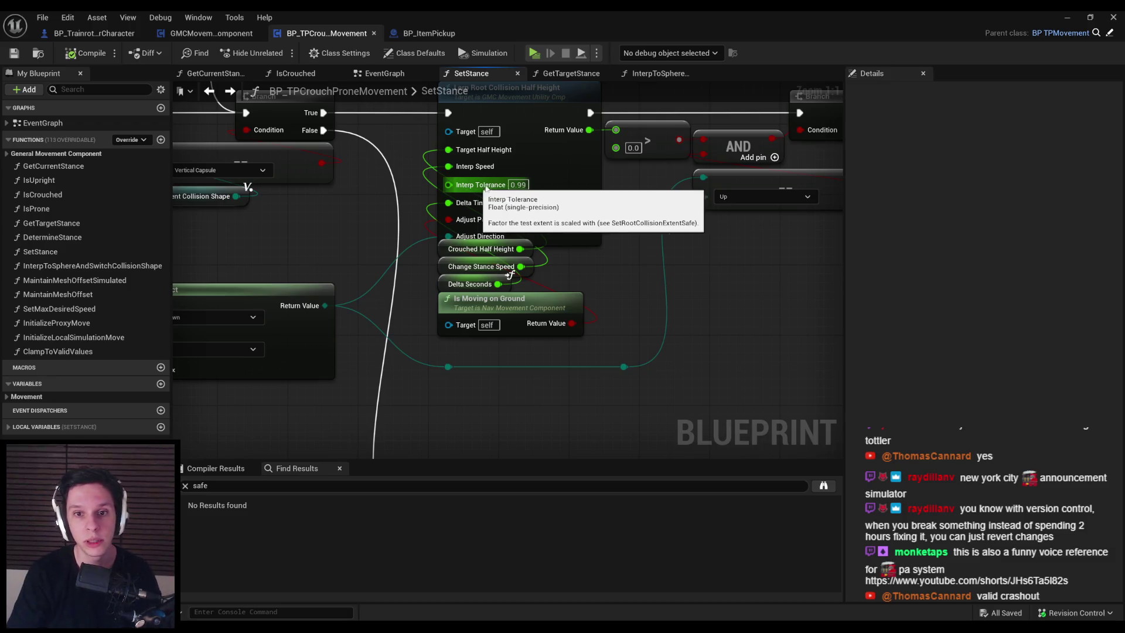
pyautogui.click(518, 185)
pyautogui.write('0.1')
pyautogui.press('Return')
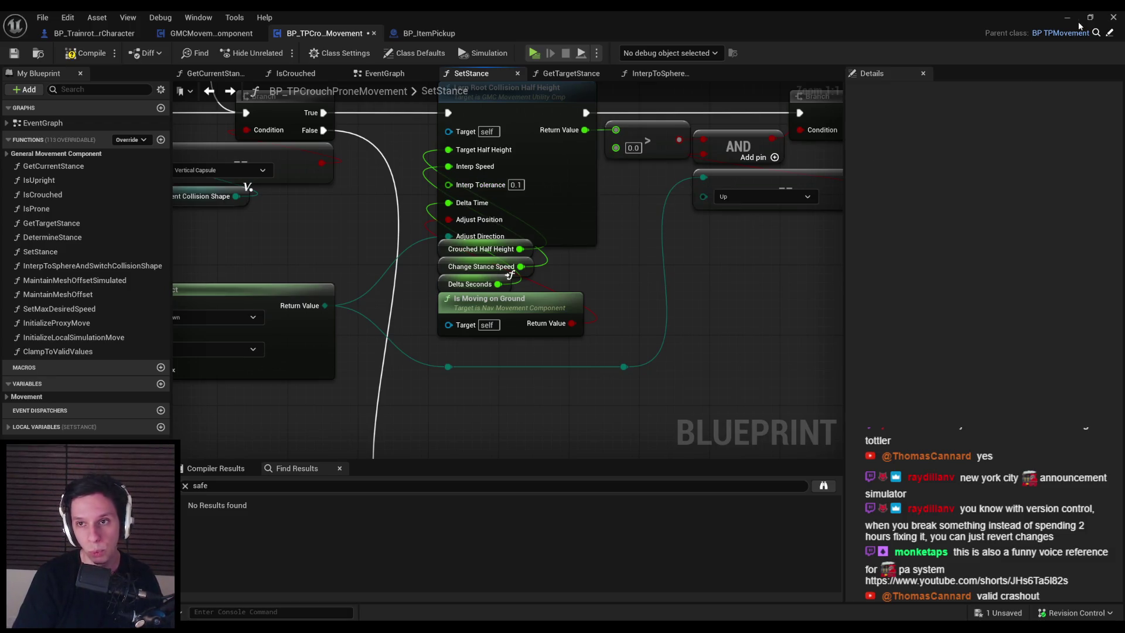
# Play-test in multiplayer, walking the character toward the window and backing away.
pyautogui.click(1067, 17)
pyautogui.click(276, 56)
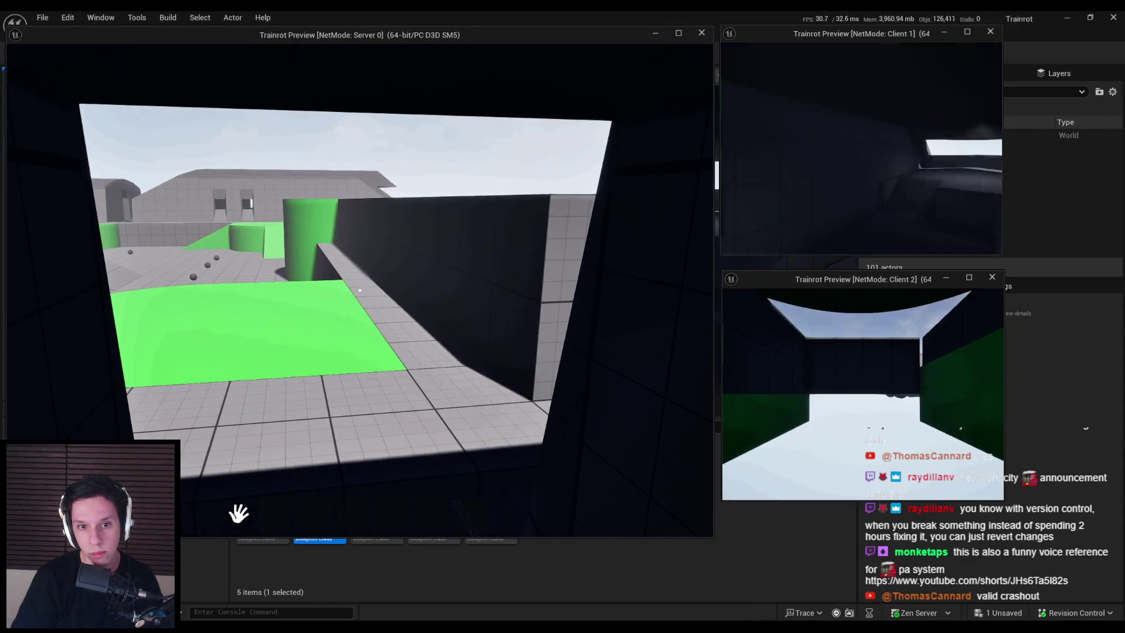
pyautogui.press('Escape')
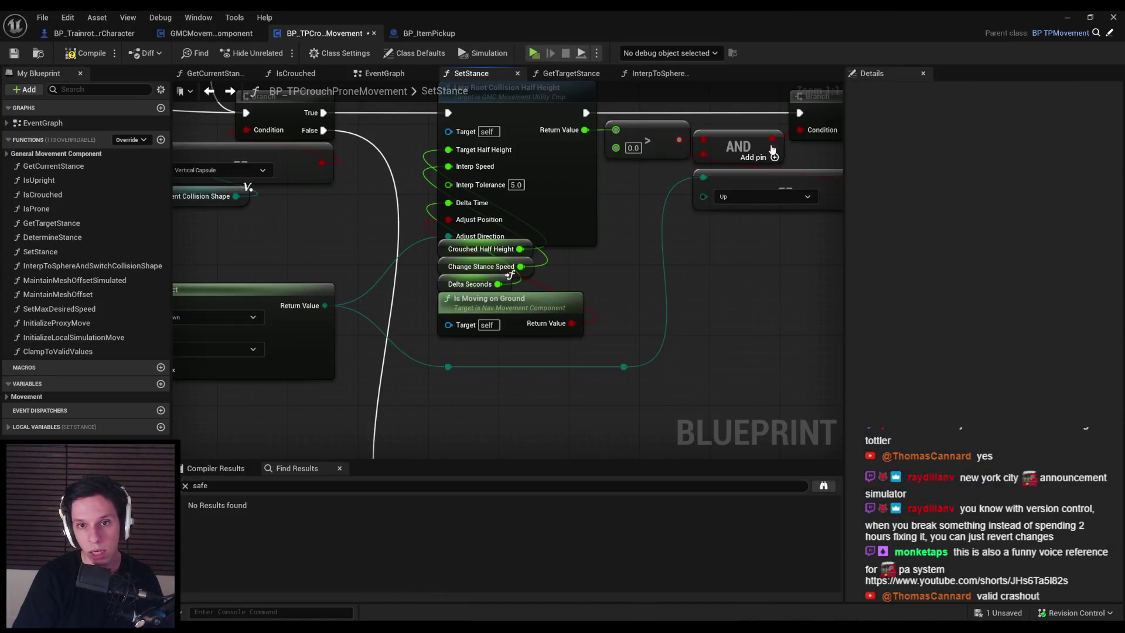
pyautogui.click(1067, 17)
pyautogui.click(323, 54)
pyautogui.press('w')
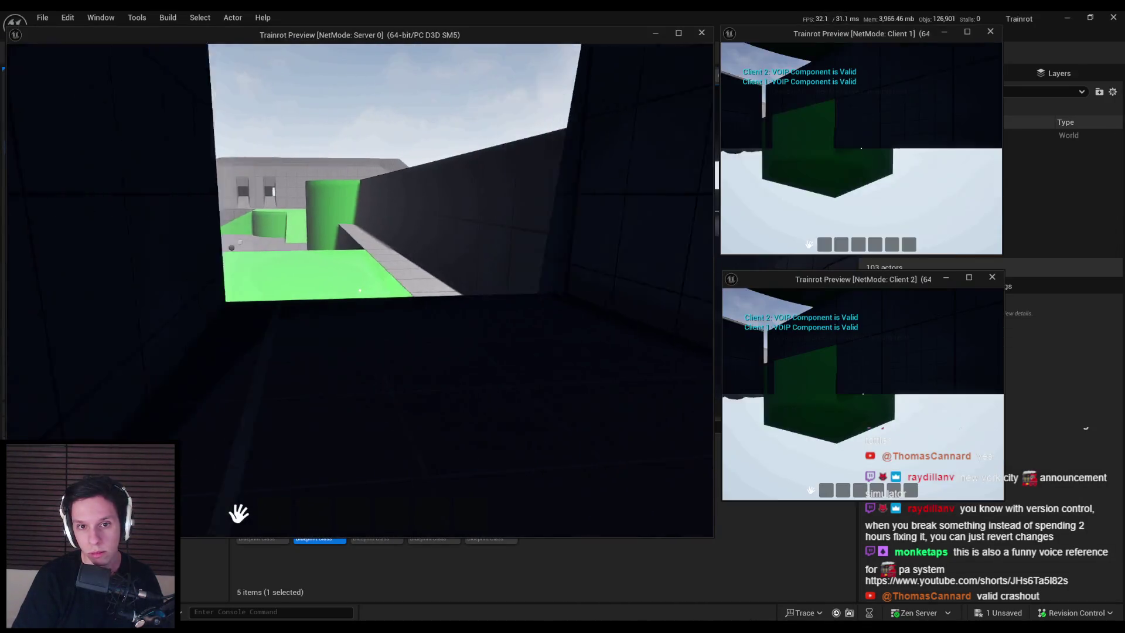
pyautogui.press('w')
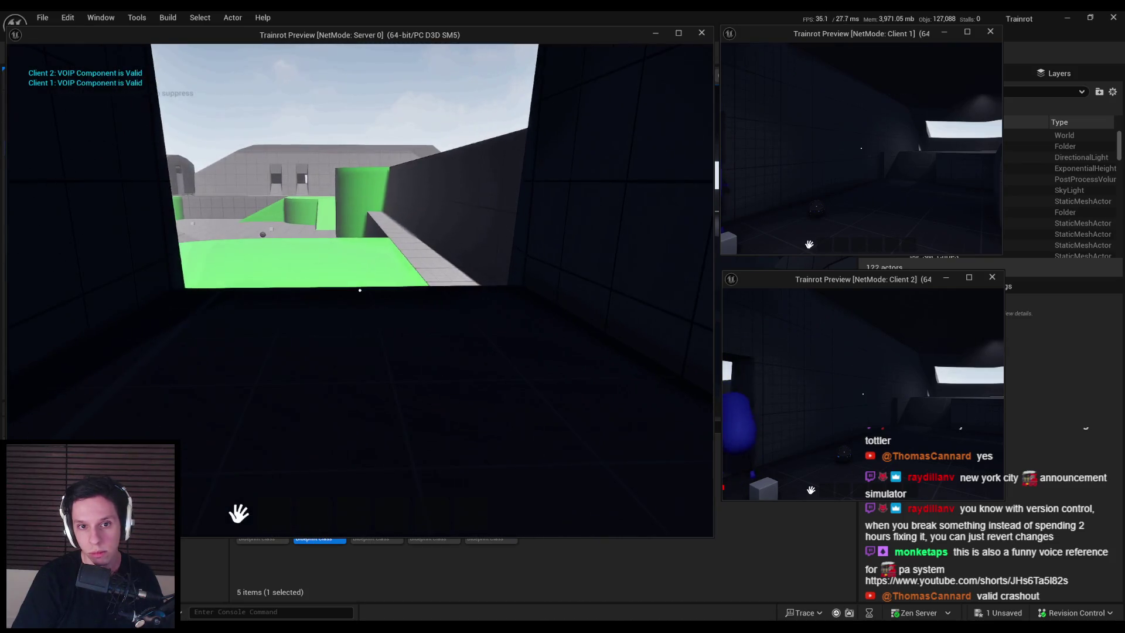
pyautogui.press('s')
pyautogui.press('Escape')
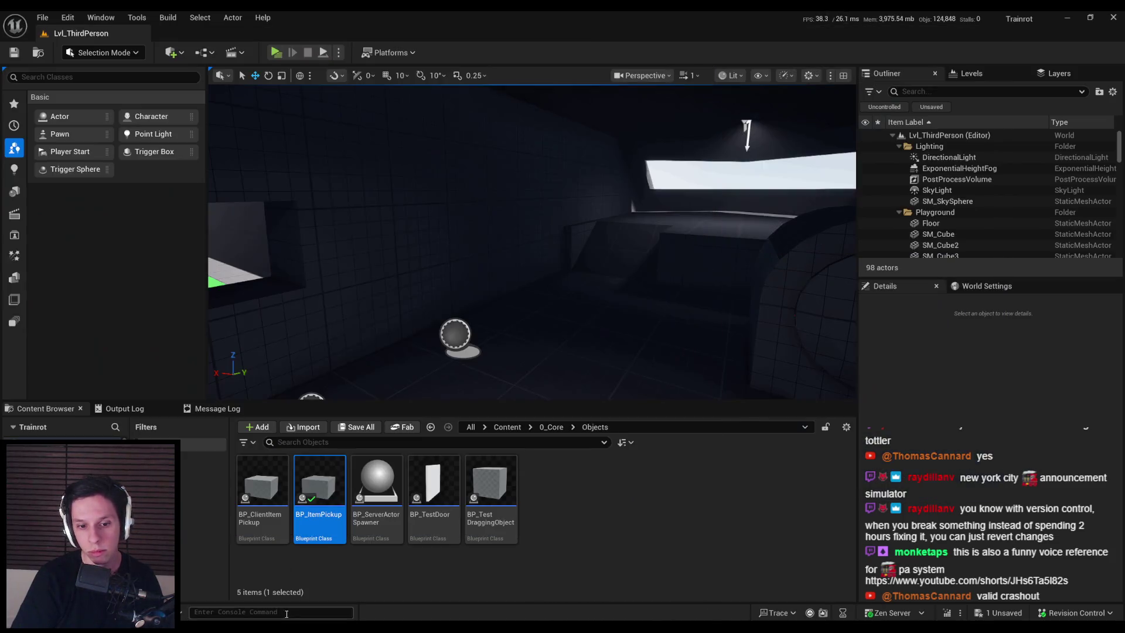
# Re-enter 0.1 as Interp Tolerance and run another multiplayer play test.
pyautogui.hotkey('alt', 'Tab')
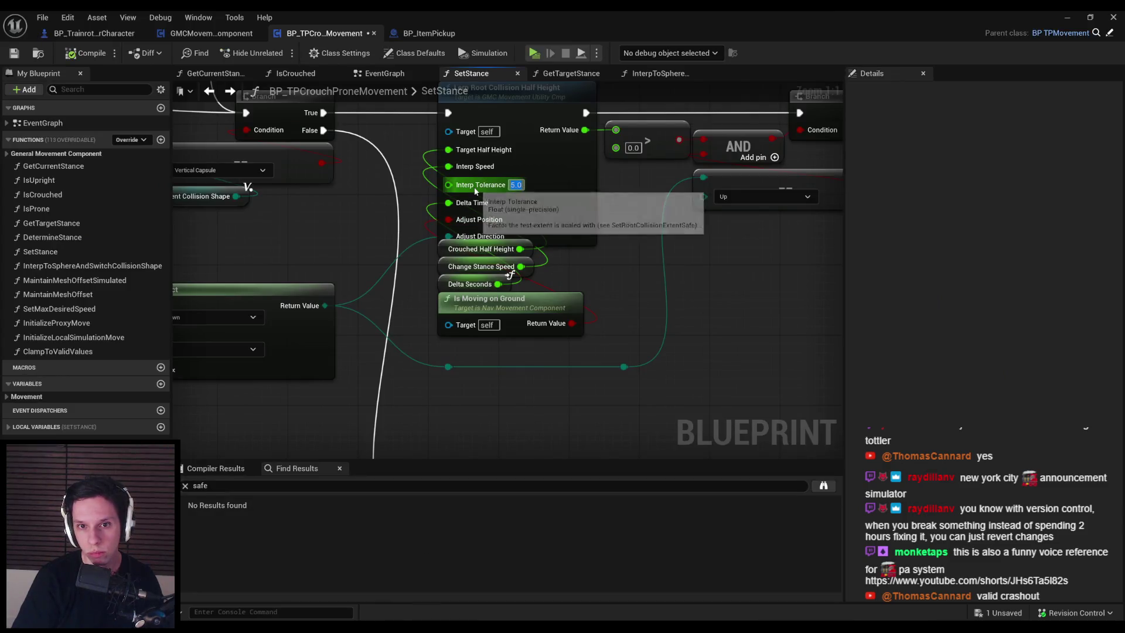
pyautogui.write('0.1')
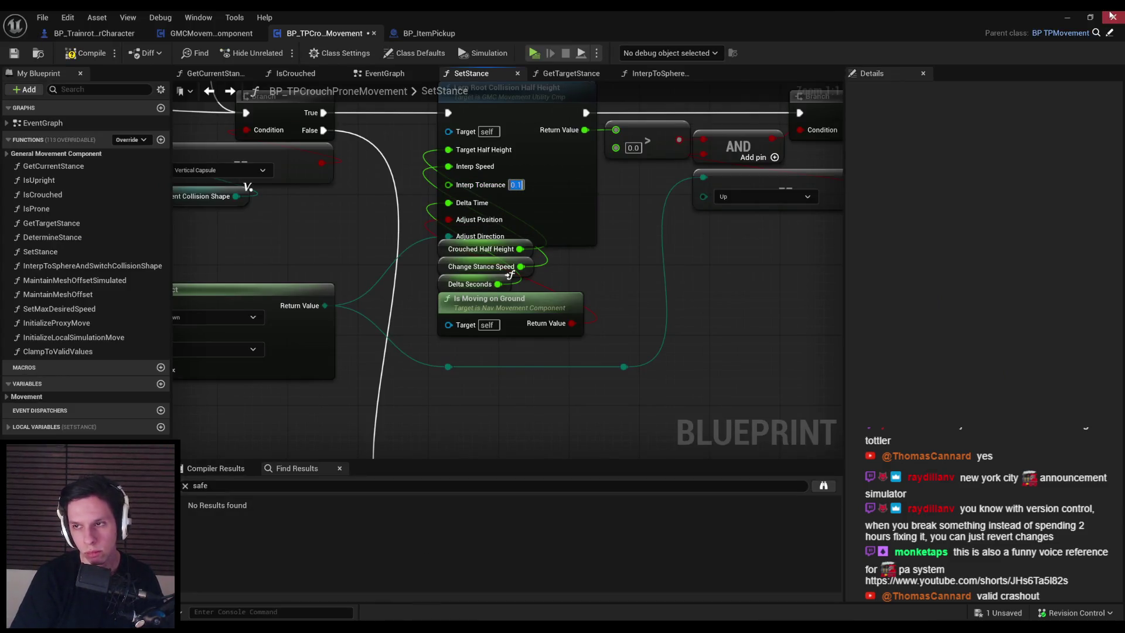
pyautogui.click(1112, 16)
pyautogui.click(280, 54)
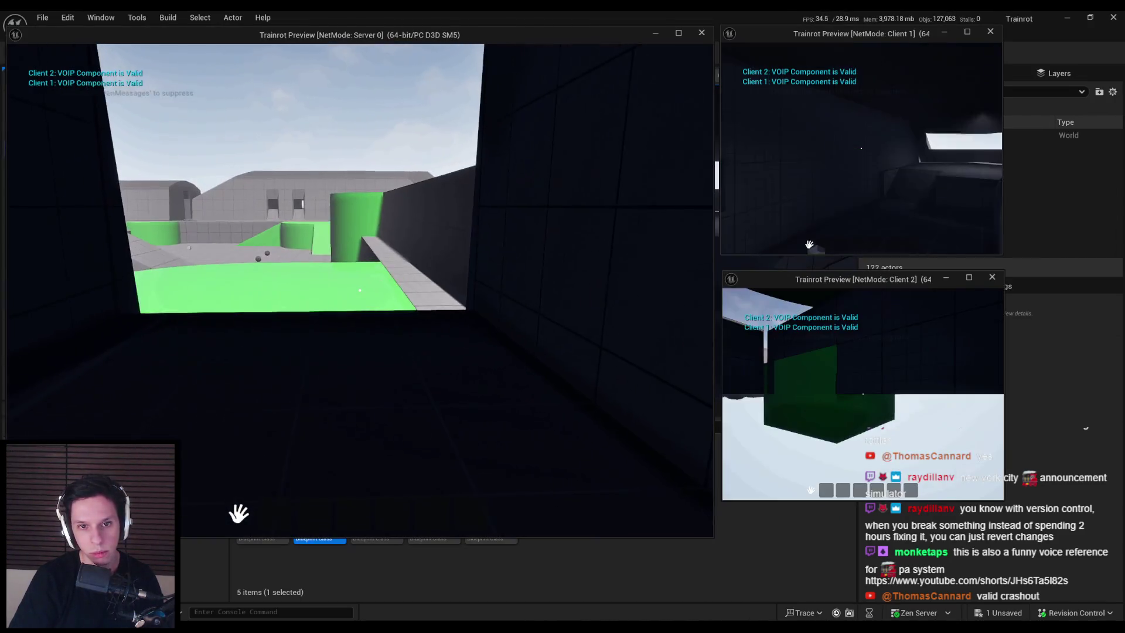
pyautogui.press('Escape')
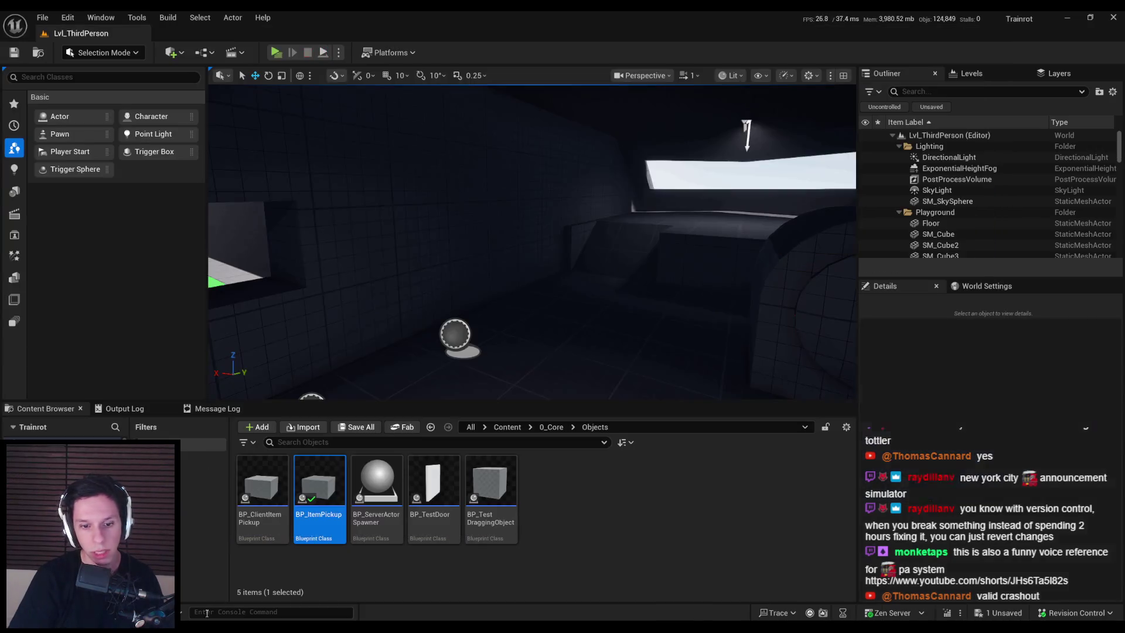
pyautogui.hotkey('alt', 'Tab')
# Restore Interp Tolerance to 0.99, save the Blueprint, and open the MaintainMeshOffset function.
pyautogui.click(516, 185)
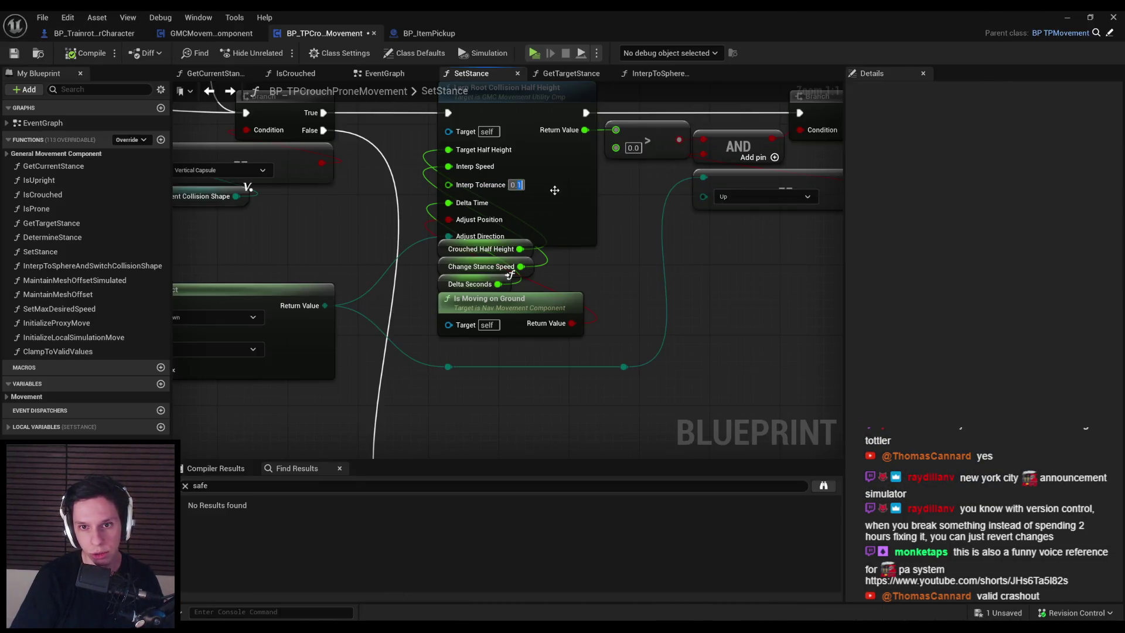
pyautogui.write('0.99')
pyautogui.press('Return')
pyautogui.scroll(-3, 520, 316)
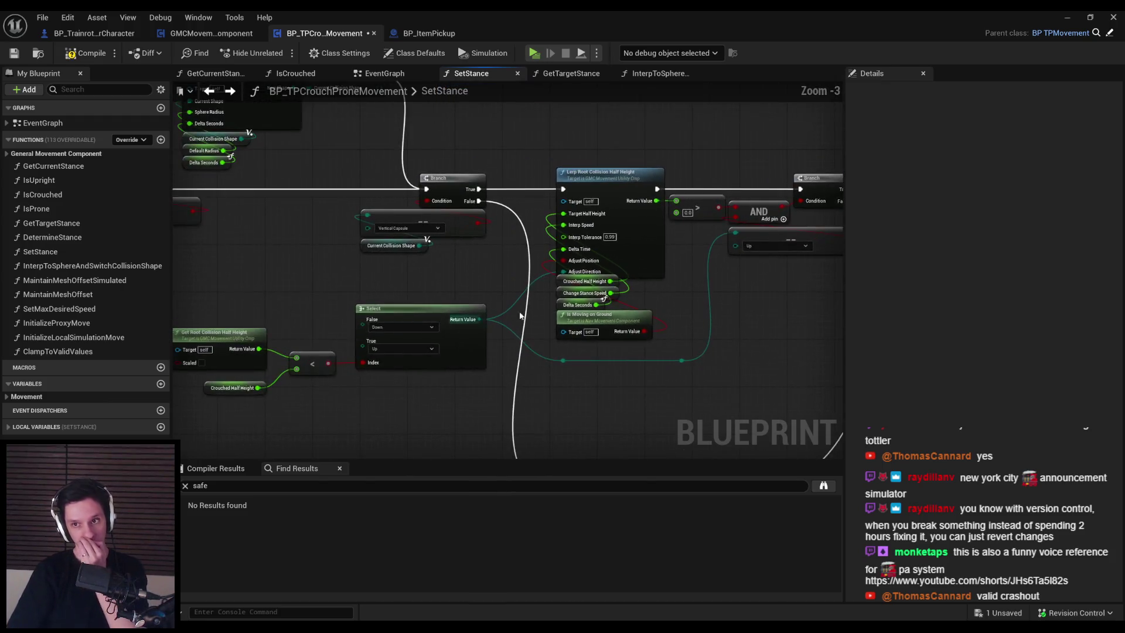
pyautogui.scroll(4, 520, 316)
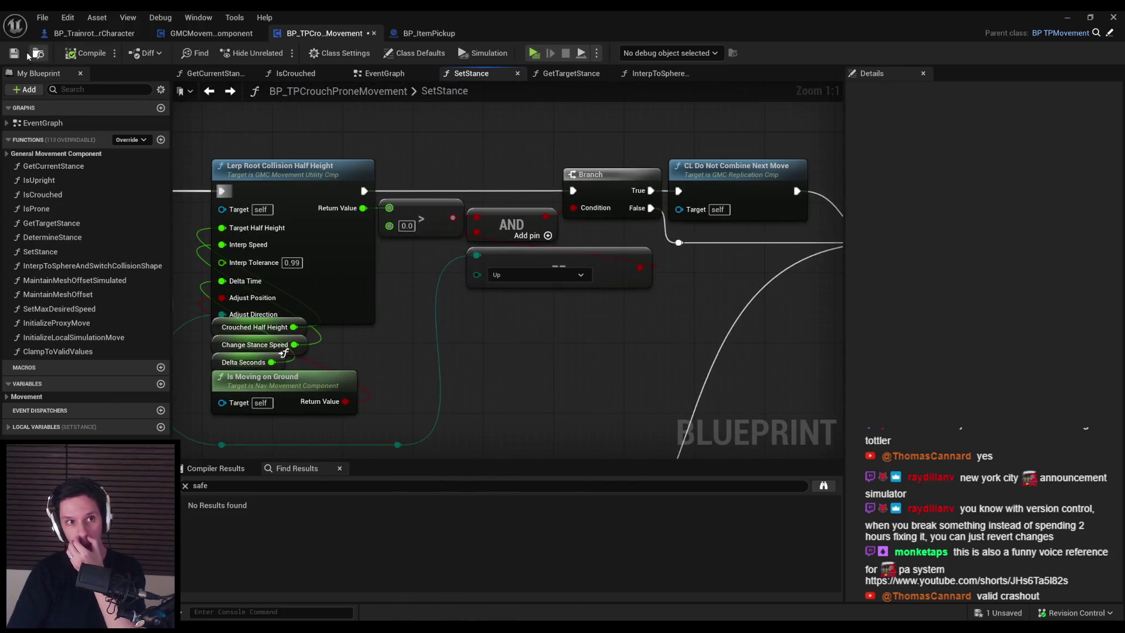
pyautogui.click(14, 53)
pyautogui.scroll(-2, 233, 350)
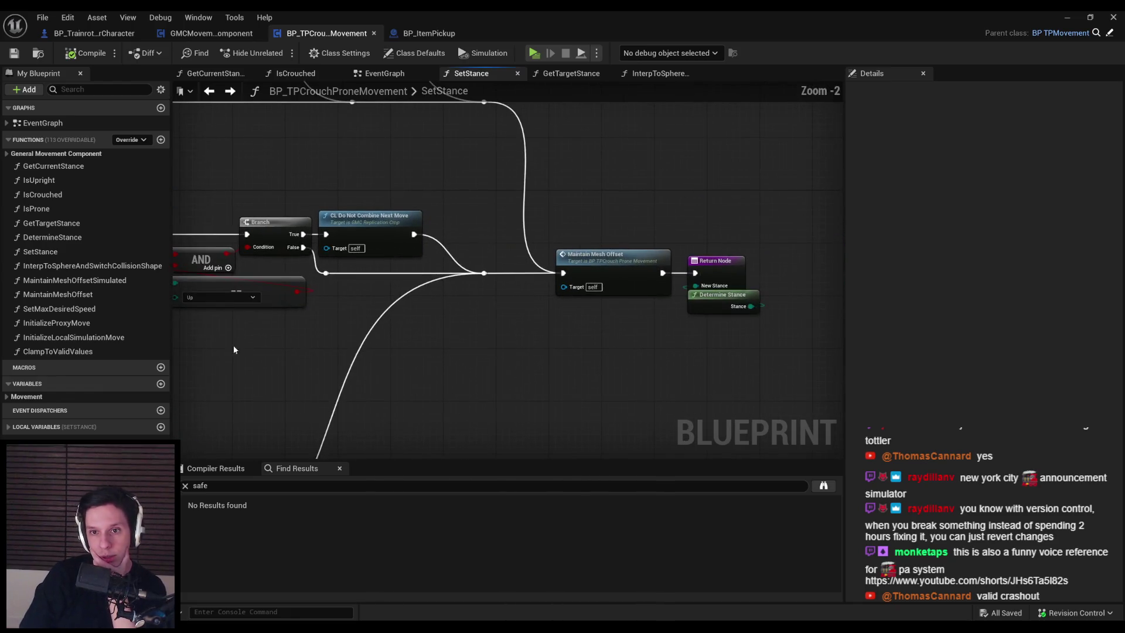
pyautogui.doubleClick(609, 273)
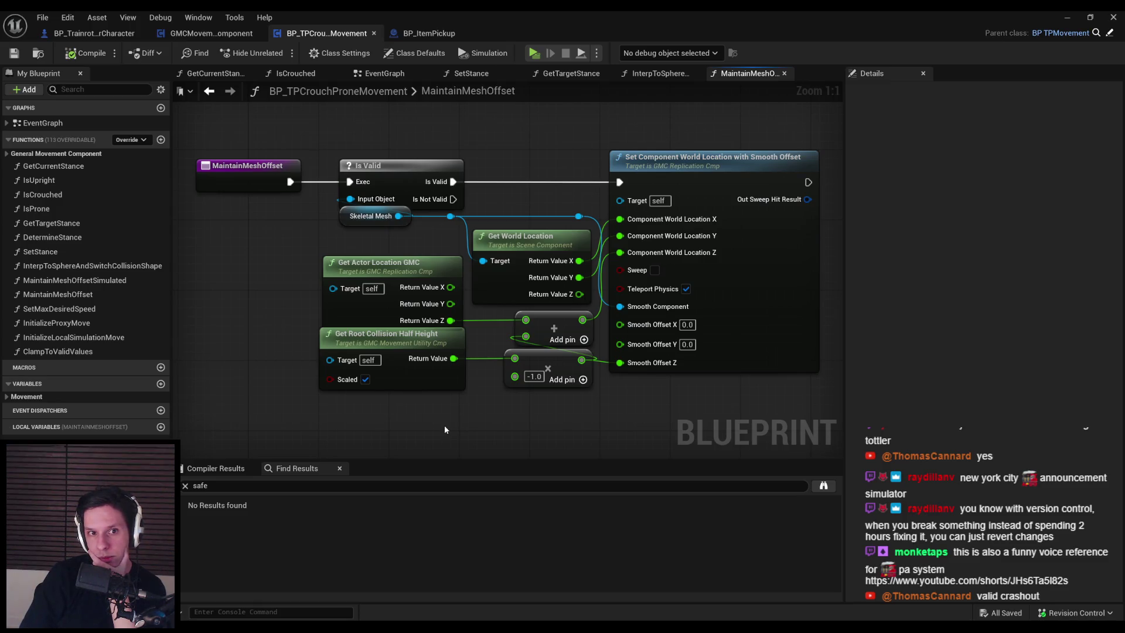
# Go back to SetStance, pan across its lerp and branch section, then show the EventGraph.
pyautogui.hotkey('alt', 'Left')
pyautogui.moveTo(294, 379)
pyautogui.mouseDown()
pyautogui.moveTo(452, 371)
pyautogui.moveTo(439, 329)
pyautogui.mouseUp()
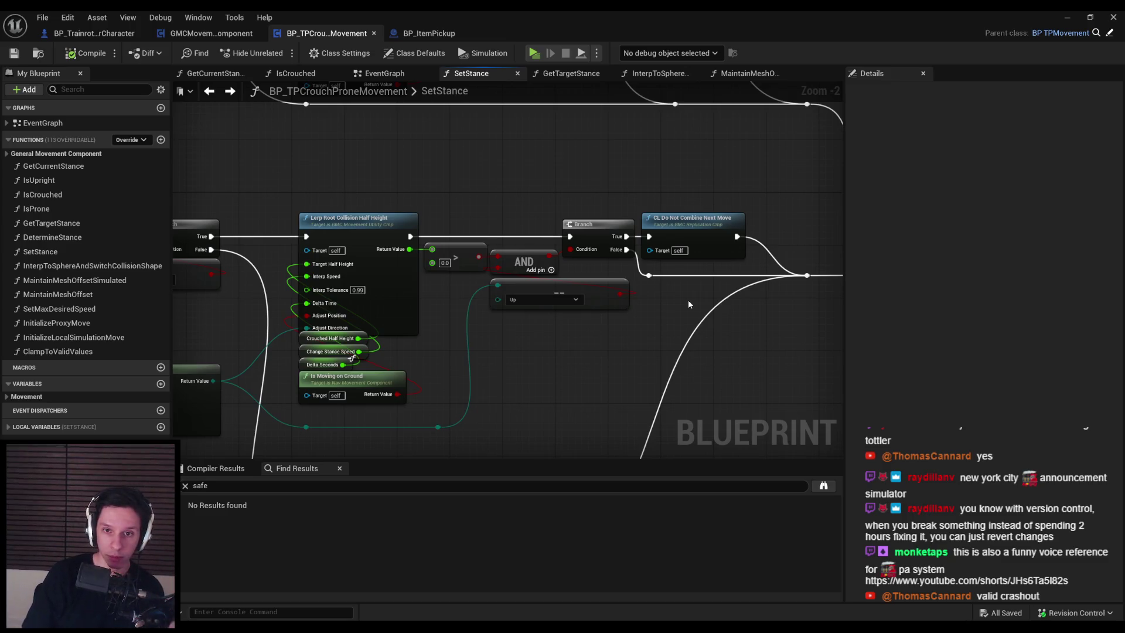
pyautogui.moveTo(666, 308); pyautogui.dragTo(526, 312)
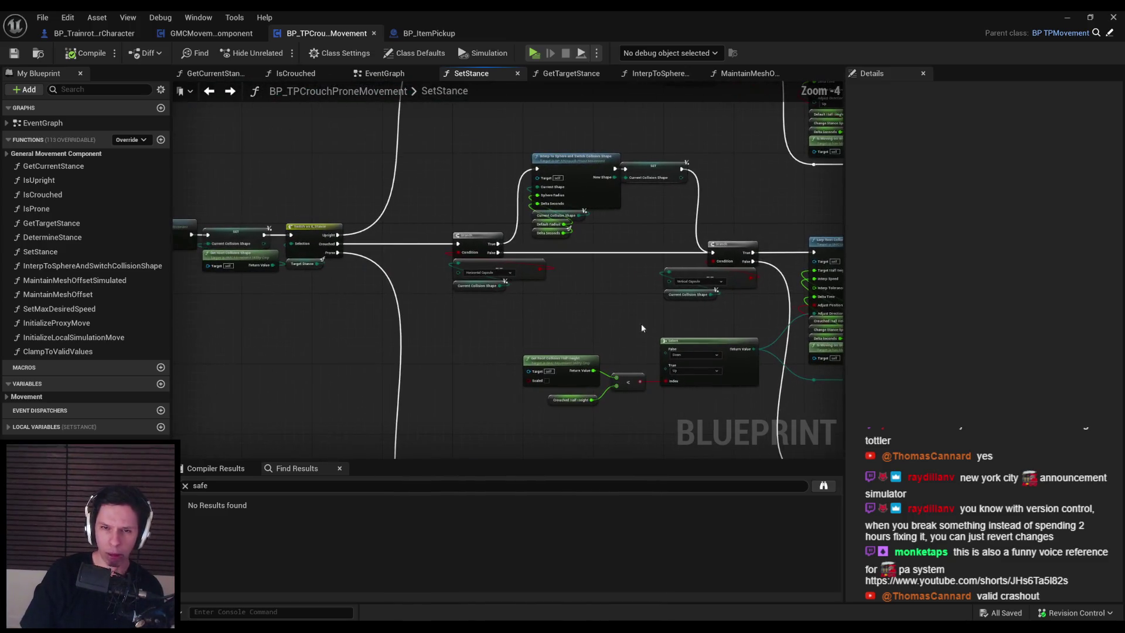
pyautogui.click(381, 74)
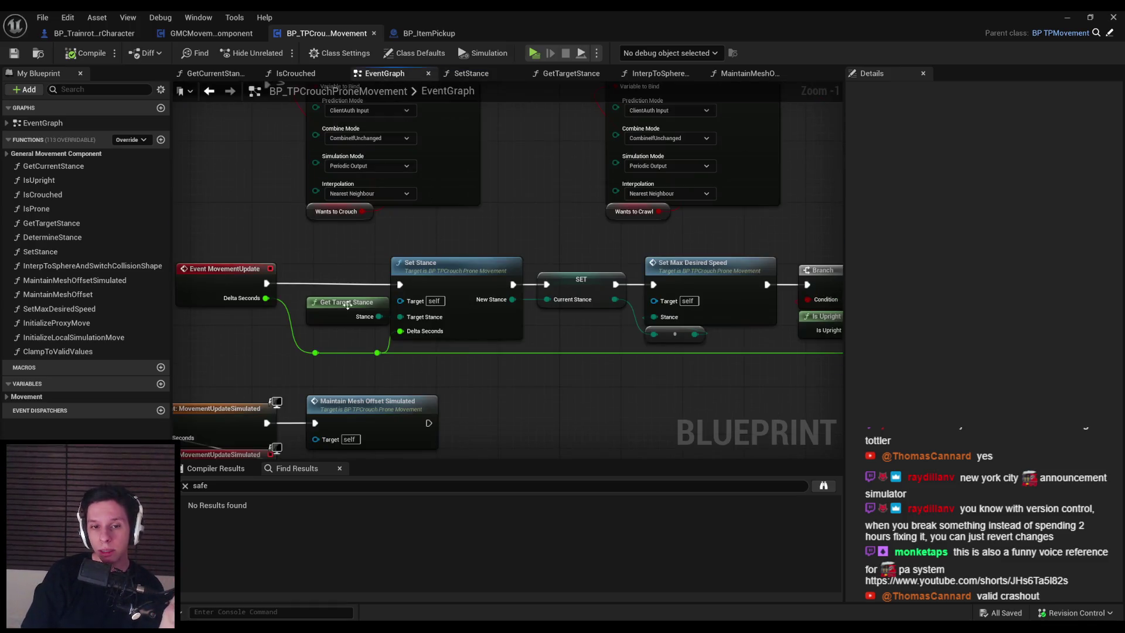
pyautogui.doubleClick(322, 319)
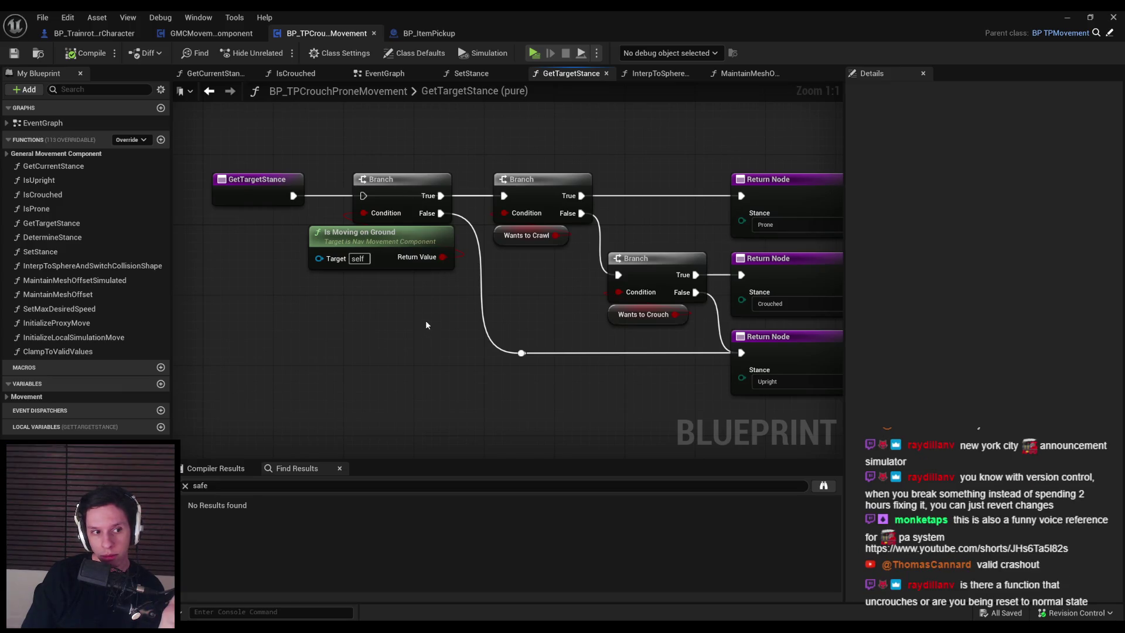
pyautogui.hotkey('alt', 'Left')
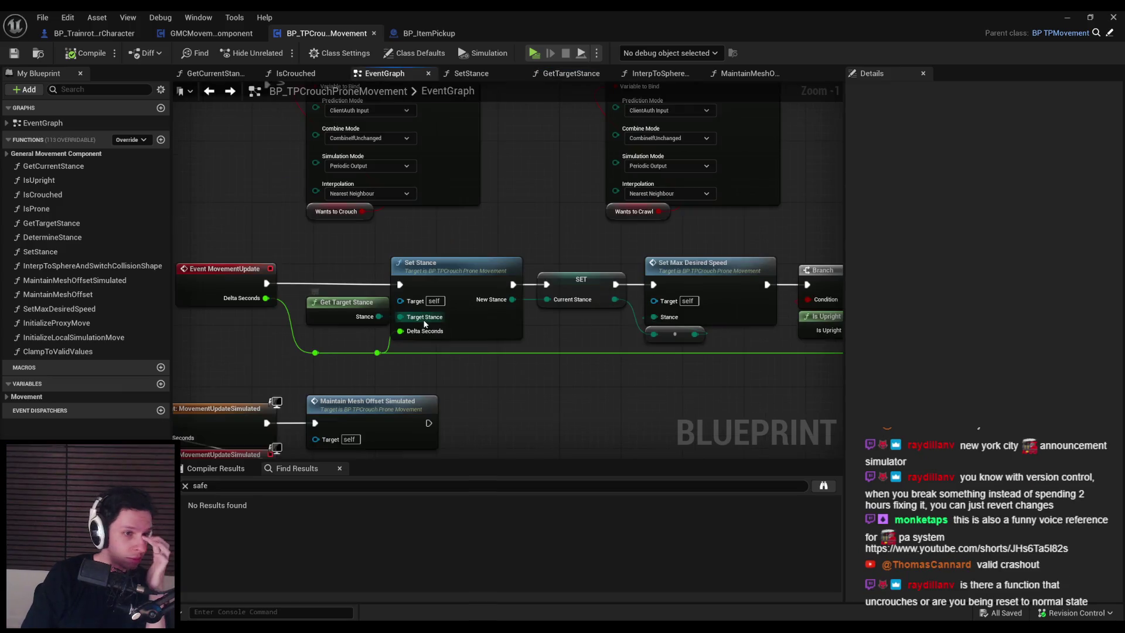
pyautogui.scroll(-1, 371, 347)
pyautogui.moveTo(390, 228); pyautogui.dragTo(422, 135)
pyautogui.moveTo(448, 212)
pyautogui.mouseDown()
pyautogui.moveTo(379, 184)
pyautogui.moveTo(242, 159)
pyautogui.moveTo(506, 230)
pyautogui.moveTo(338, 120)
pyautogui.mouseUp()
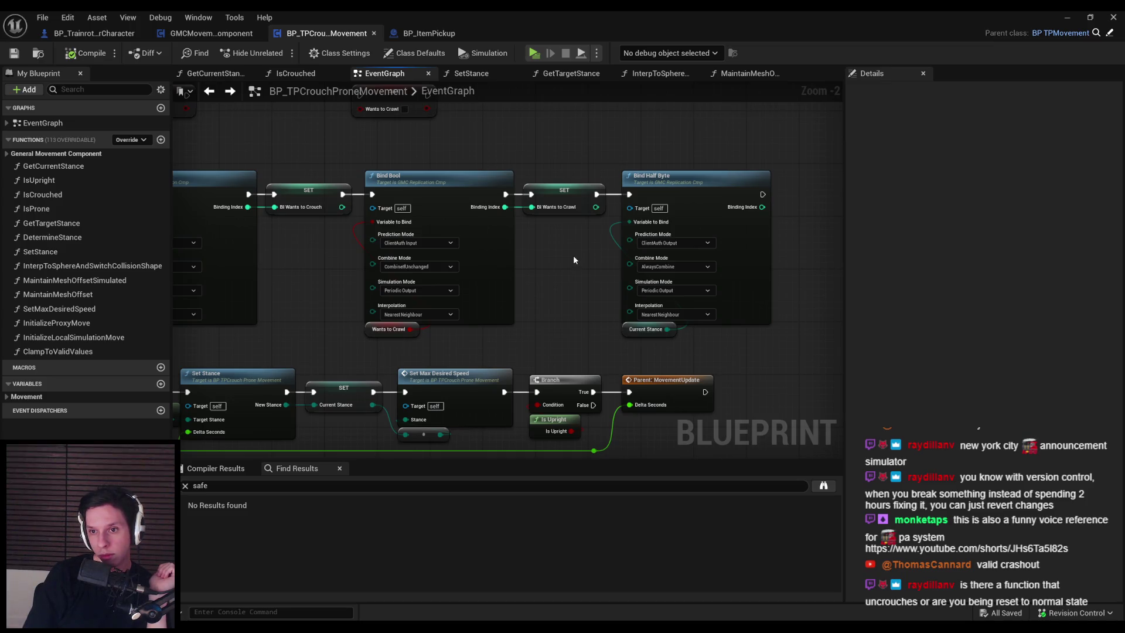
# Set Bind Half Byte's prediction mode to server-authoritative and play-test with server and two clients.
pyautogui.click(664, 244)
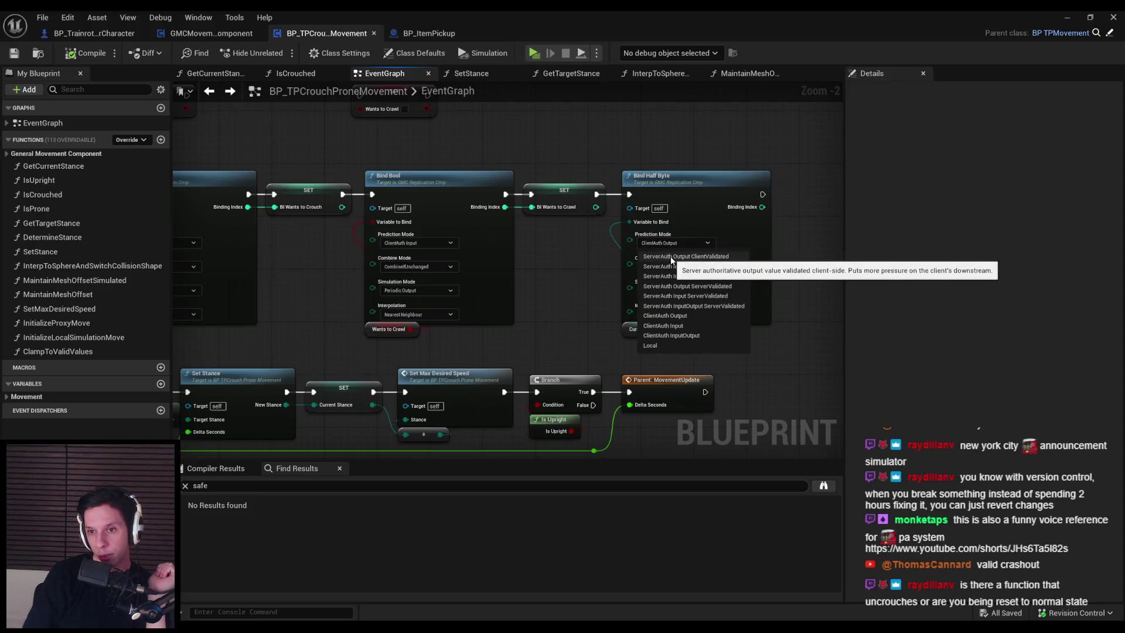
pyautogui.click(672, 256)
pyautogui.click(1067, 17)
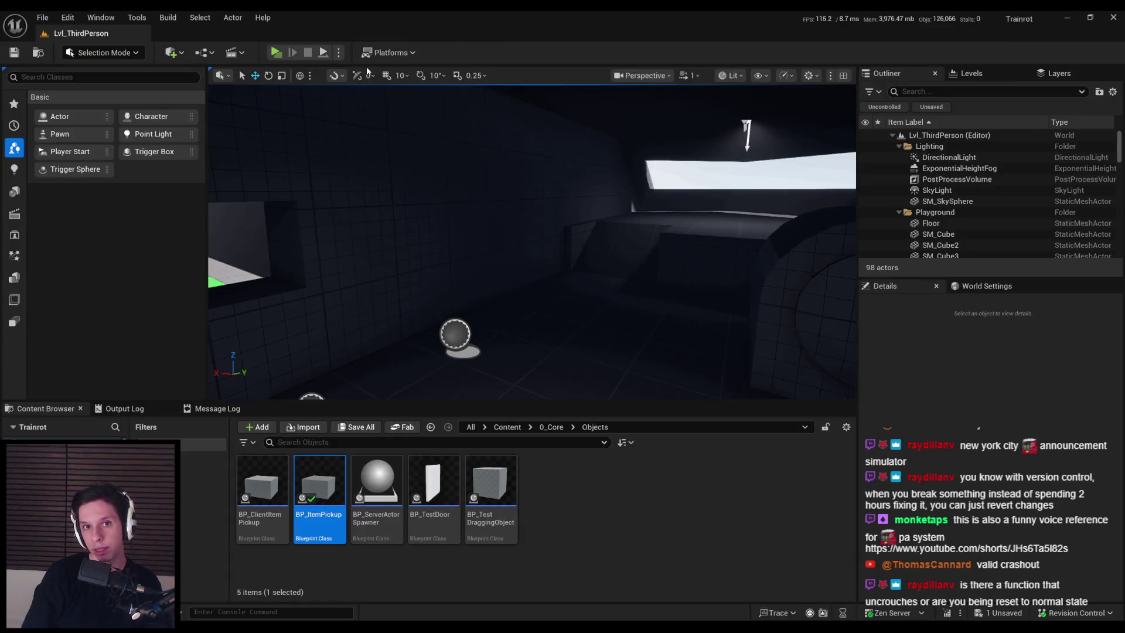
pyautogui.click(276, 53)
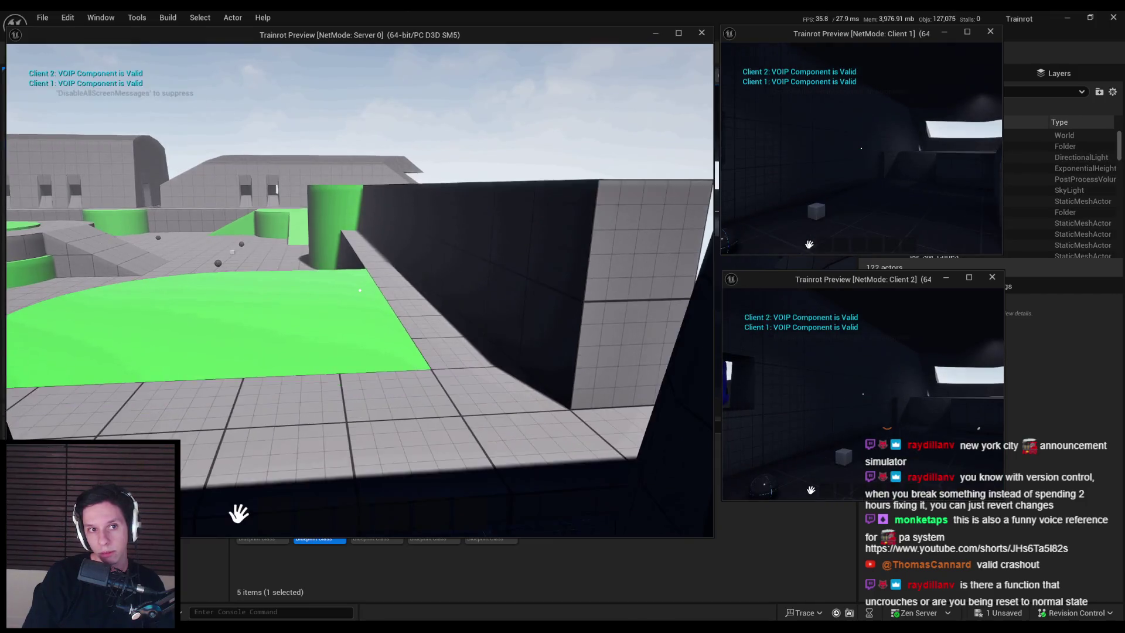
pyautogui.press('Escape')
# Reopen BP_TPCrouchProneMovement, undo the prediction mode change back to ClientAuth Output, and save.
pyautogui.doubleClick(319, 504)
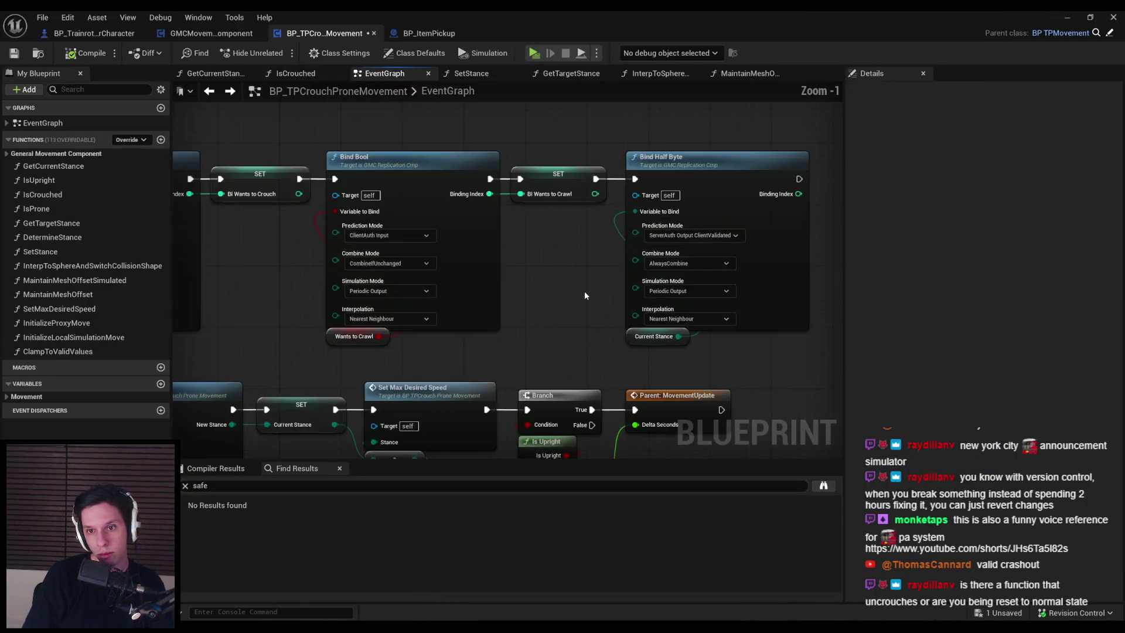
pyautogui.hotkey('ctrl', 'z')
pyautogui.click(15, 54)
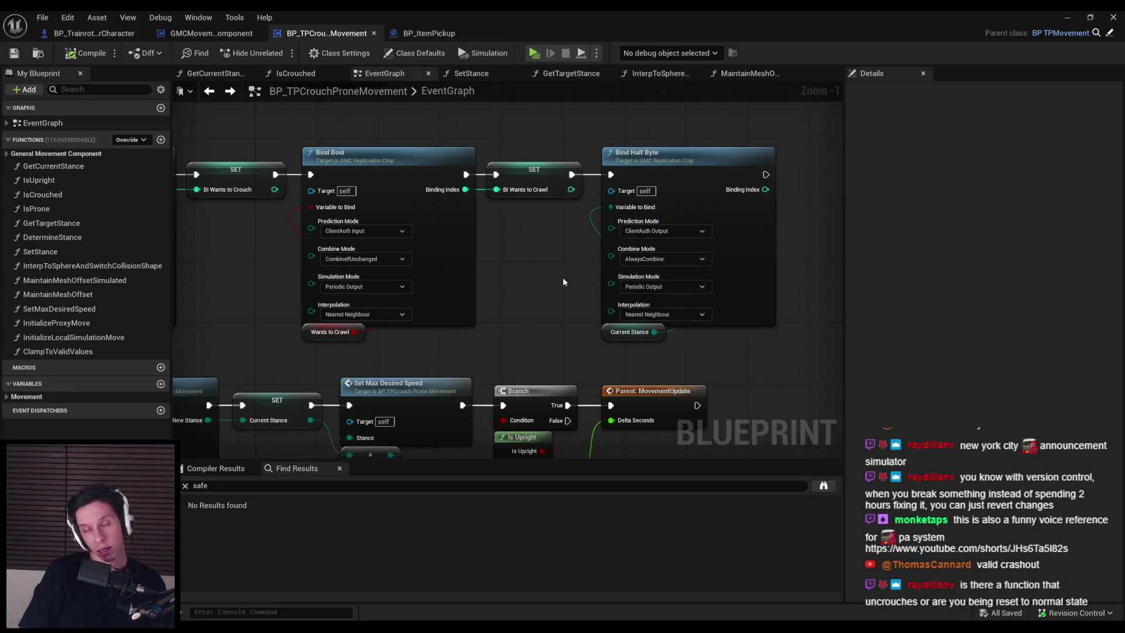
pyautogui.scroll(-2, 253, 228)
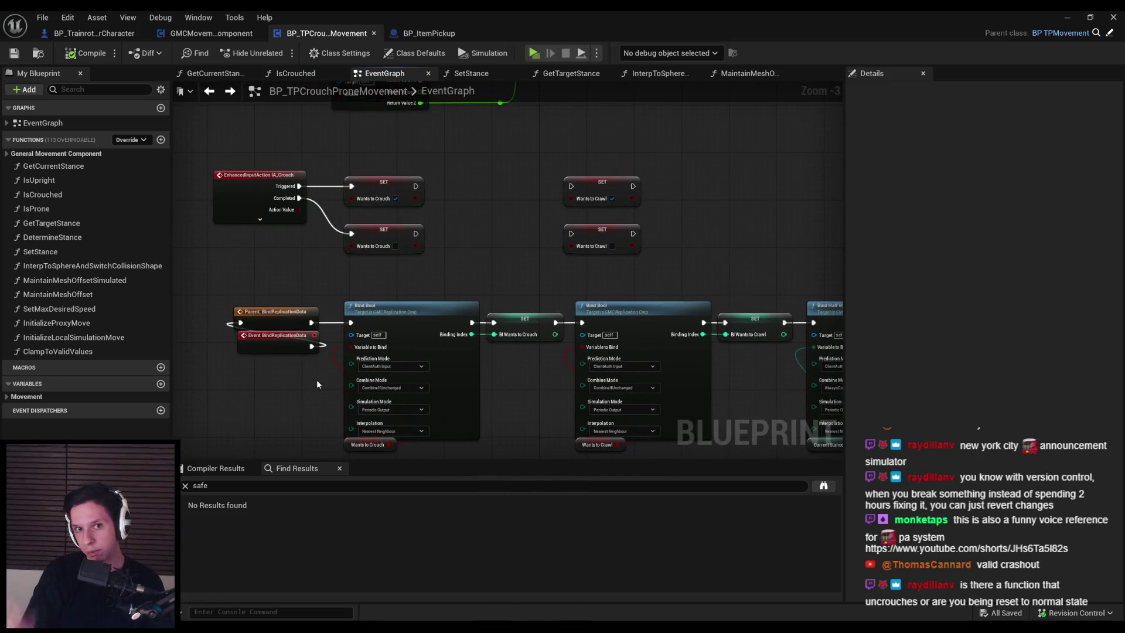
pyautogui.moveTo(316, 384)
pyautogui.mouseDown()
pyautogui.moveTo(312, 440)
pyautogui.moveTo(384, 341)
pyautogui.mouseUp()
pyautogui.scroll(1, 389, 382)
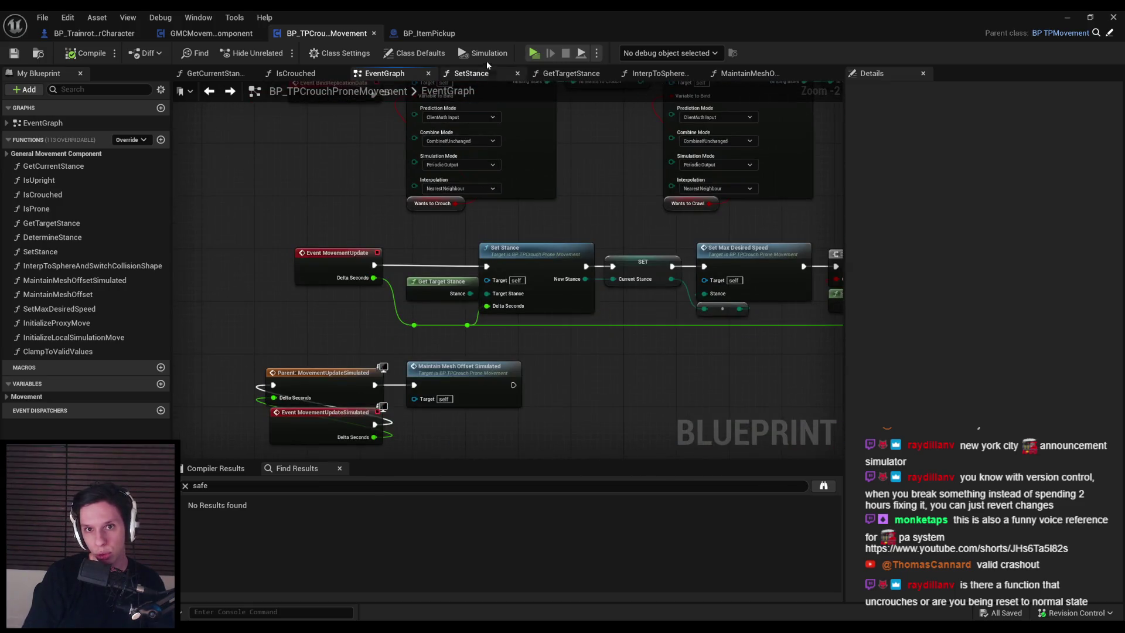
# Display the movement Blueprint's class default properties.
pyautogui.click(415, 53)
pyautogui.moveTo(1116, 150); pyautogui.dragTo(1123, 192)
pyautogui.scroll(2, 1123, 191)
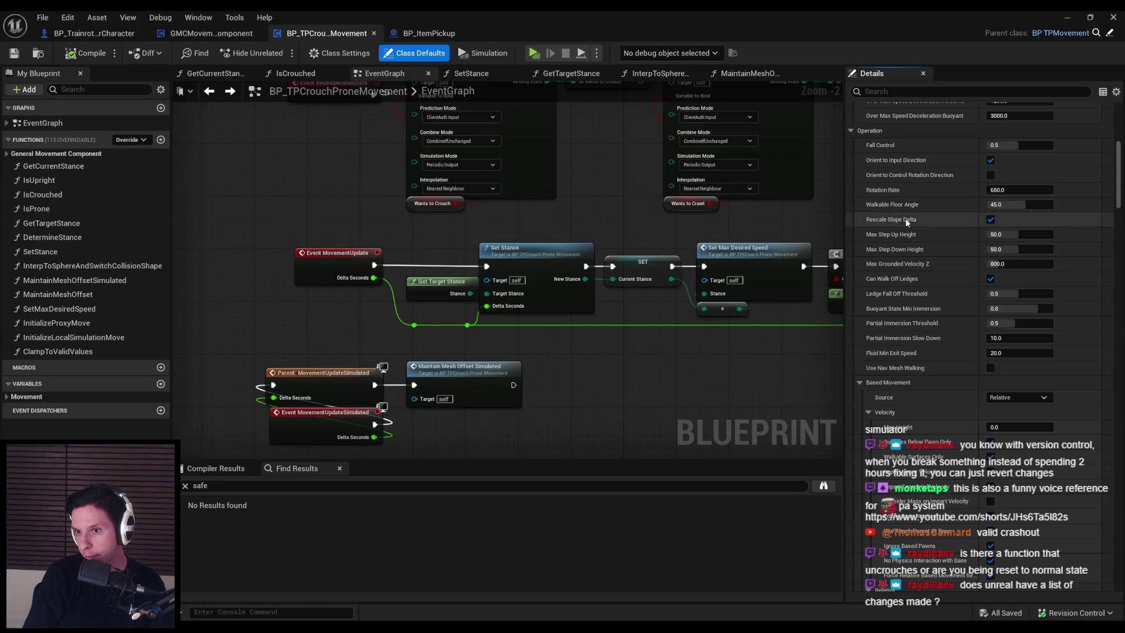
# Scroll through the crouch/prone movement class defaults in the Details panel.
pyautogui.moveTo(908, 221)
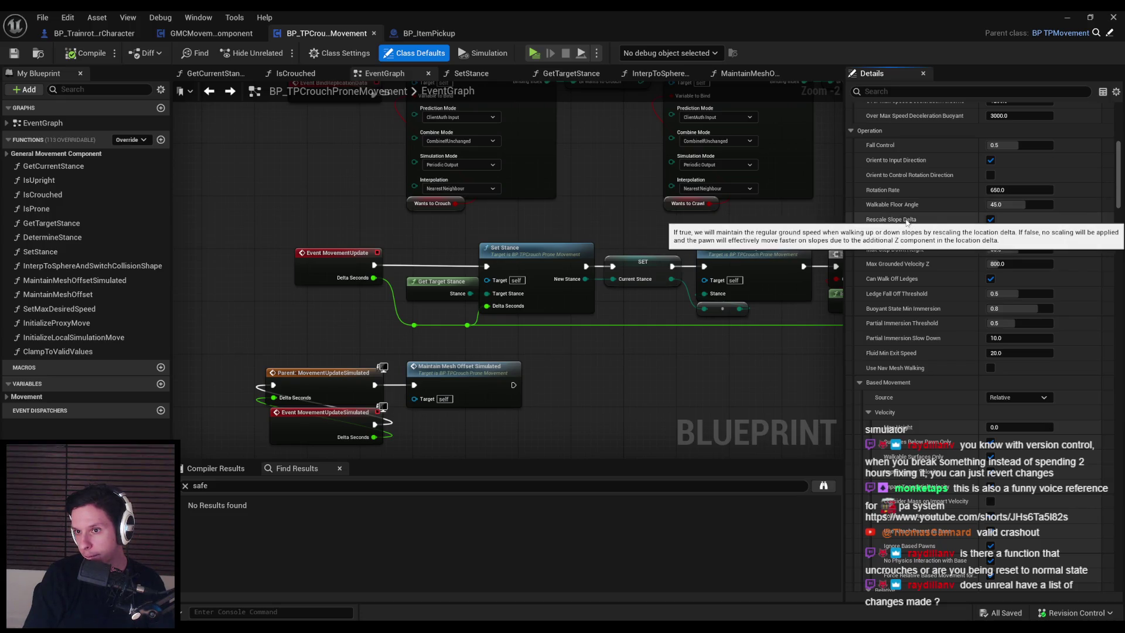
pyautogui.moveTo(1121, 191); pyautogui.dragTo(1122, 216)
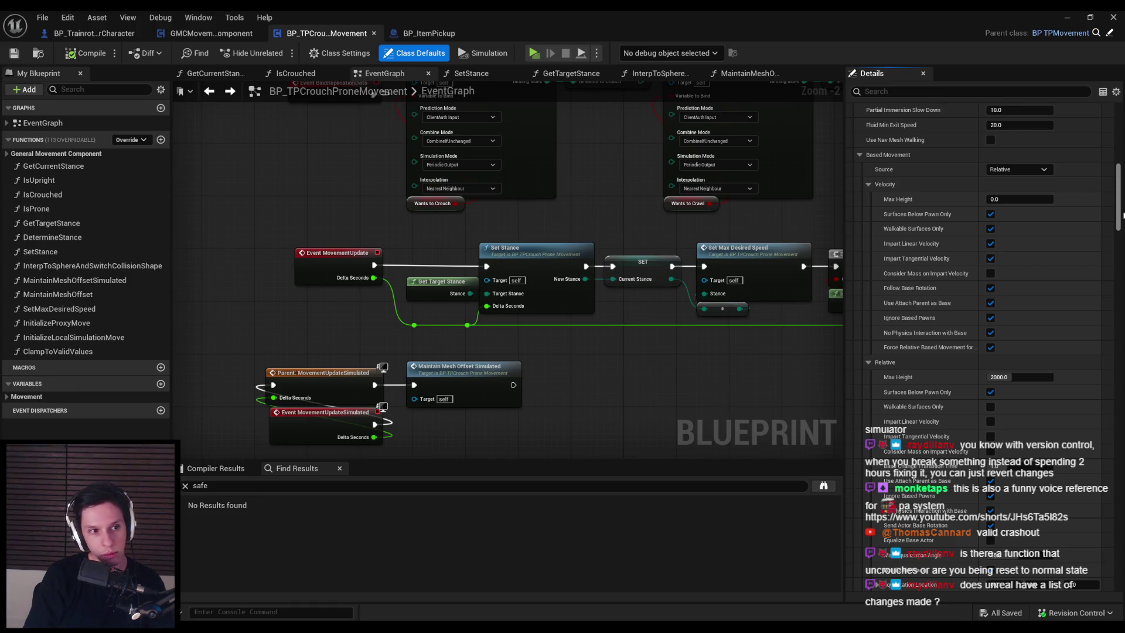
pyautogui.moveTo(1123, 215); pyautogui.dragTo(1123, 223)
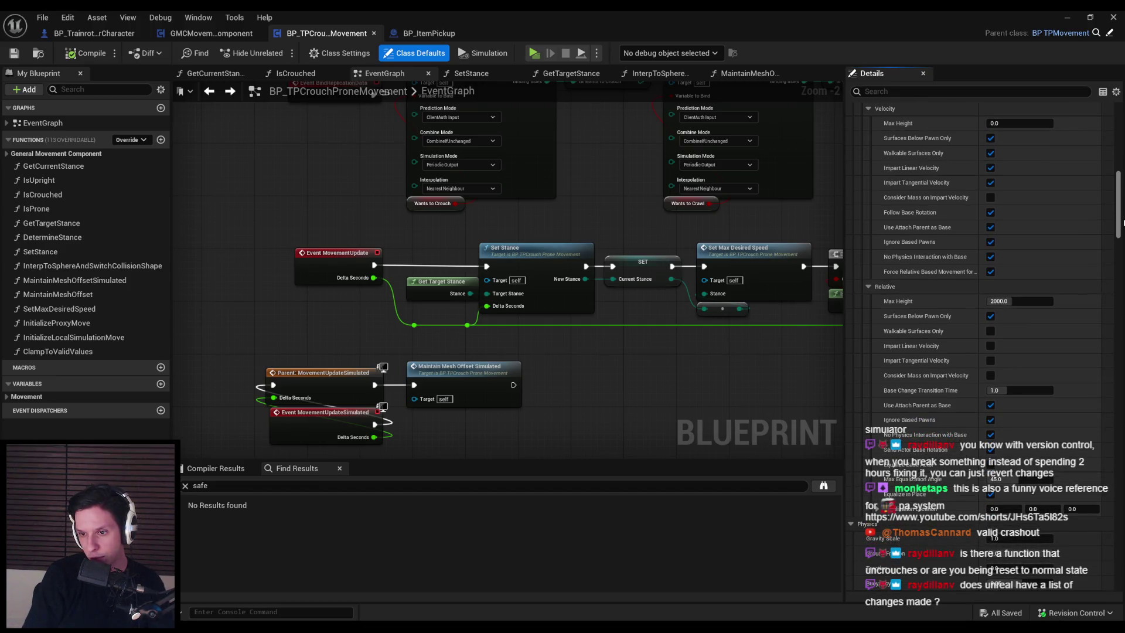
pyautogui.moveTo(919, 470)
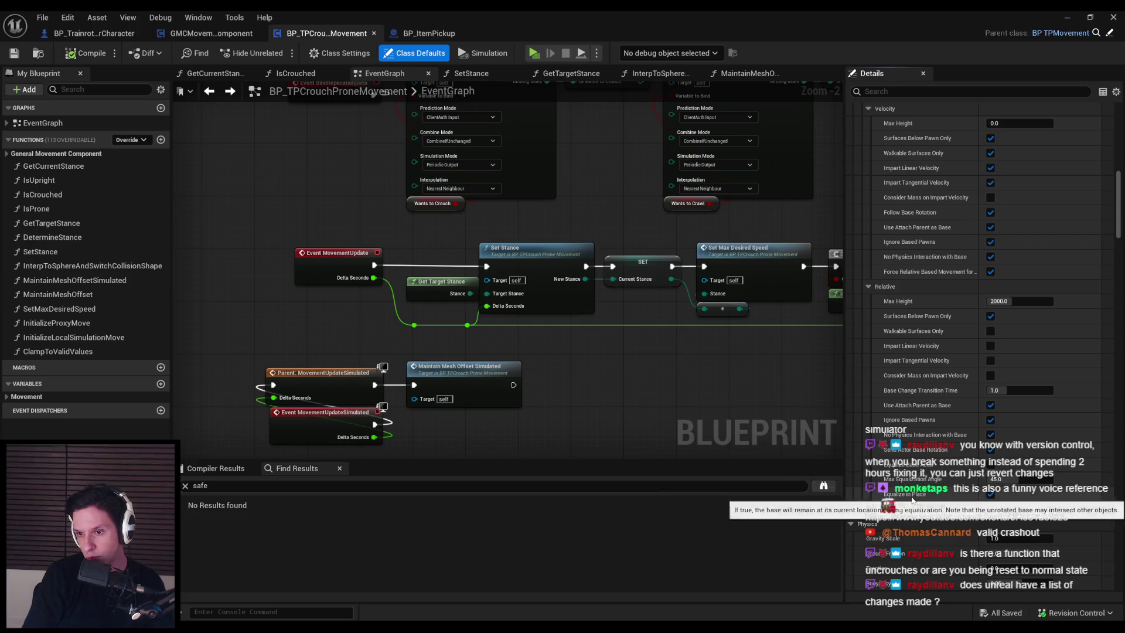
pyautogui.scroll(-3, 907, 508)
pyautogui.scroll(-3, 904, 492)
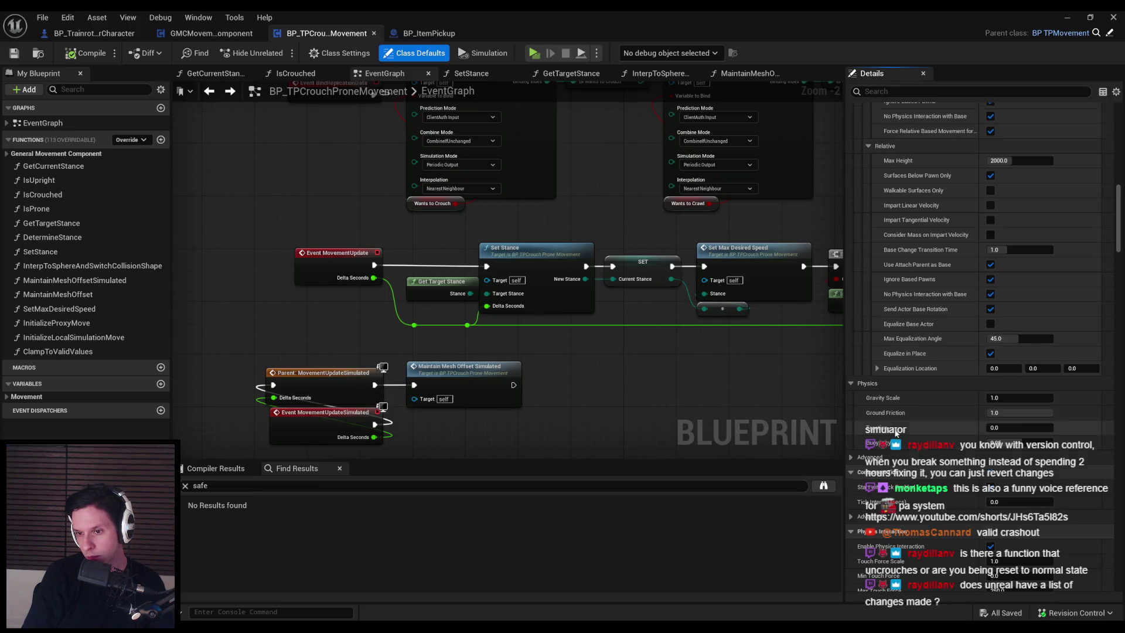
pyautogui.scroll(-2, 856, 410)
# Expand and review the Advanced movement settings, then switch to BP_TrainrotPlayerCharacter.
pyautogui.click(852, 406)
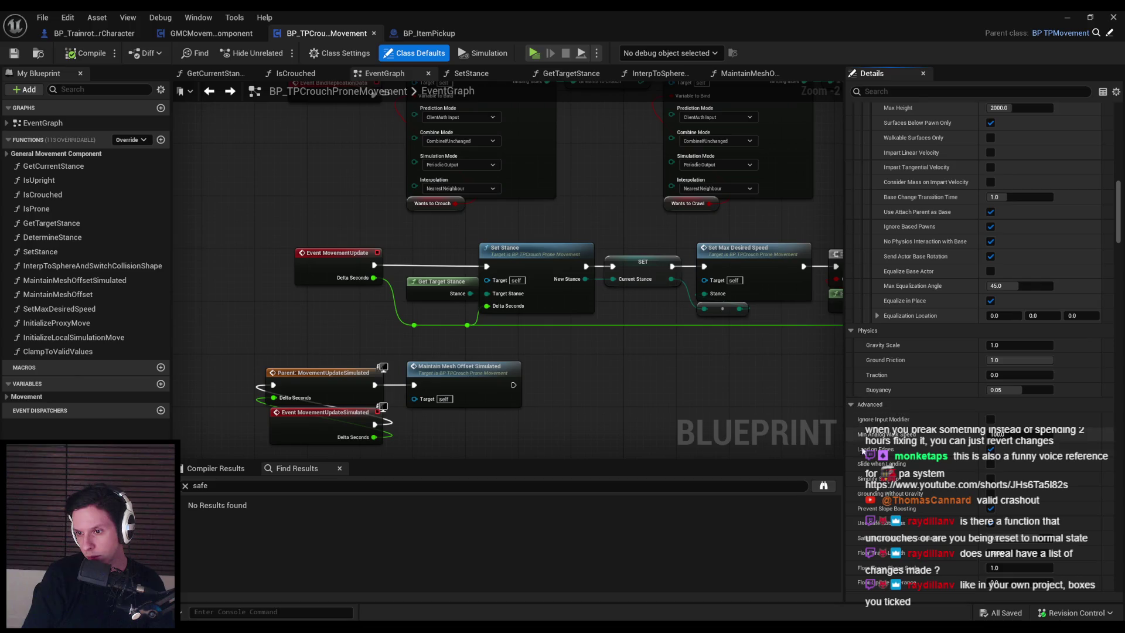
pyautogui.scroll(-2, 878, 481)
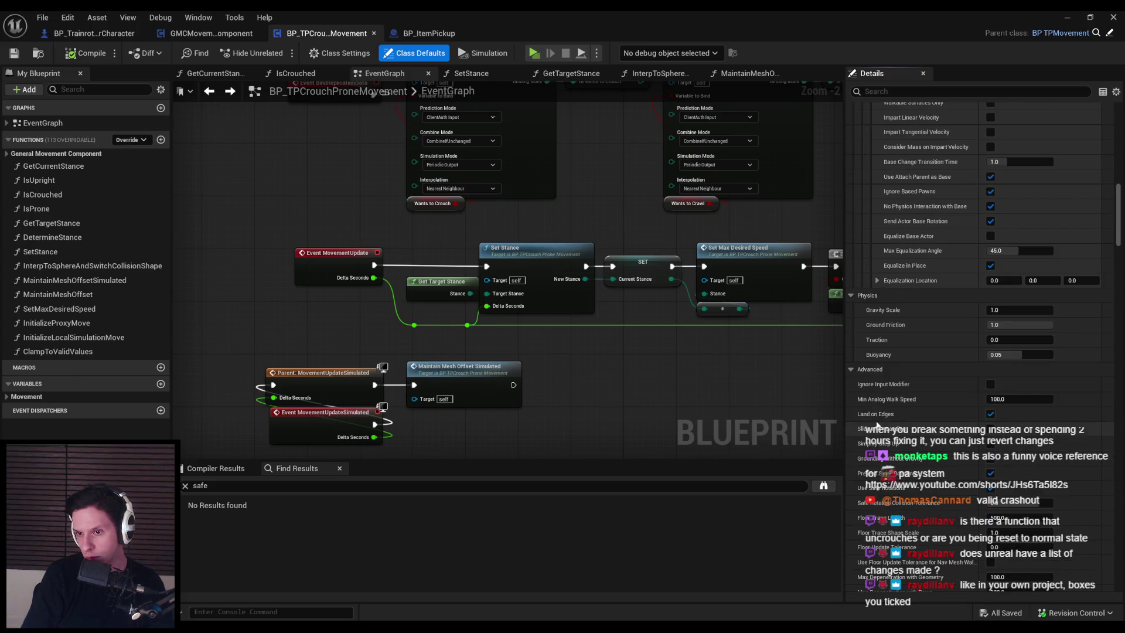
pyautogui.scroll(-2, 882, 386)
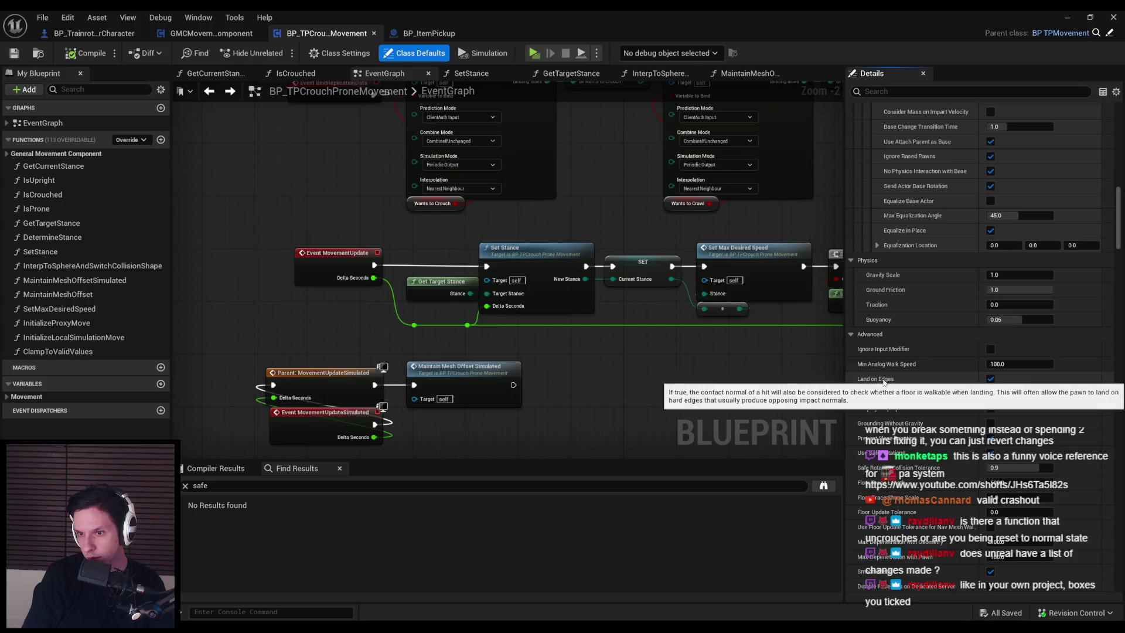
pyautogui.moveTo(883, 397)
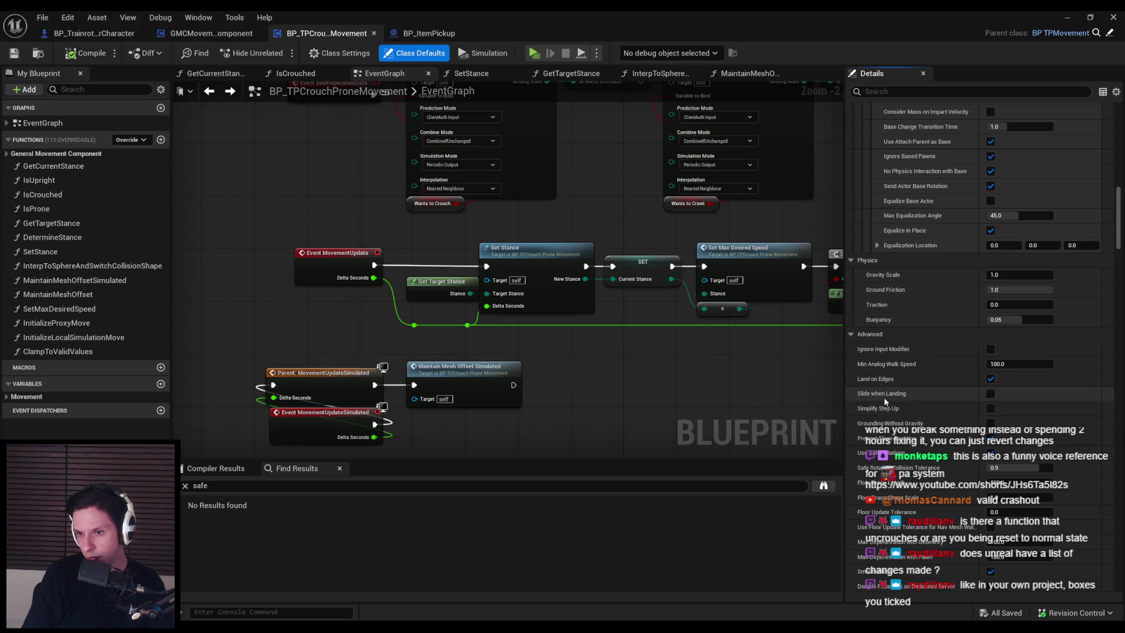
pyautogui.scroll(-1, 890, 412)
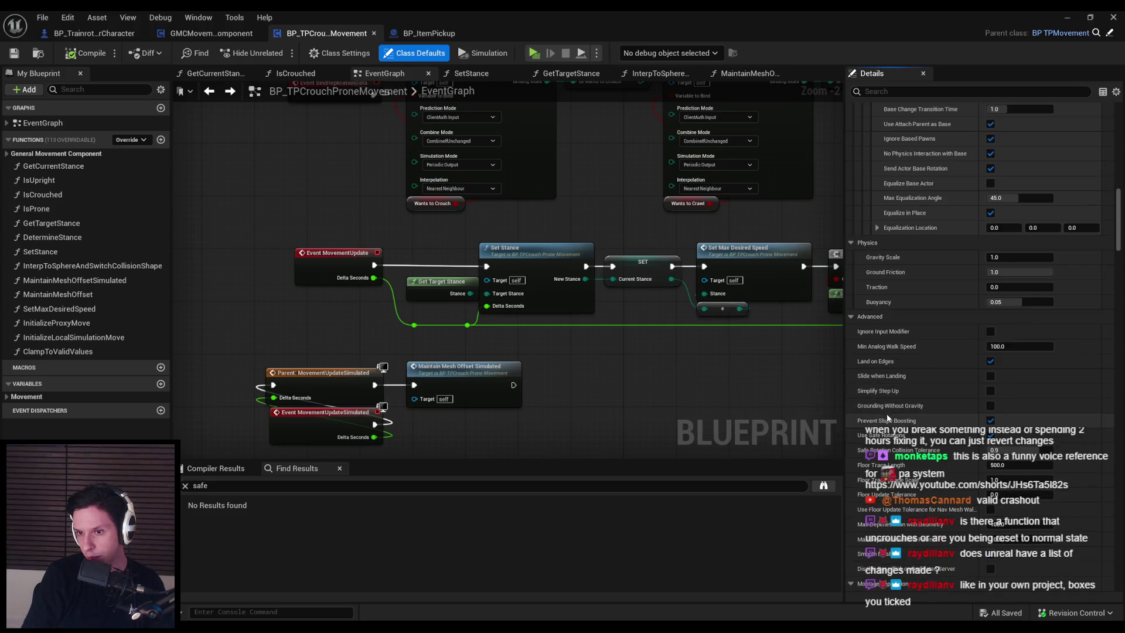
pyautogui.scroll(-2, 889, 428)
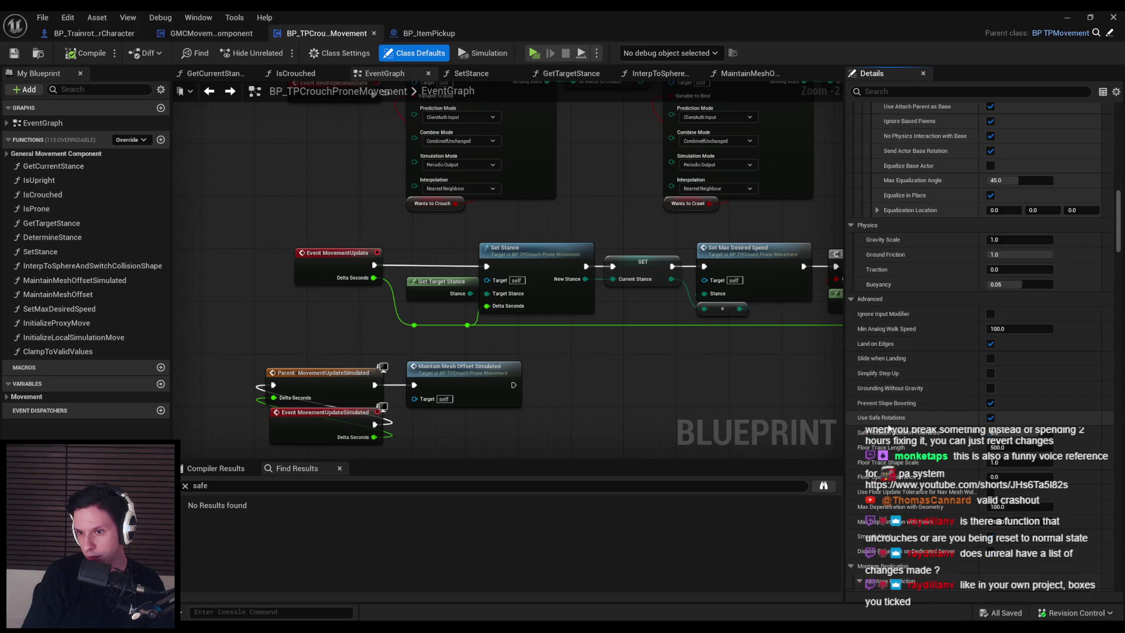
pyautogui.scroll(-2, 889, 423)
pyautogui.scroll(-2, 889, 422)
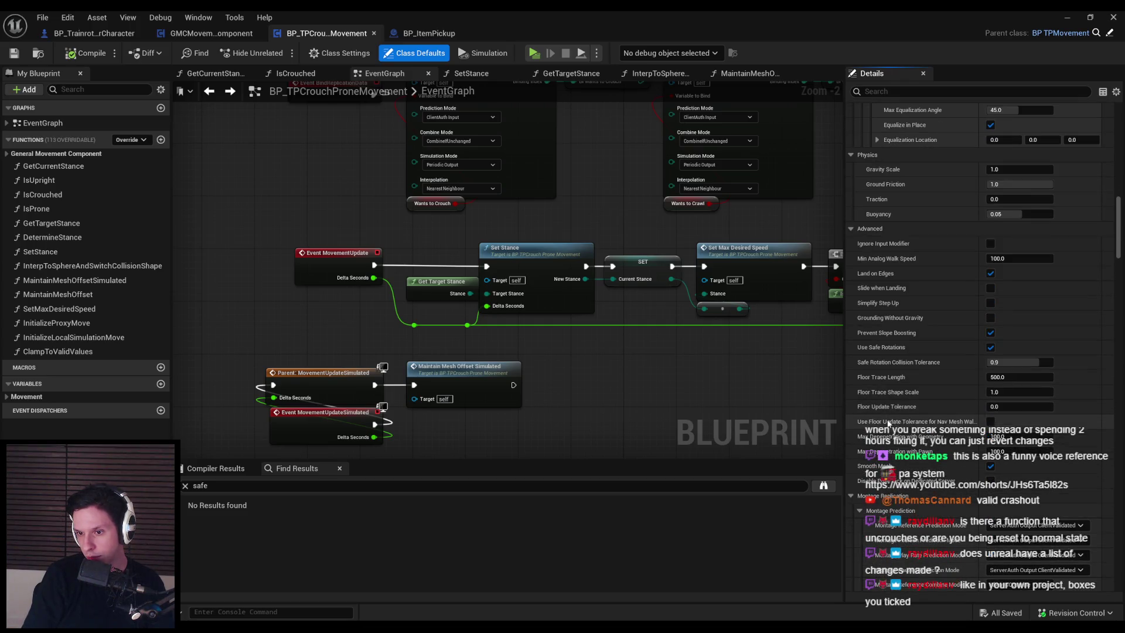
pyautogui.scroll(-10, 885, 431)
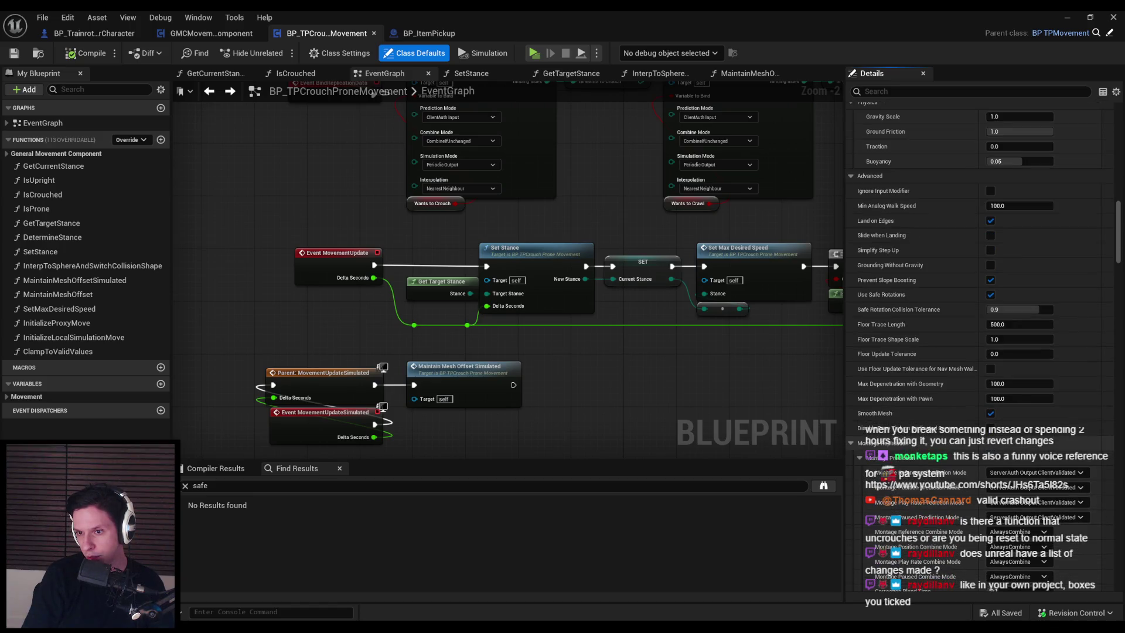
pyautogui.scroll(-12, 885, 430)
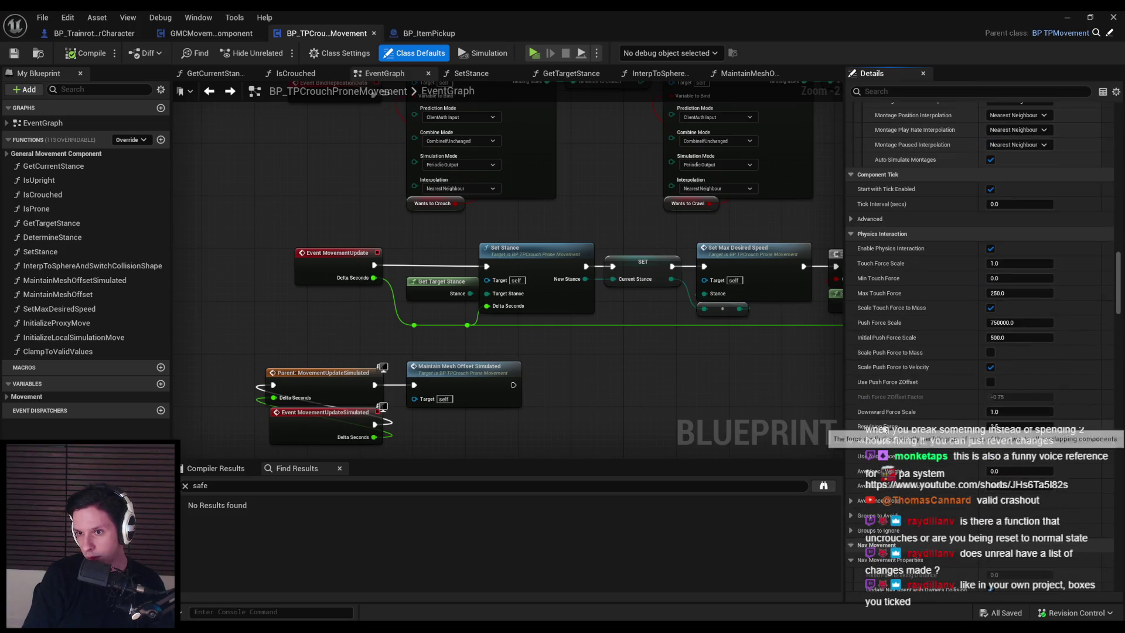
pyautogui.scroll(-5, 885, 431)
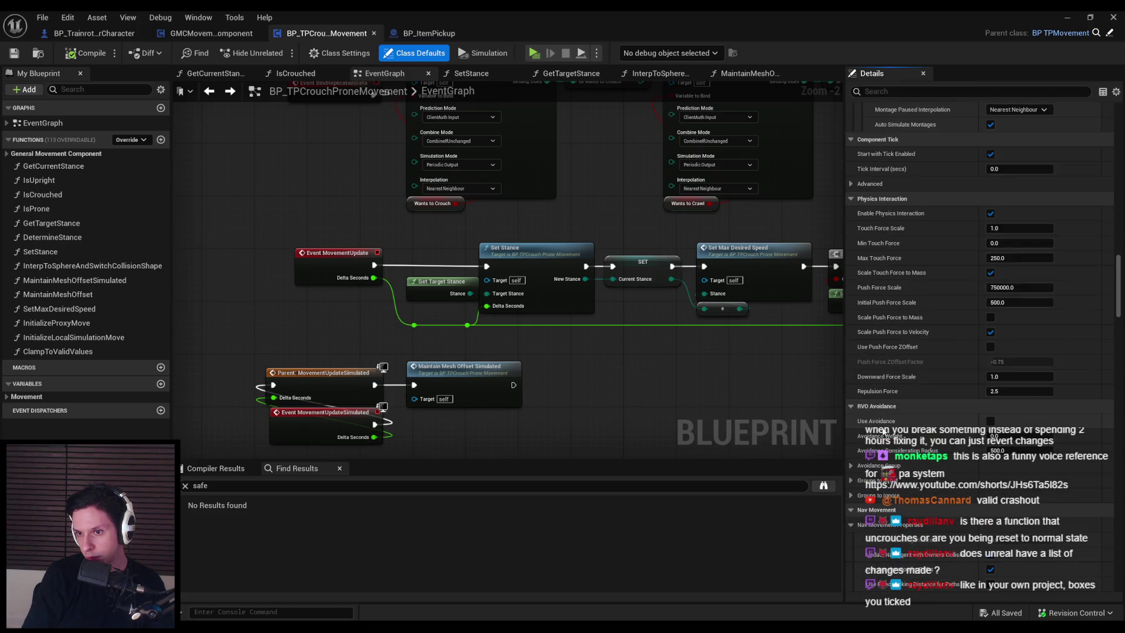
pyautogui.scroll(-2, 885, 432)
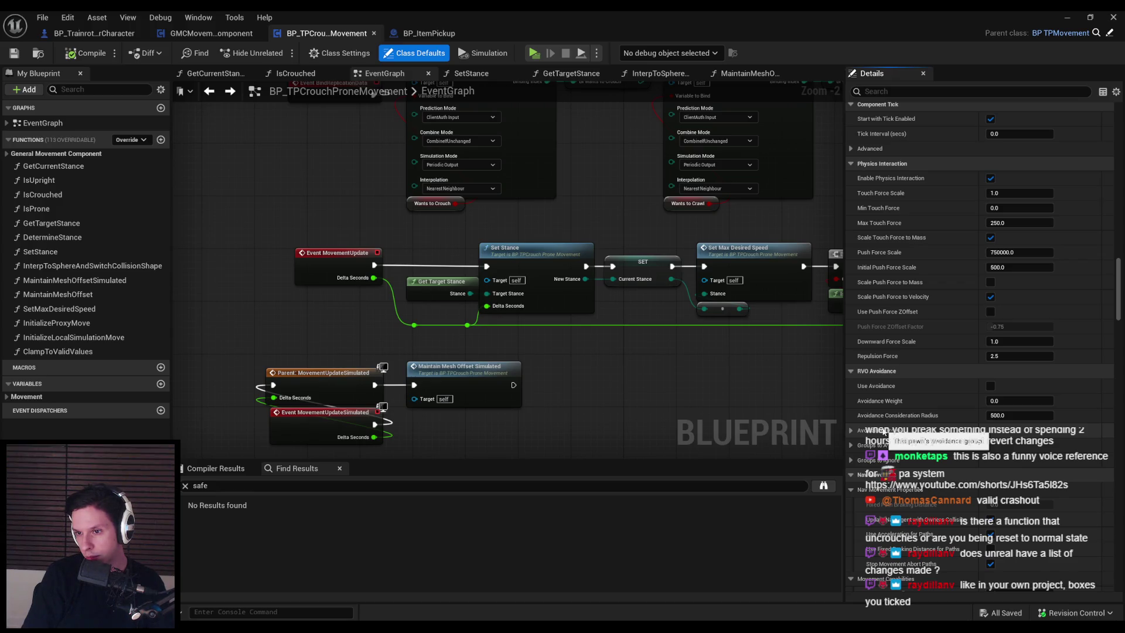
pyautogui.scroll(-4, 885, 432)
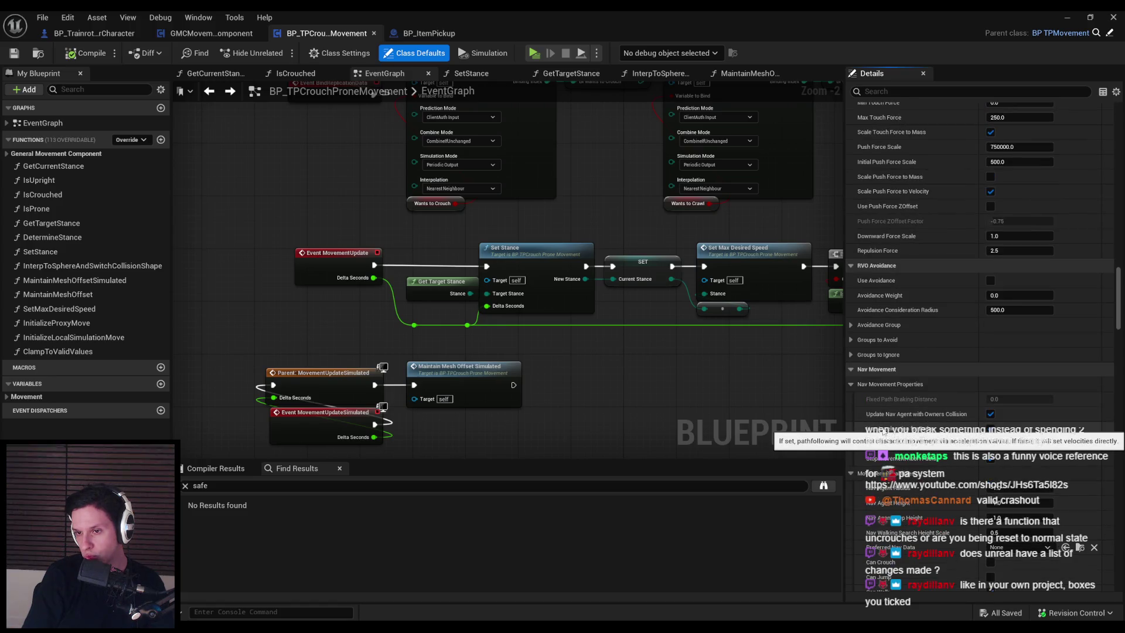
pyautogui.scroll(-10, 885, 432)
pyautogui.scroll(-15, 1118, 357)
pyautogui.scroll(3, 1117, 358)
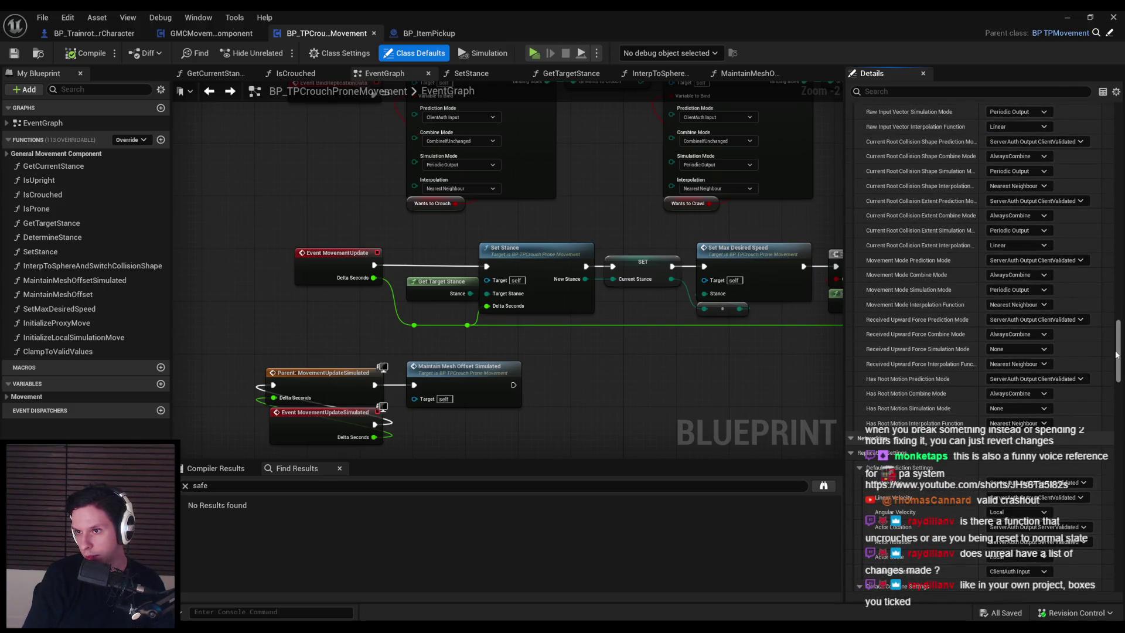
pyautogui.scroll(3, 1118, 355)
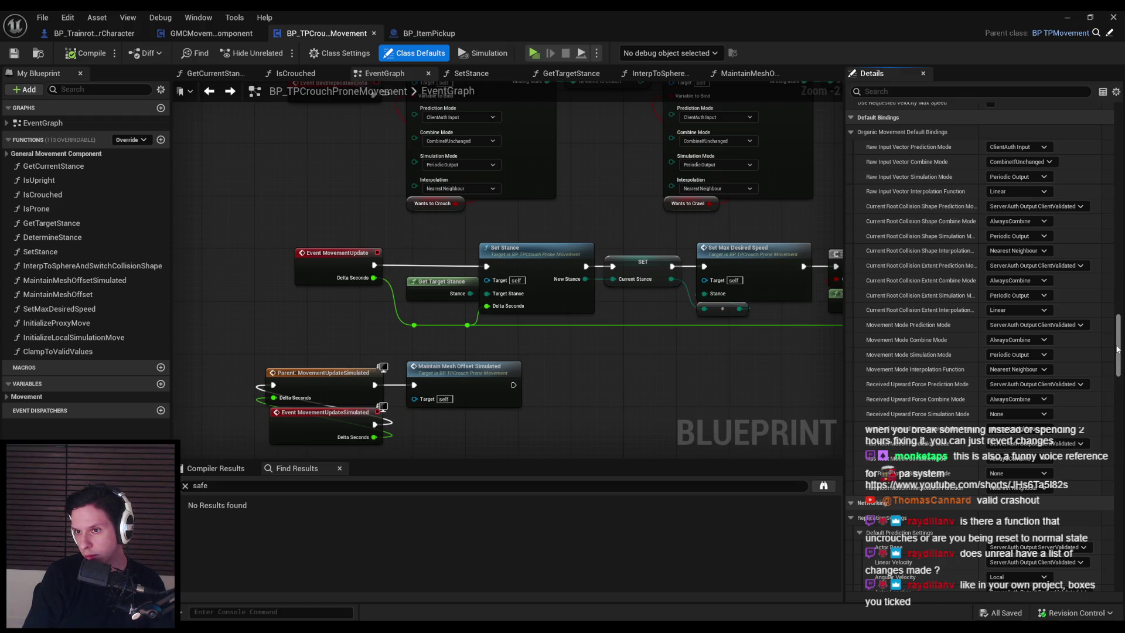
pyautogui.moveTo(1118, 349); pyautogui.dragTo(1115, 367)
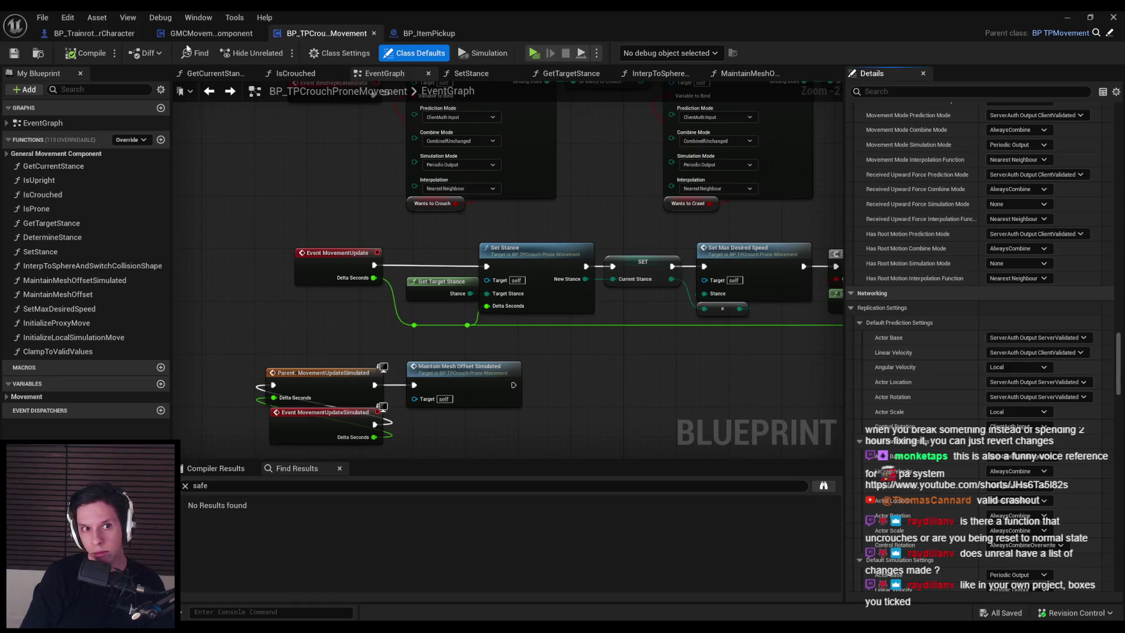
pyautogui.click(94, 33)
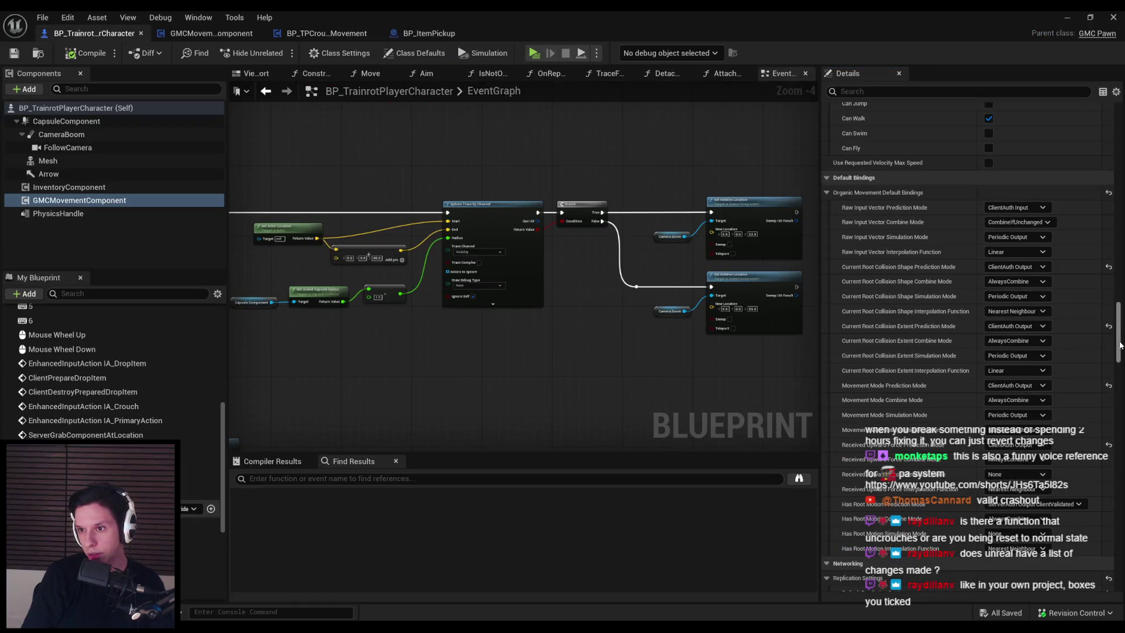
# Scroll the GMCMovementComponent bindings, then return to BP_TPCrouchProneMovement's EventGraph.
pyautogui.moveTo(1121, 345); pyautogui.dragTo(1123, 508)
pyautogui.scroll(-10, 1074, 491)
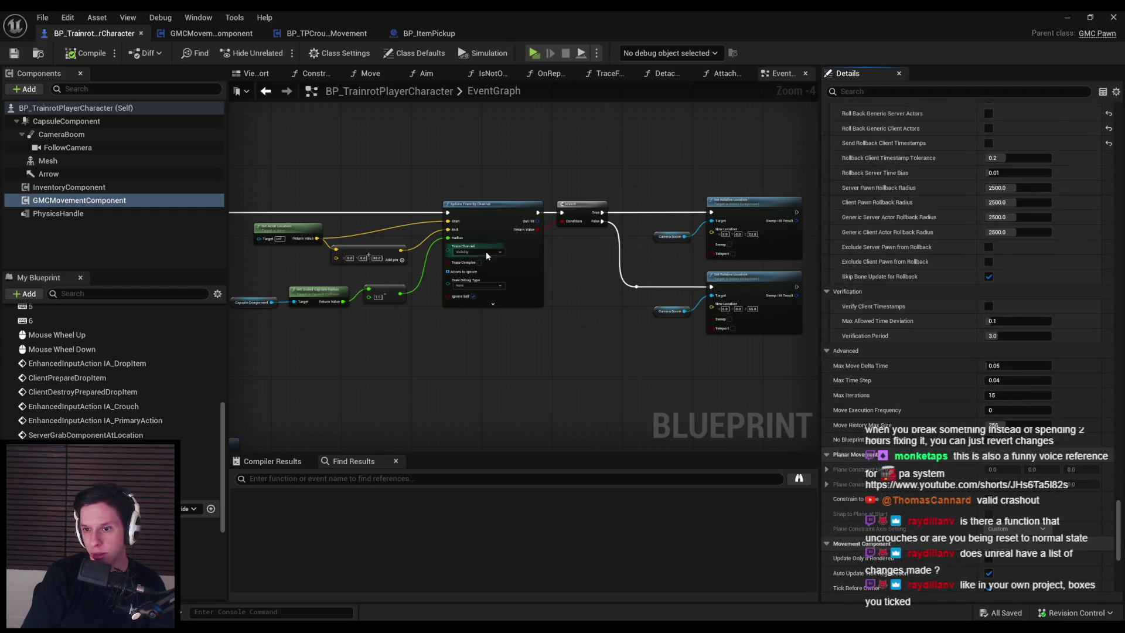
pyautogui.click(323, 30)
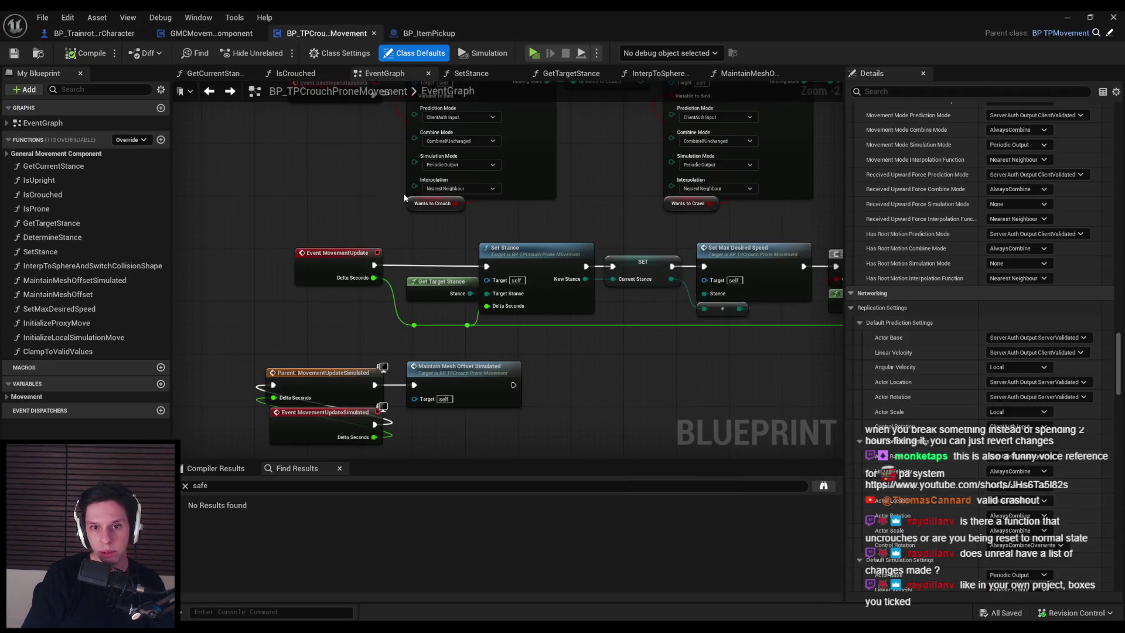
pyautogui.doubleClick(537, 254)
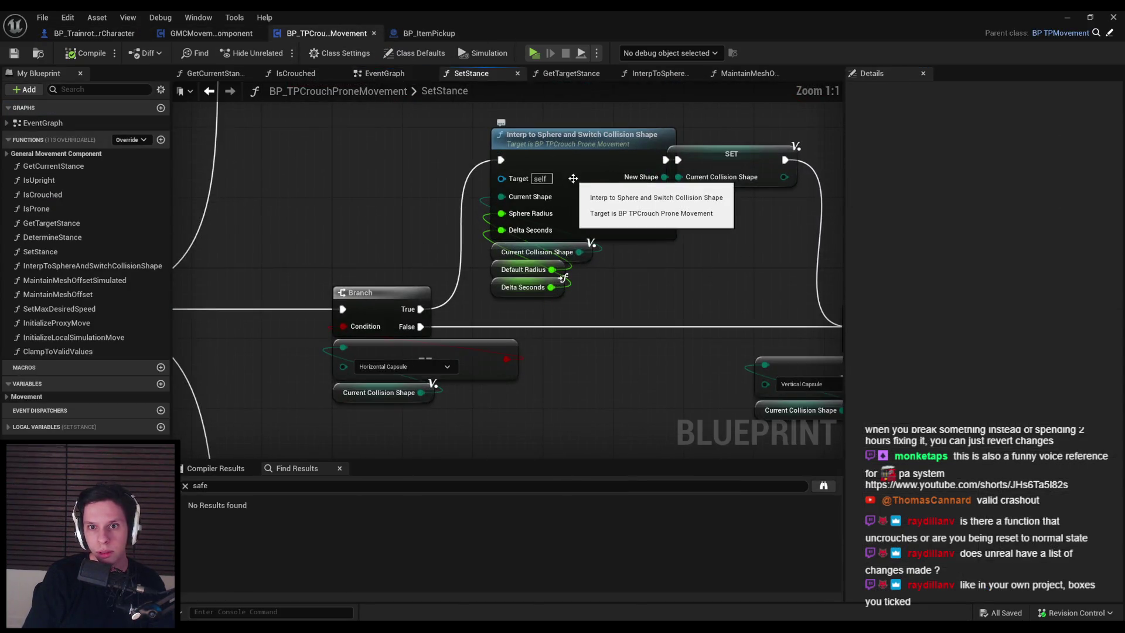
pyautogui.scroll(-2, 436, 215)
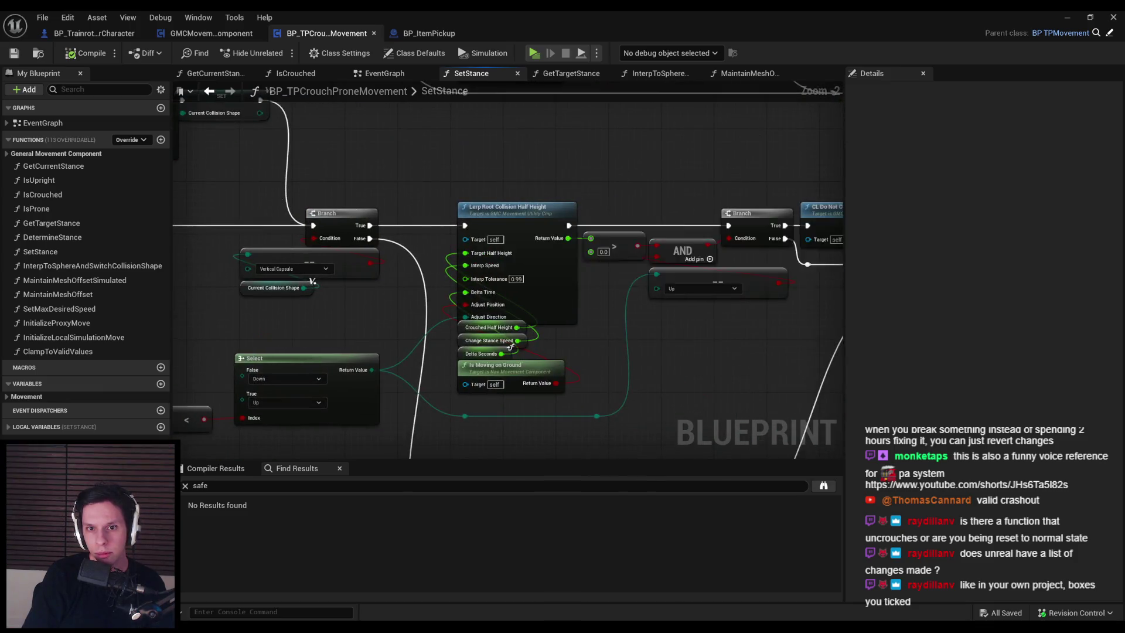
pyautogui.scroll(3, 381, 160)
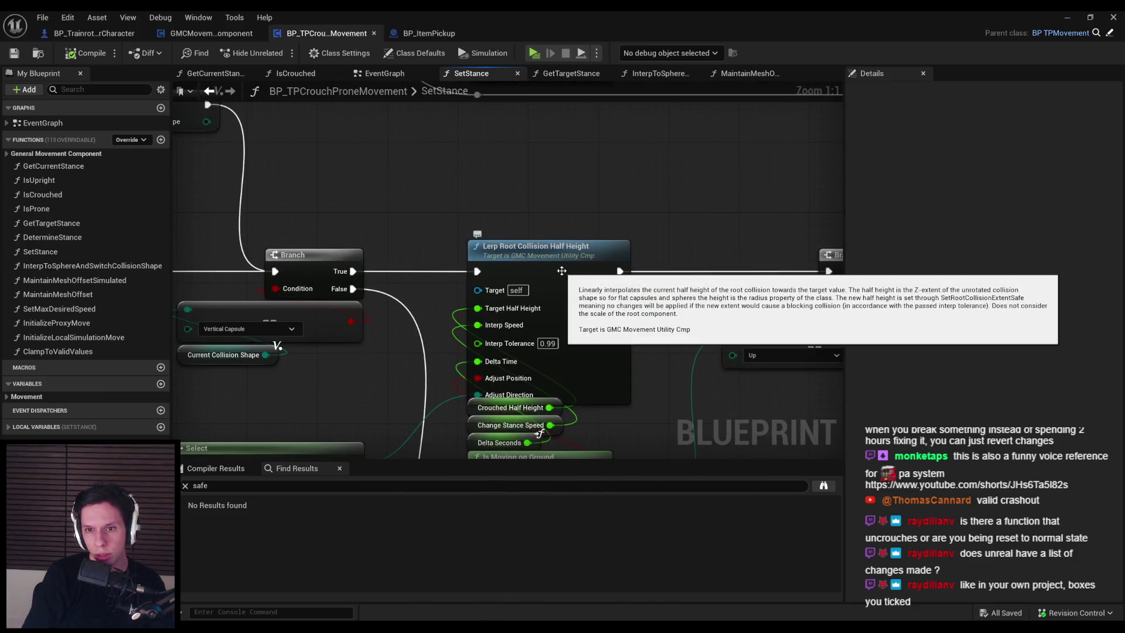
pyautogui.scroll(-1, 561, 271)
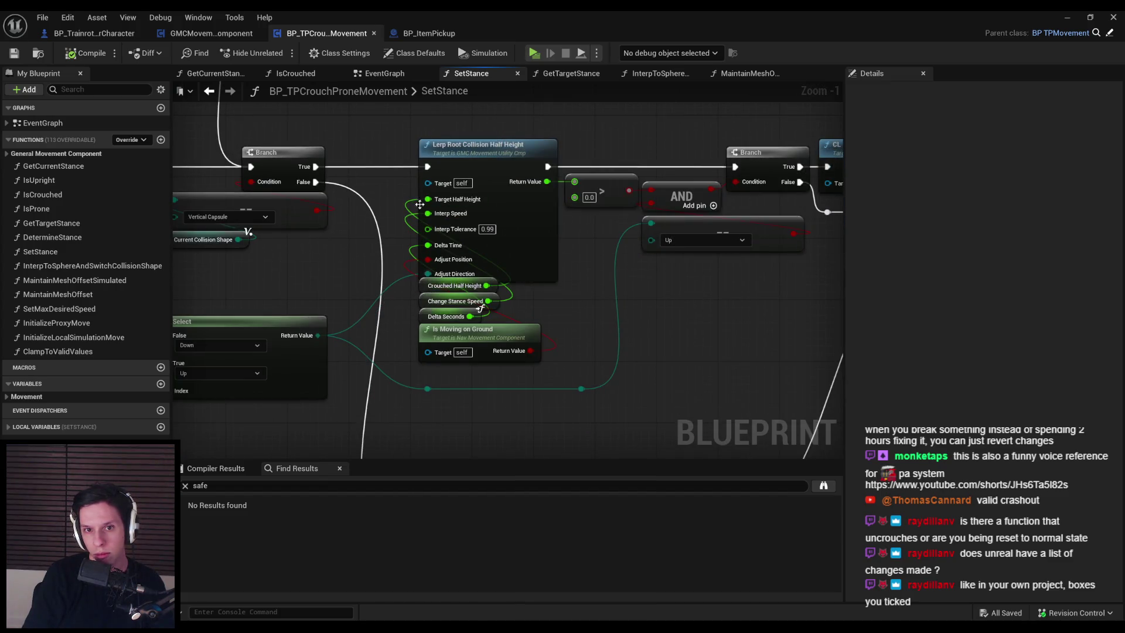
pyautogui.scroll(-3, 562, 281)
pyautogui.scroll(2, 546, 302)
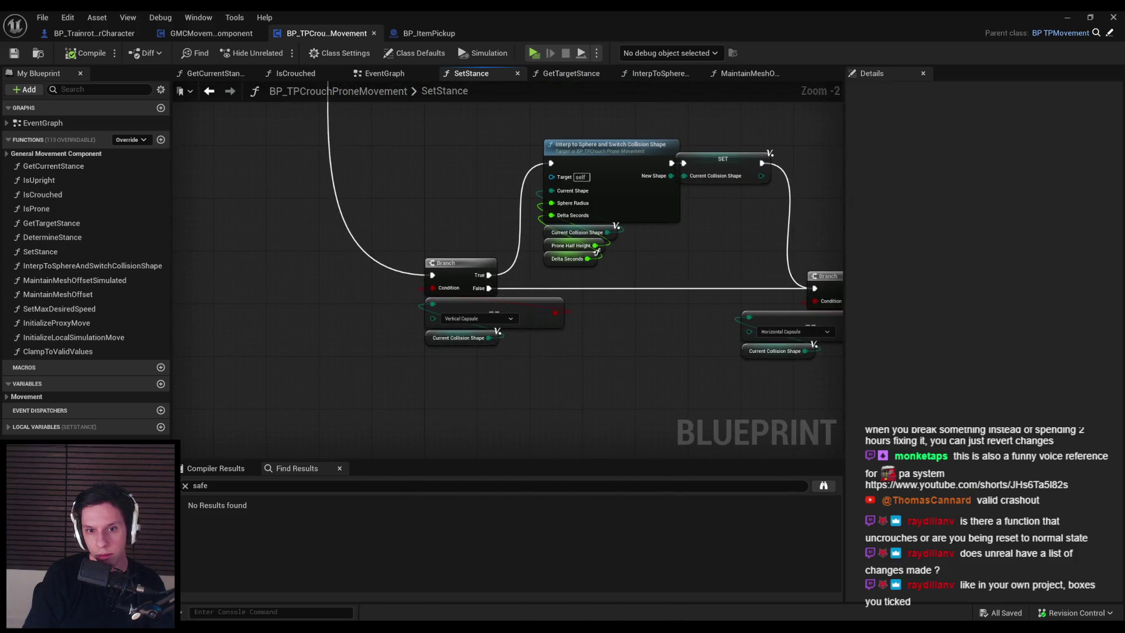
pyautogui.scroll(-2, 456, 237)
pyautogui.scroll(2, 502, 298)
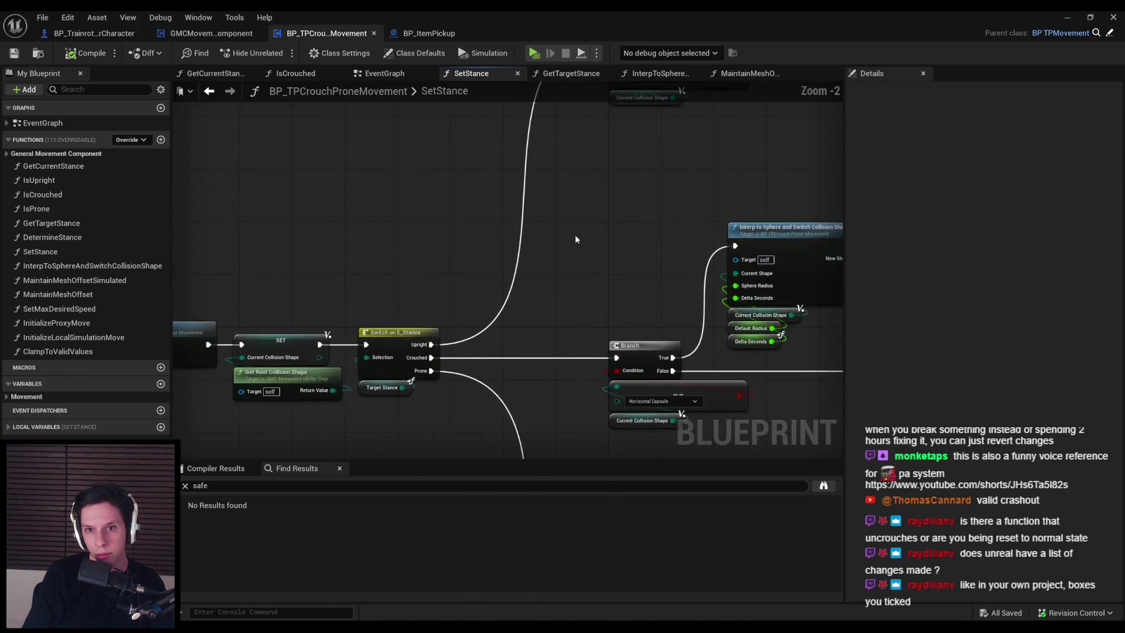
pyautogui.scroll(2, 446, 280)
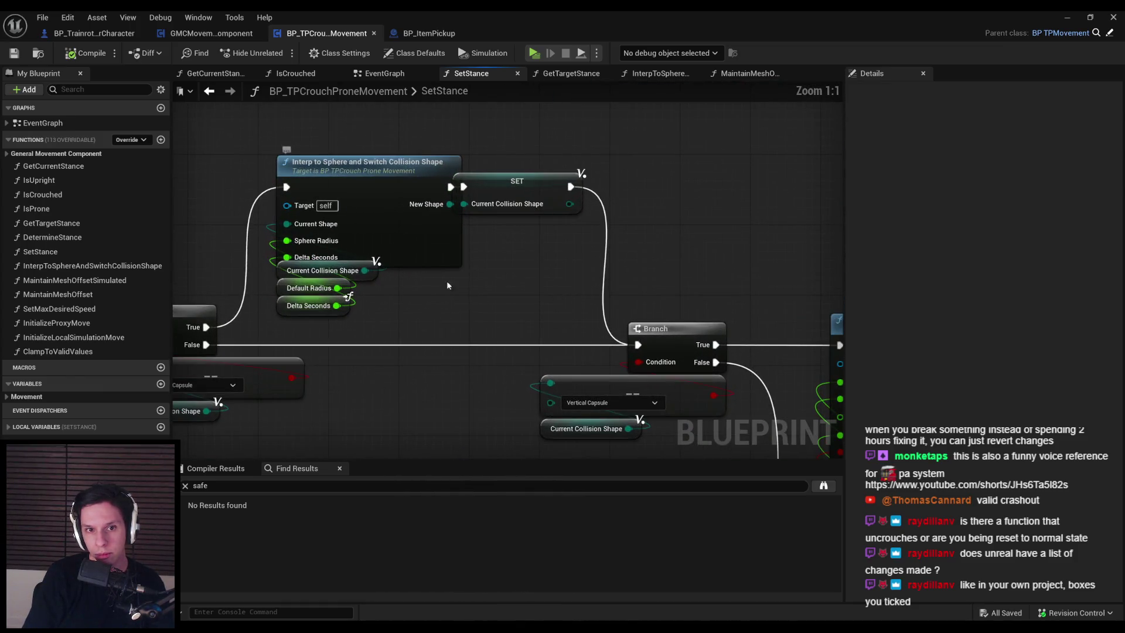
pyautogui.moveTo(504, 301)
pyautogui.mouseDown()
pyautogui.moveTo(340, 225)
pyautogui.moveTo(201, 195)
pyautogui.moveTo(478, 275)
pyautogui.mouseUp()
pyautogui.moveTo(535, 312); pyautogui.dragTo(495, 236)
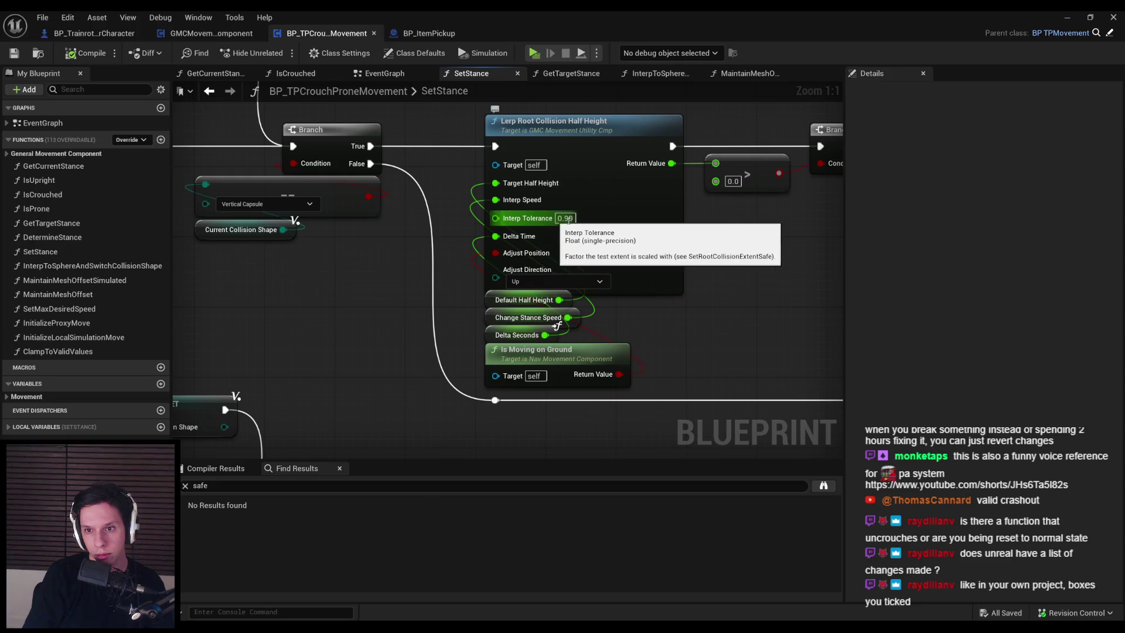
# Set Interp Tolerance to 0.1 and run two multiplayer play tests.
pyautogui.click(566, 218)
pyautogui.write('0.1')
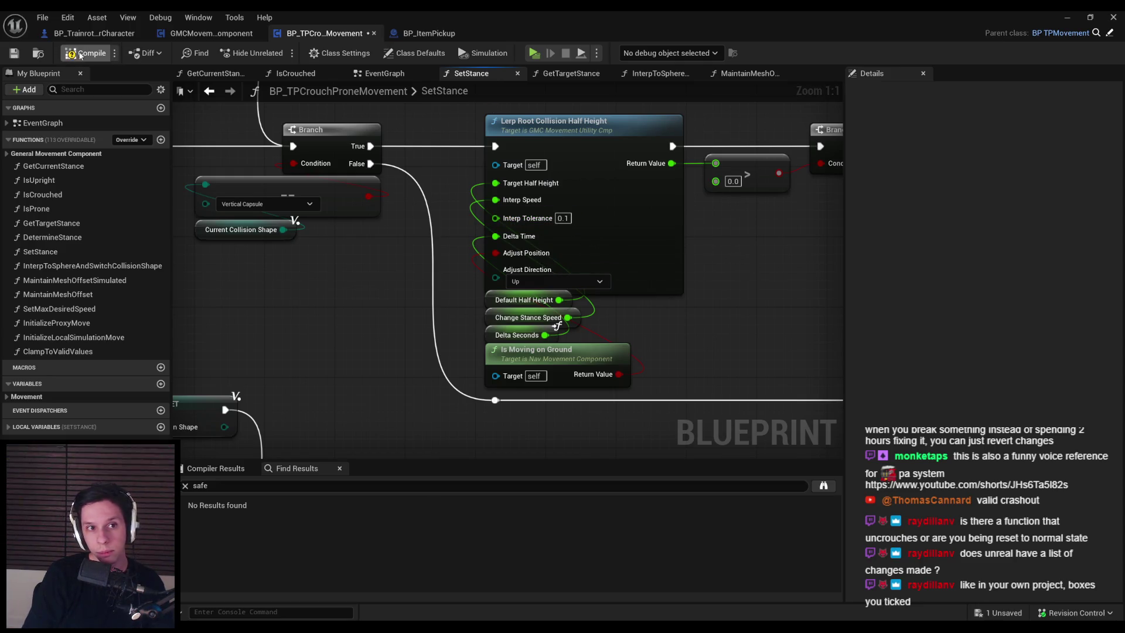
pyautogui.click(1067, 17)
pyautogui.click(276, 52)
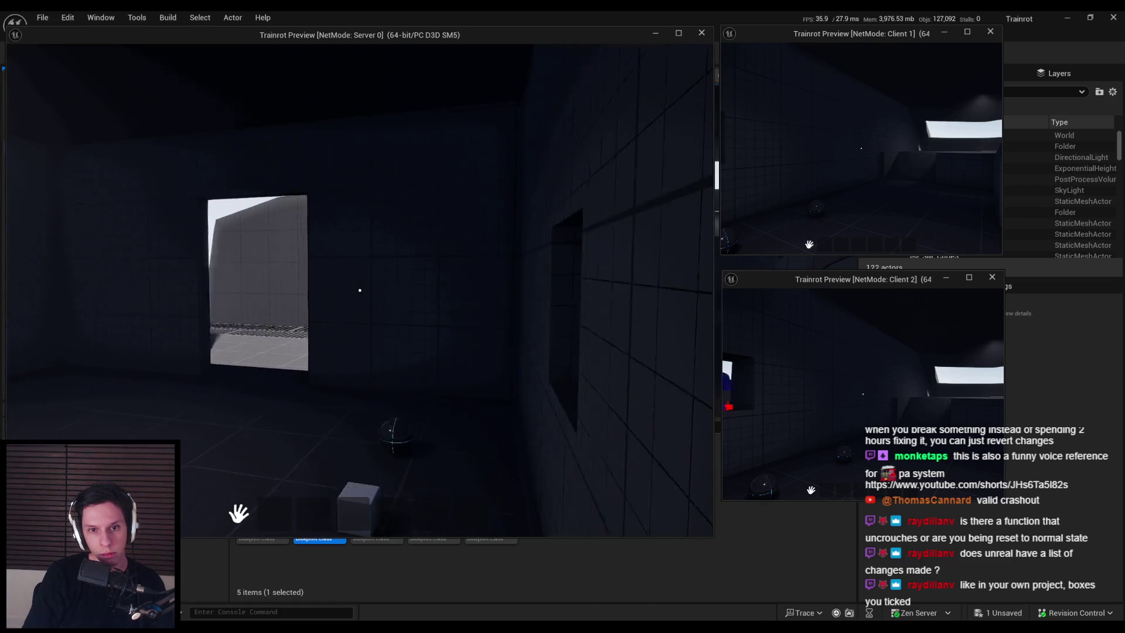
pyautogui.press('Escape')
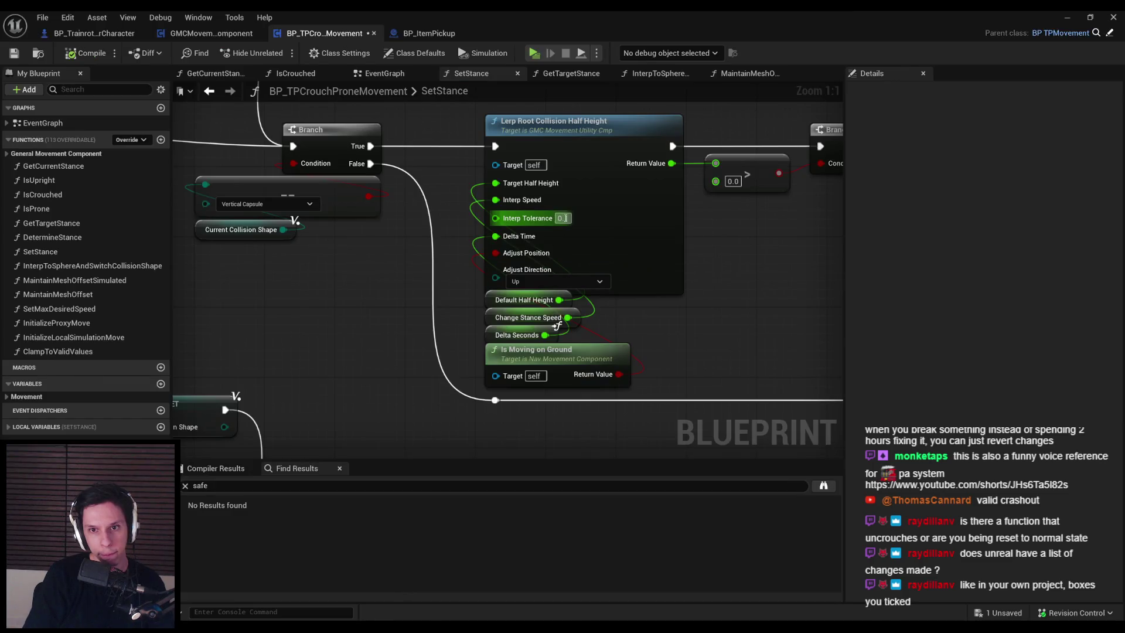
pyautogui.click(1063, 19)
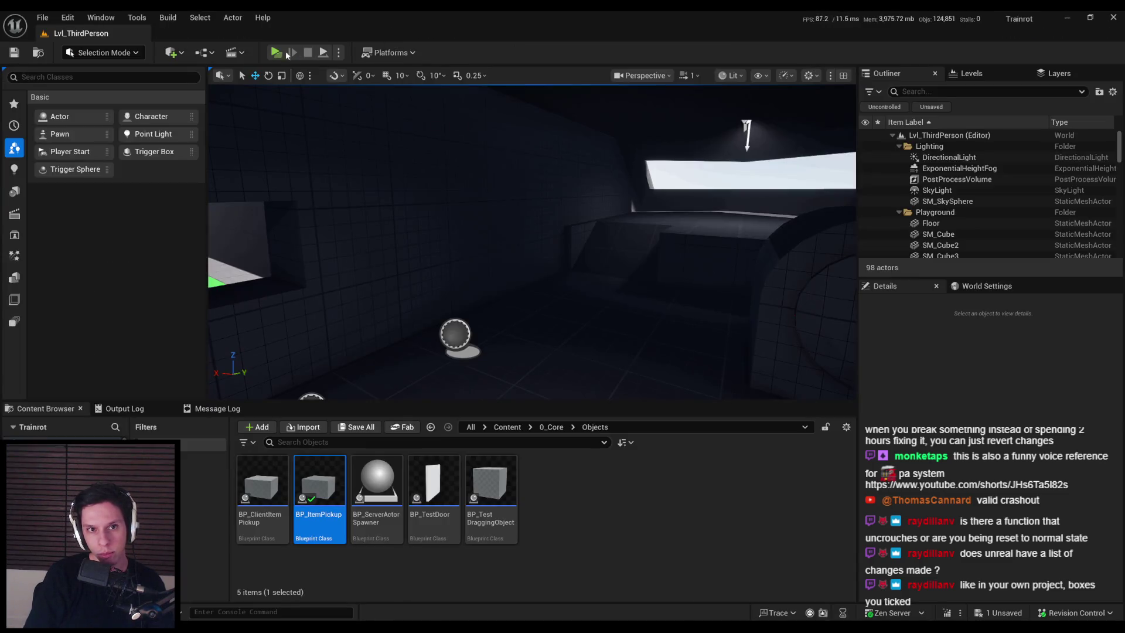
pyautogui.hotkey('alt', 'p')
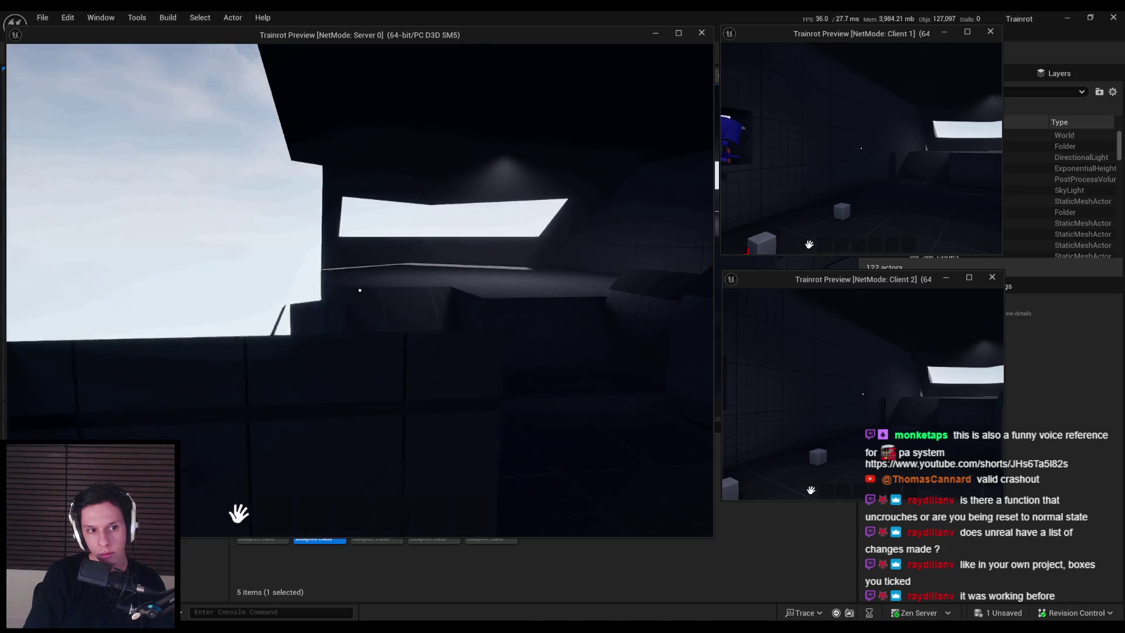
pyautogui.press('Escape')
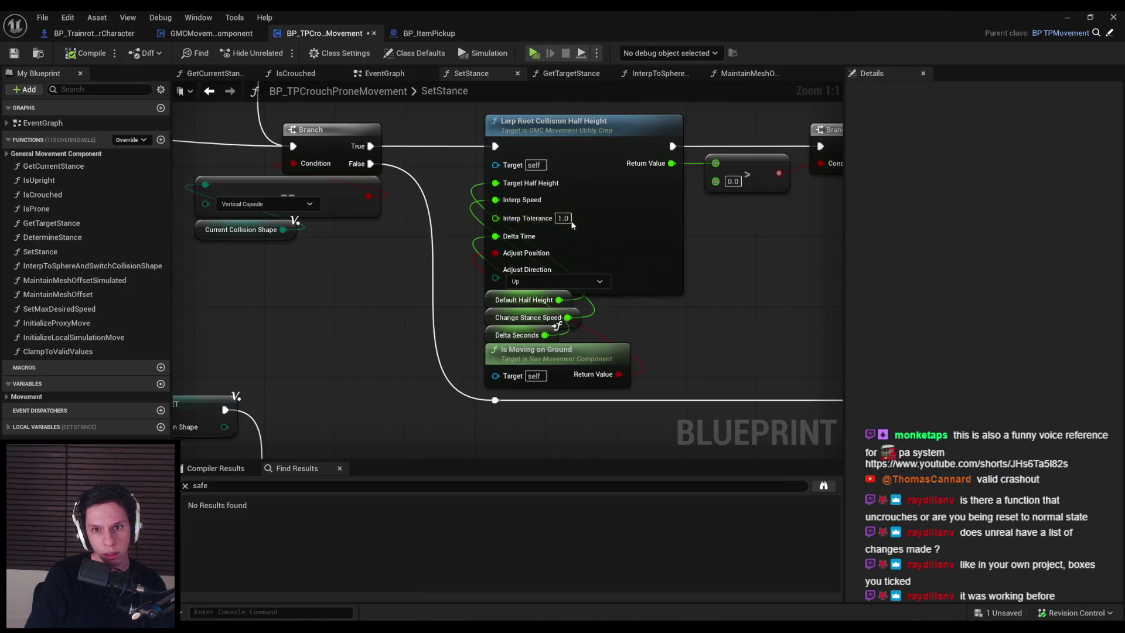
# Change Interp Tolerance to 0.5 and play-test it.
pyautogui.click(563, 219)
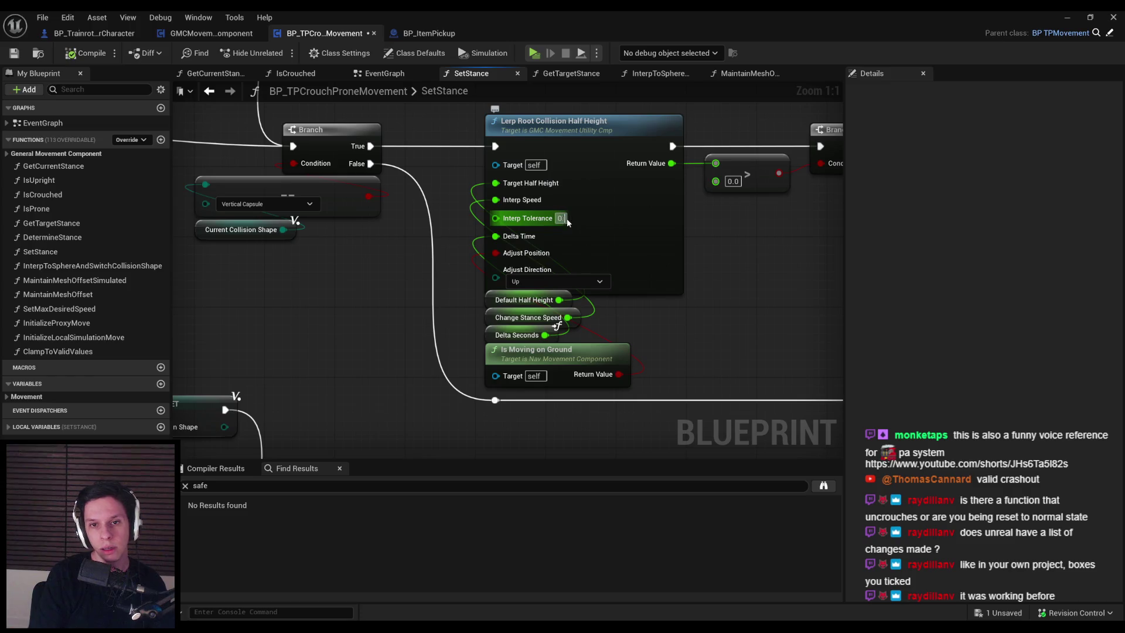
pyautogui.press('Return')
pyautogui.hotkey('alt', 'Tab')
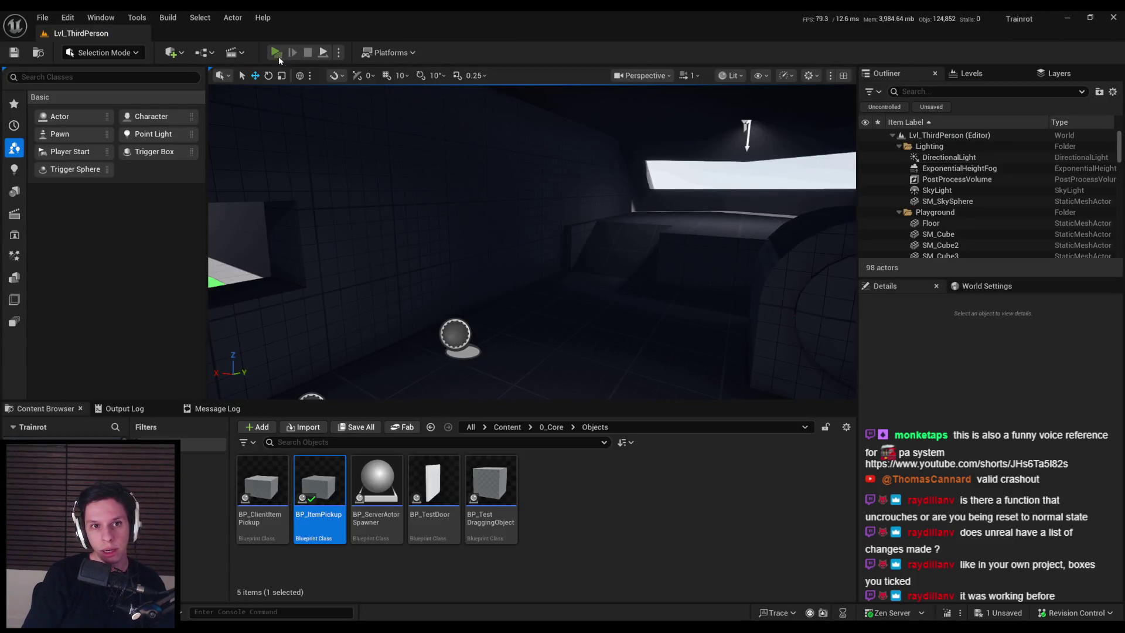
pyautogui.hotkey('alt', 'p')
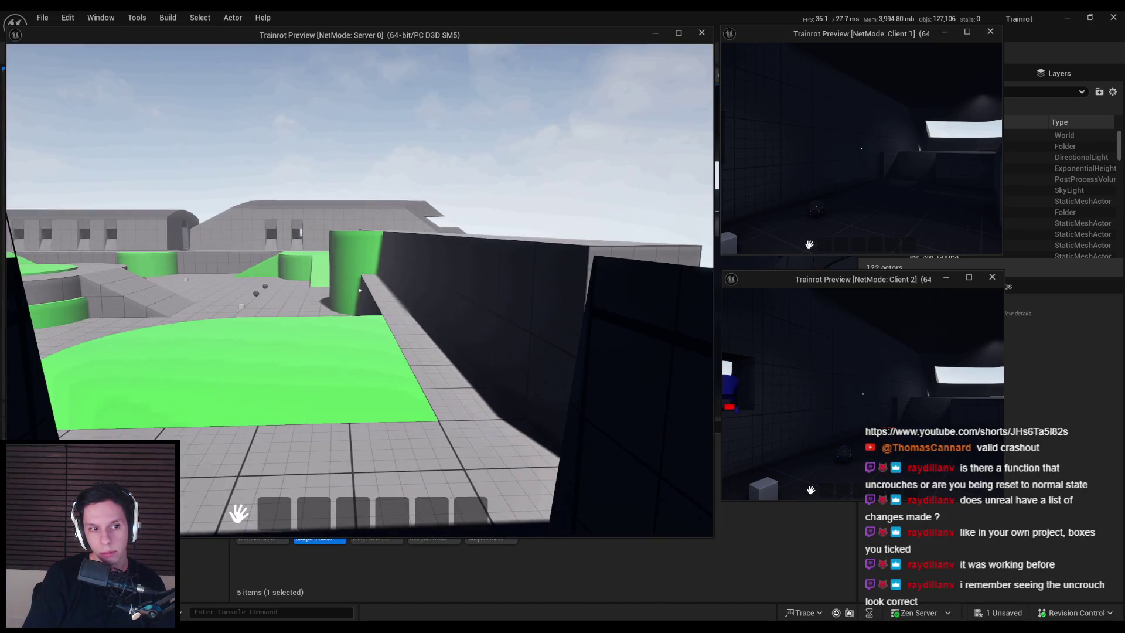
pyautogui.press('Escape')
# Restore Interp Tolerance to 0.99, then compile and save the Blueprint.
pyautogui.click(410, 586)
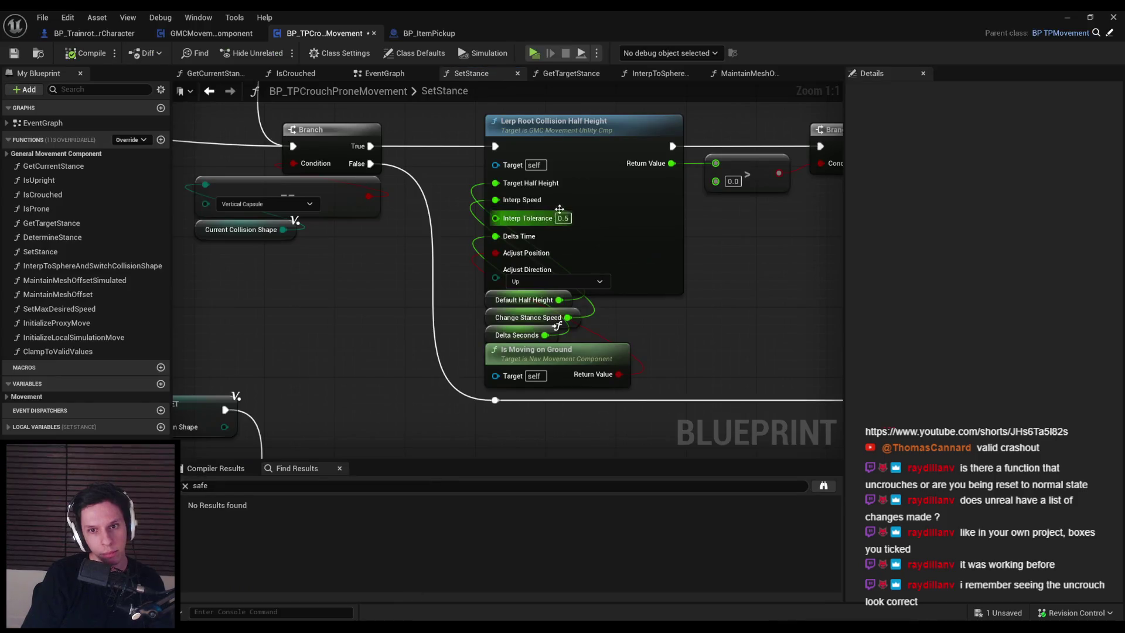
pyautogui.click(562, 219)
pyautogui.write('0.99')
pyautogui.click(86, 53)
pyautogui.click(14, 53)
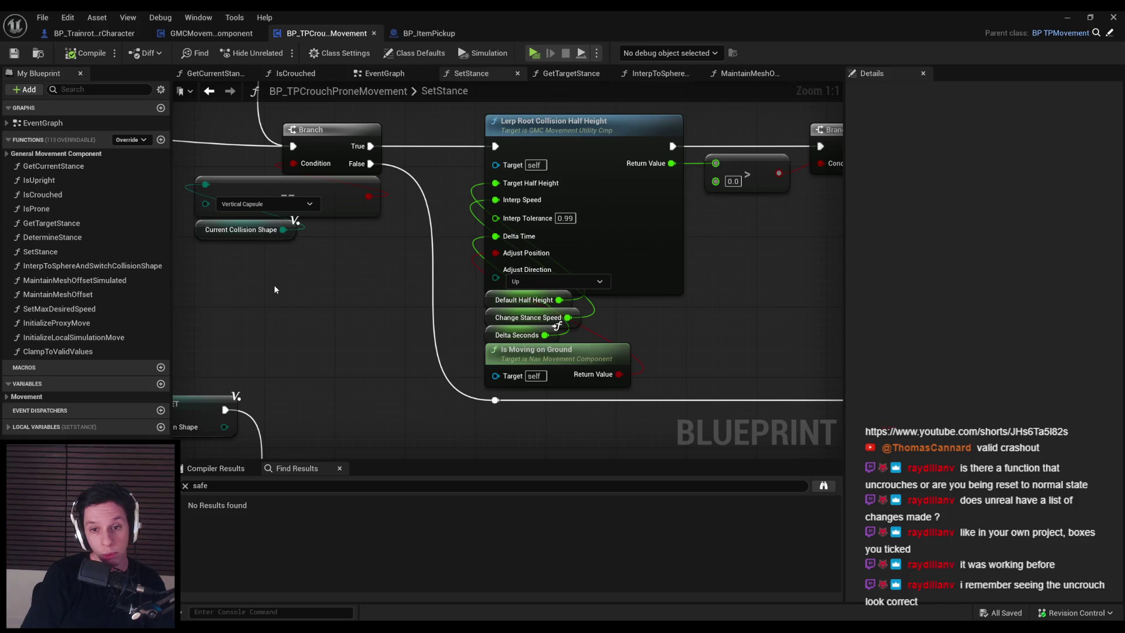
# Pan through SetStance and open Lerp Root Collision Half Height's C++ source in Rider.
pyautogui.scroll(-1, 275, 289)
pyautogui.scroll(-1, 331, 314)
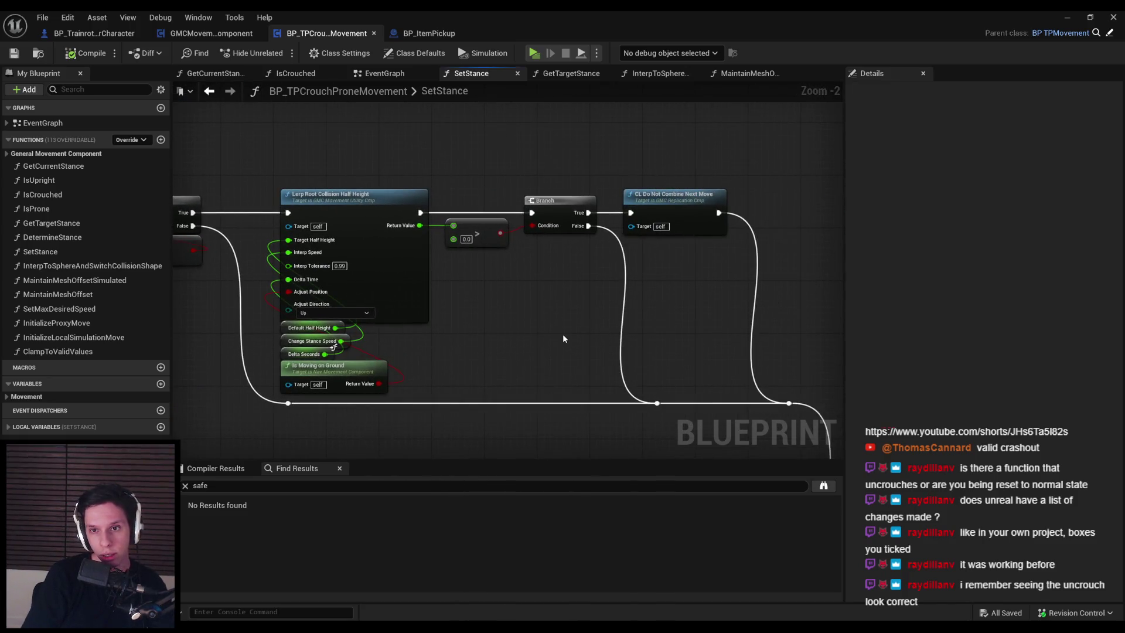
pyautogui.scroll(-1, 568, 336)
pyautogui.moveTo(568, 336)
pyautogui.mouseDown()
pyautogui.moveTo(435, 294)
pyautogui.moveTo(540, 241)
pyautogui.moveTo(429, 268)
pyautogui.moveTo(377, 257)
pyautogui.mouseUp()
pyautogui.moveTo(707, 342)
pyautogui.mouseDown()
pyautogui.moveTo(595, 289)
pyautogui.moveTo(673, 369)
pyautogui.moveTo(710, 360)
pyautogui.moveTo(565, 222)
pyautogui.mouseUp()
pyautogui.click(710, 360)
pyautogui.click(715, 378)
pyautogui.scroll(-1, 715, 378)
pyautogui.scroll(3, 565, 221)
pyautogui.click(525, 157)
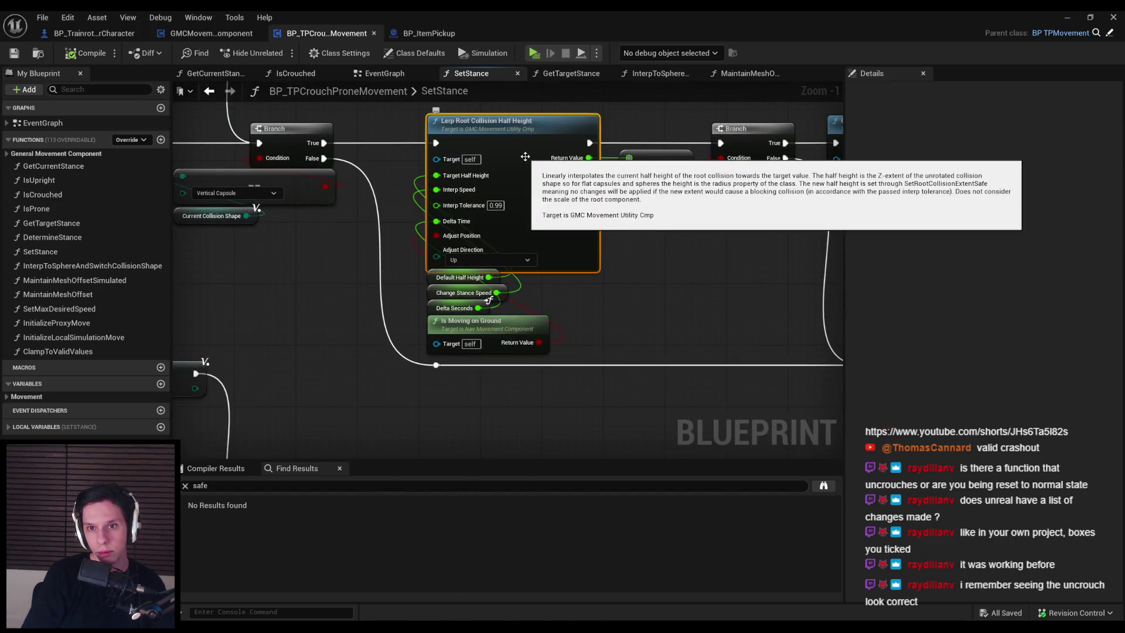
pyautogui.moveTo(304, 285)
pyautogui.mouseDown()
pyautogui.moveTo(466, 305)
pyautogui.moveTo(423, 289)
pyautogui.mouseUp()
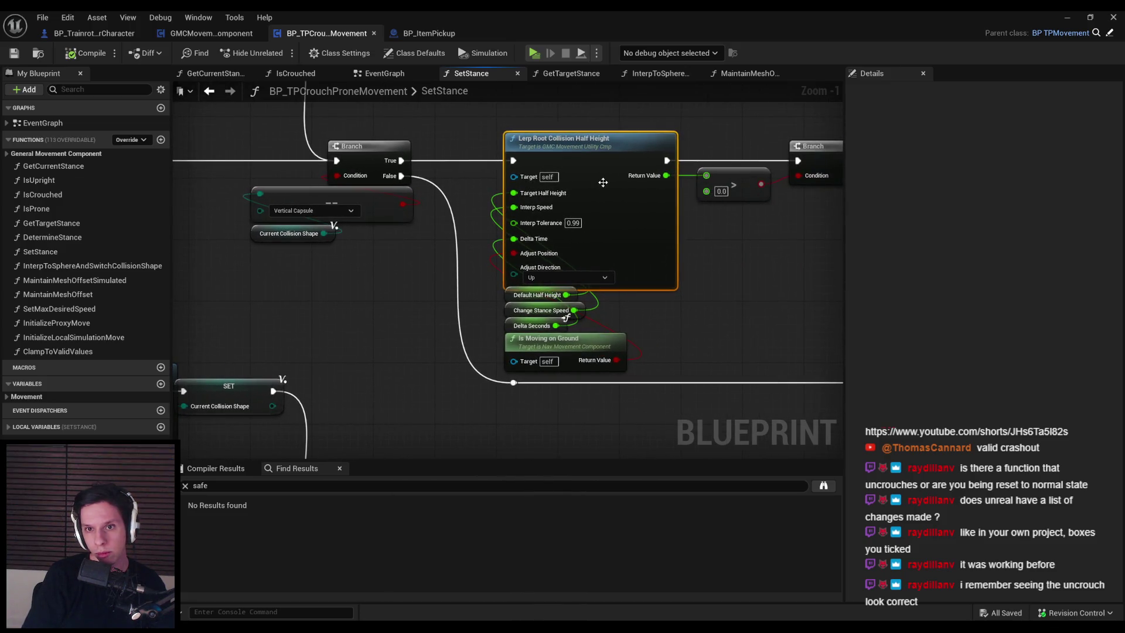
pyautogui.doubleClick(603, 182)
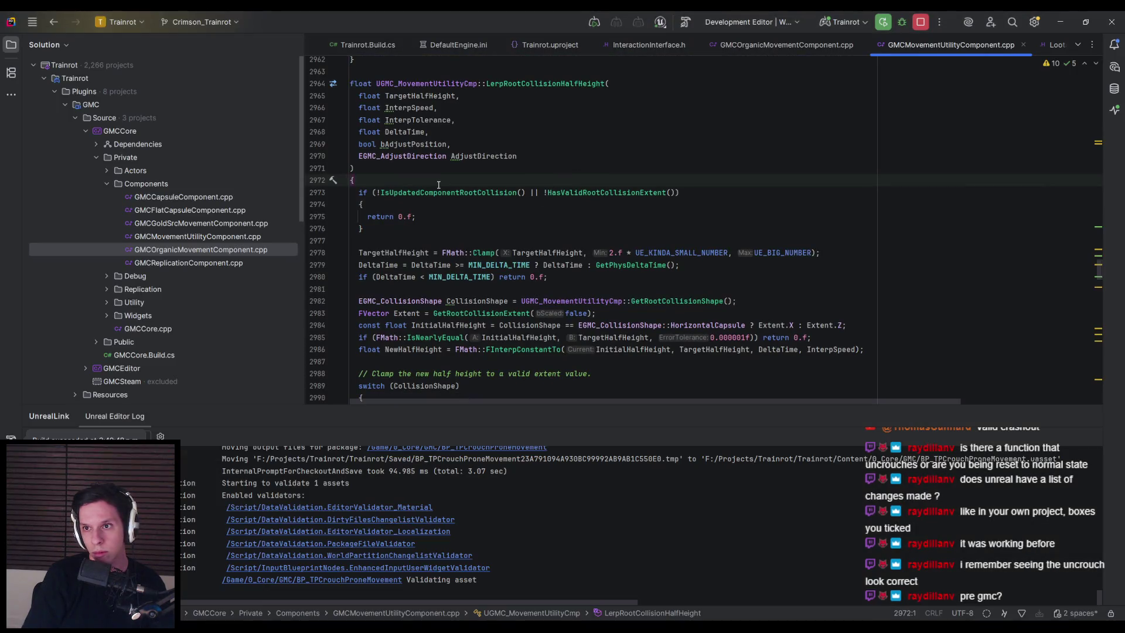
# Read LerpRootCollisionHalfHeight in Rider's GMCMovementUtilityComponent.cpp, including HasValidRootCollisionExtent, then return to Unreal.
pyautogui.hotkey('alt', 'Tab')
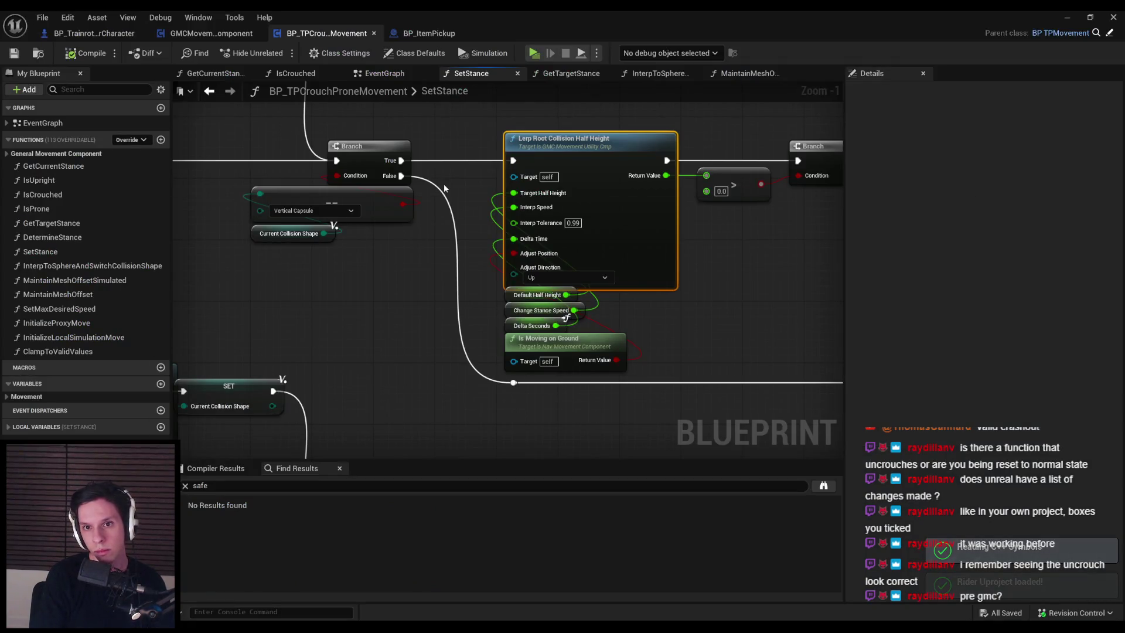
pyautogui.hotkey('alt', 'Tab')
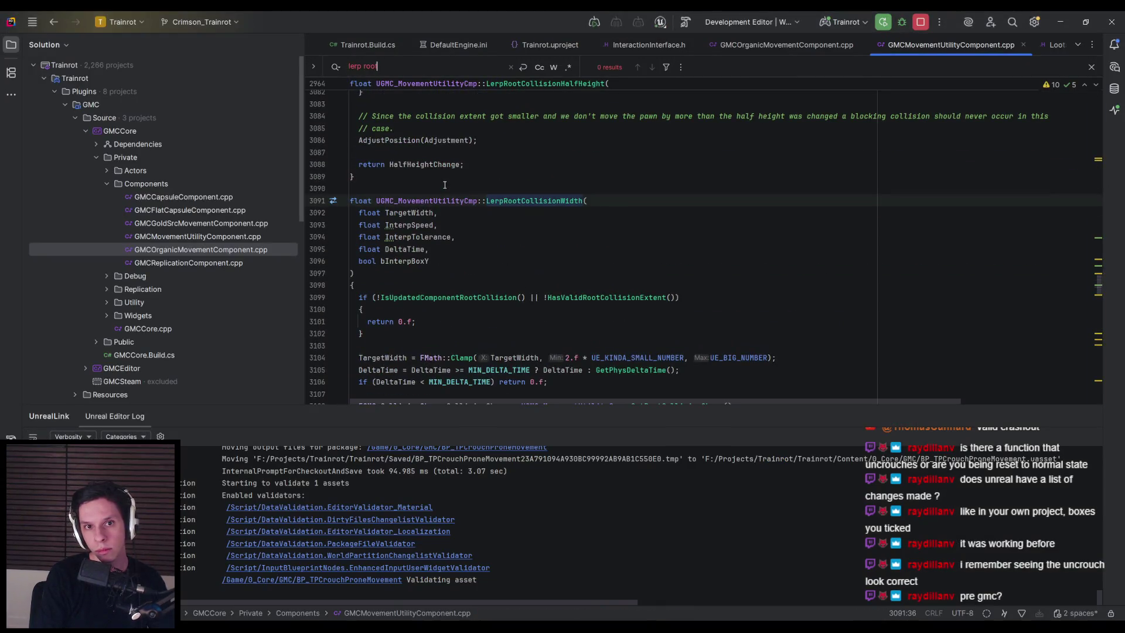
pyautogui.press('Escape')
pyautogui.hotkey('alt', 'Up')
pyautogui.scroll(-1, 550, 140)
pyautogui.scroll(-2, 425, 186)
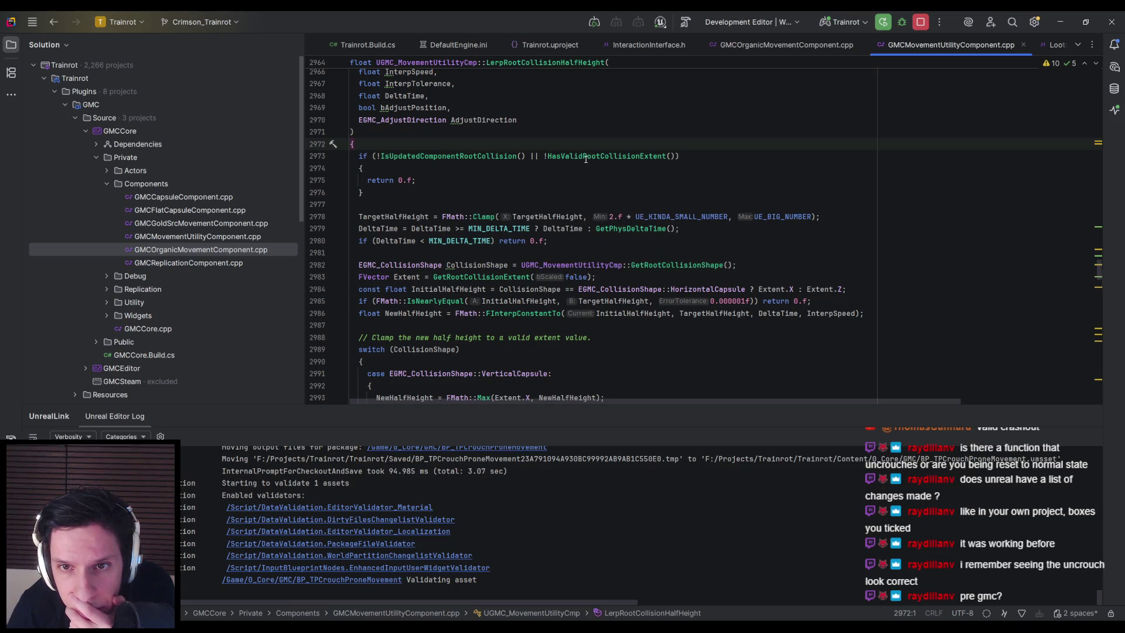
pyautogui.moveTo(585, 158)
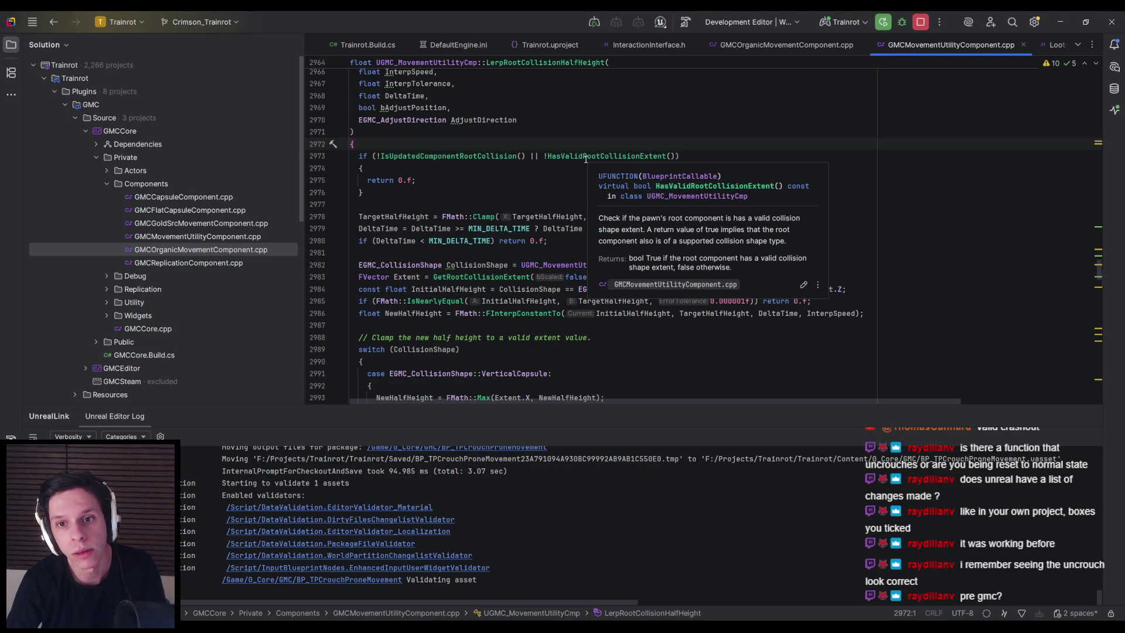
pyautogui.hotkey('alt', 'Tab')
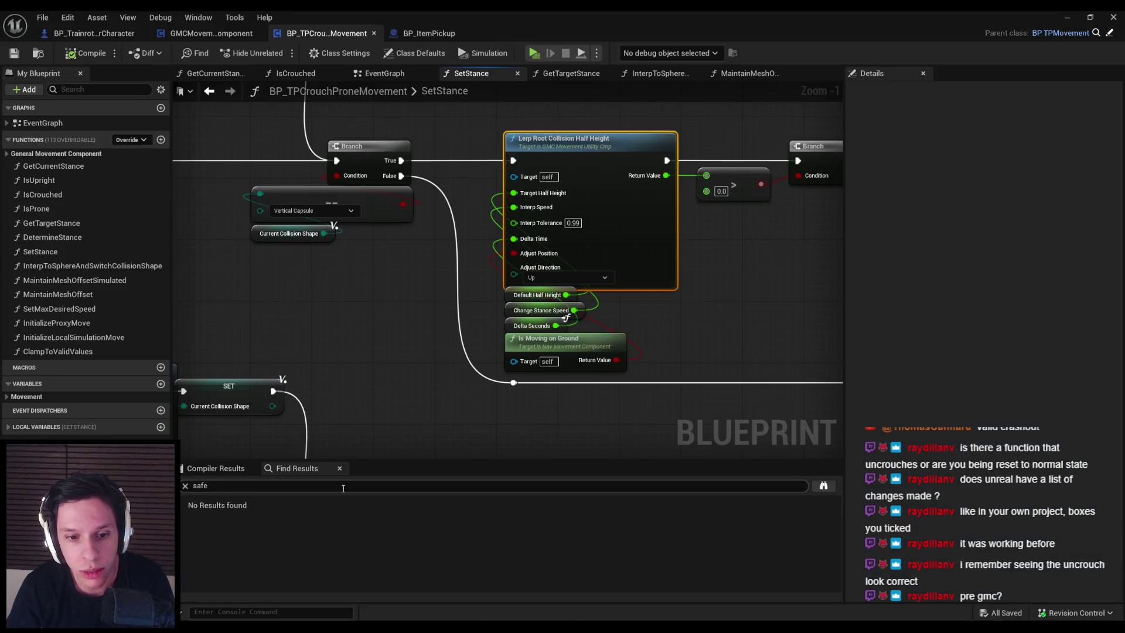
# Search the Blueprint for 'extent' and open MaintainMeshOffsetSimulated at the Set NoSmoothExtent node.
pyautogui.press('Return')
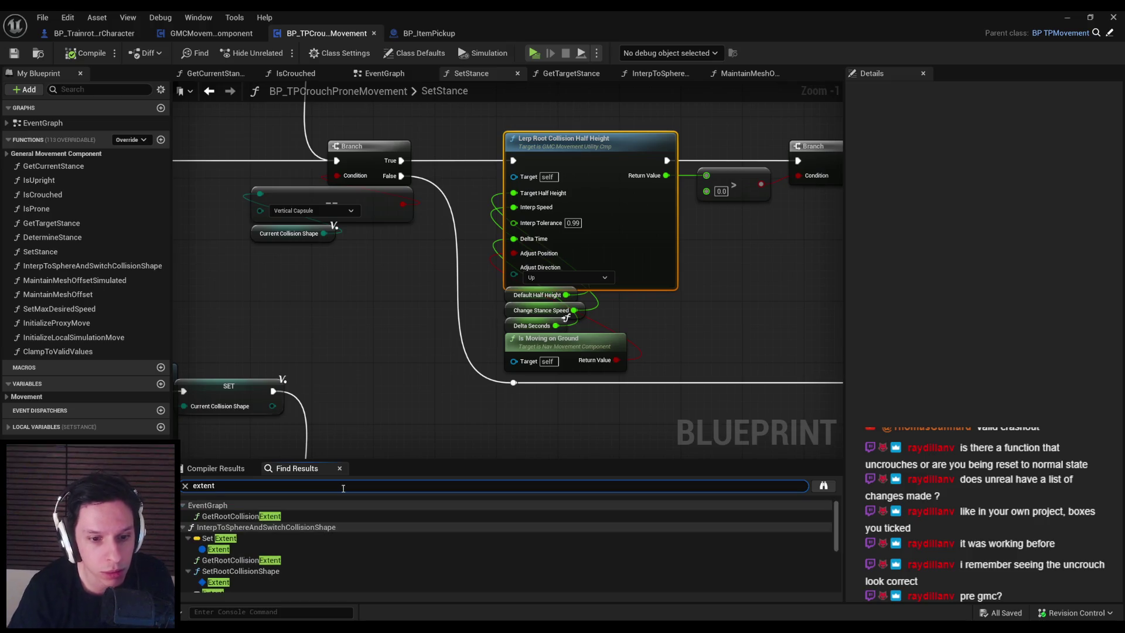
pyautogui.click(273, 518)
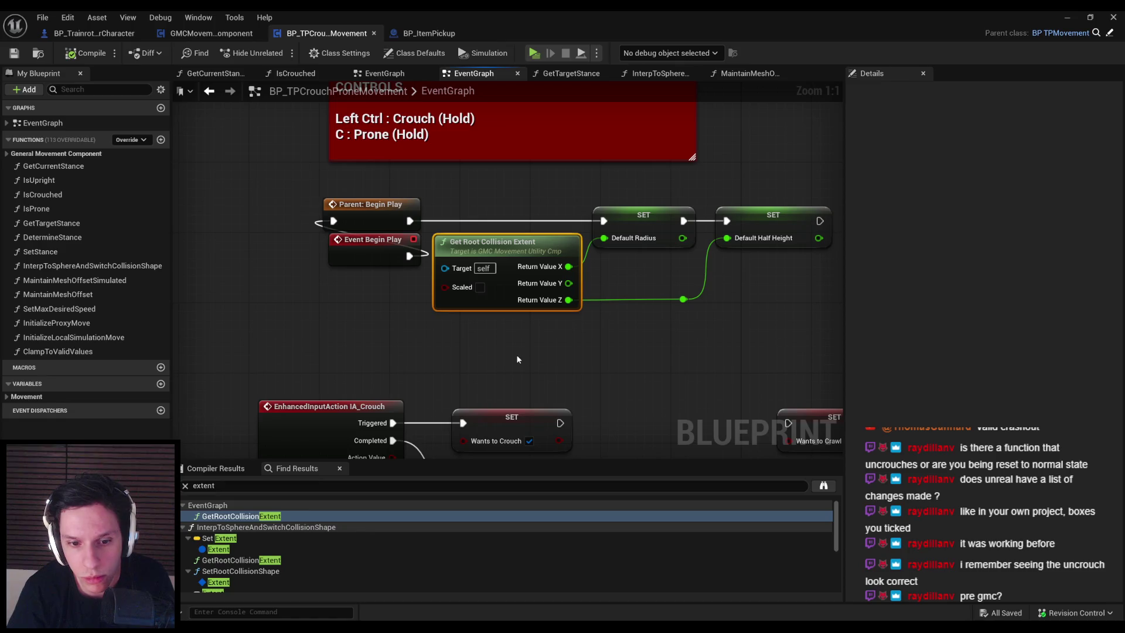
pyautogui.scroll(-6, 515, 356)
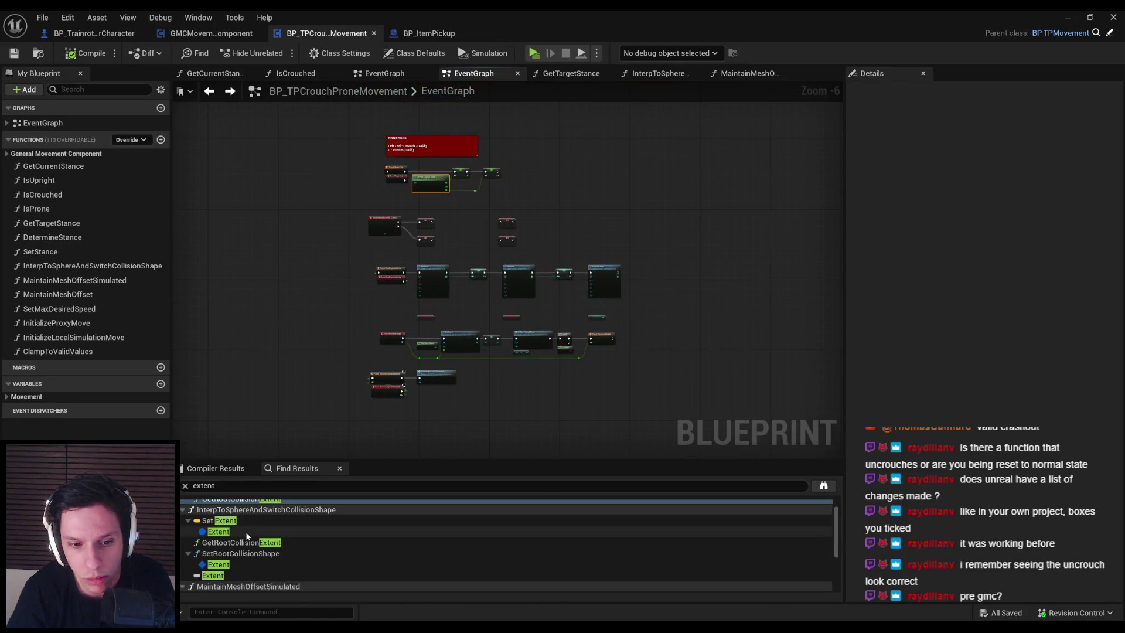
pyautogui.hotkey('alt', 'Tab')
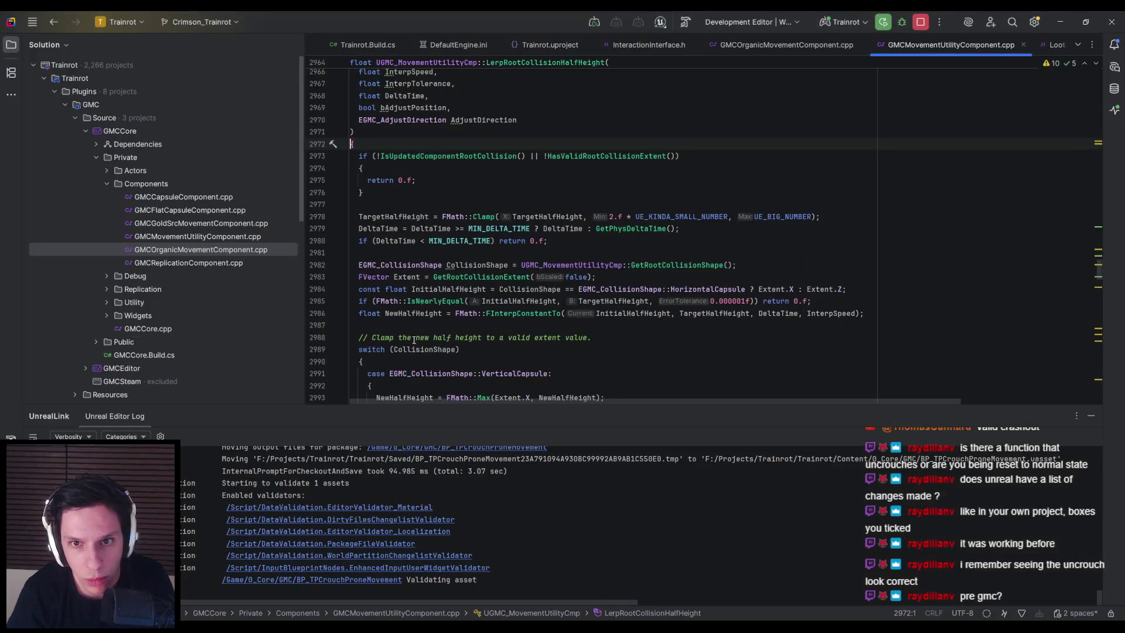
pyautogui.hotkey('alt', 'Tab')
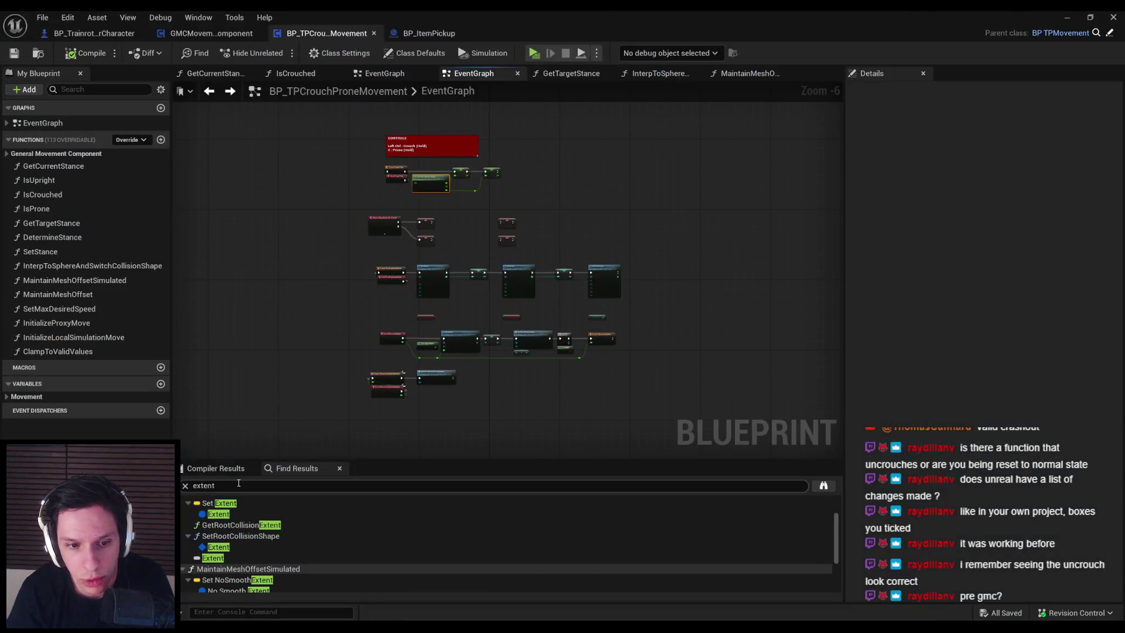
pyautogui.scroll(-5, 253, 537)
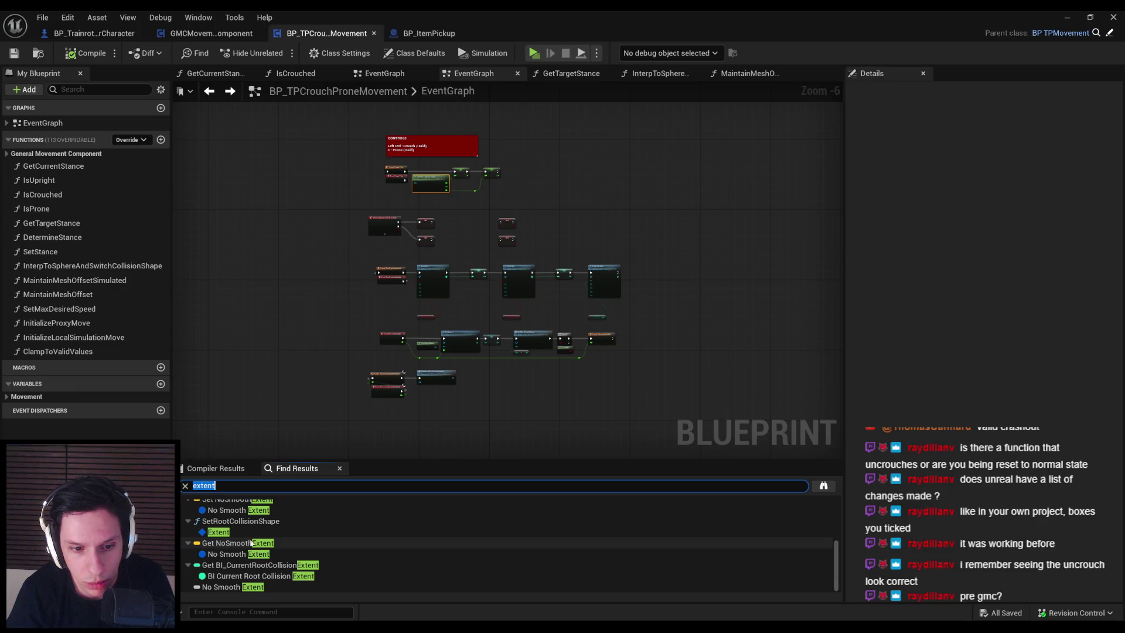
pyautogui.scroll(4, 249, 543)
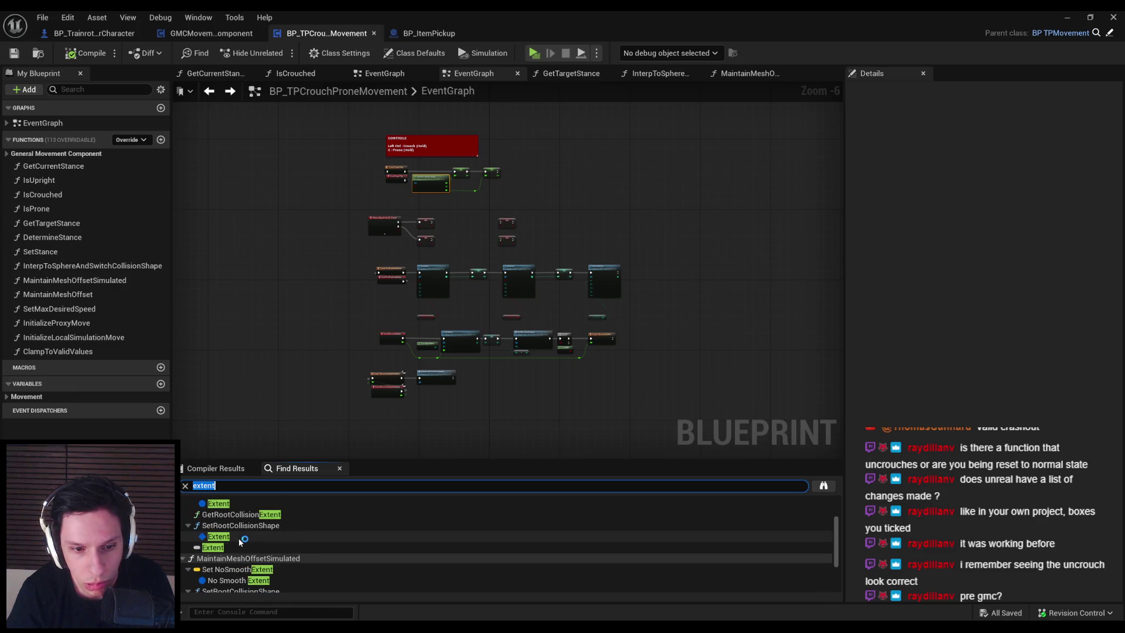
pyautogui.scroll(-3, 241, 542)
pyautogui.doubleClick(241, 518)
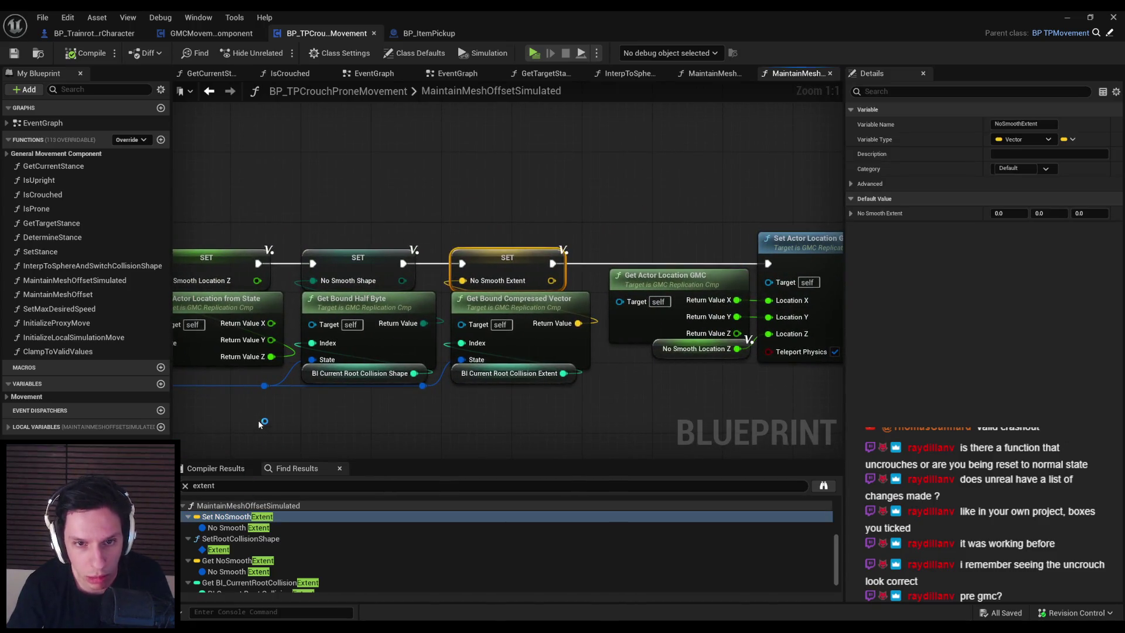
# Pan across MaintainMeshOffsetSimulated from its entry through the Branch and history-check nodes.
pyautogui.moveTo(260, 425); pyautogui.dragTo(184, 421)
pyautogui.scroll(-3, 597, 358)
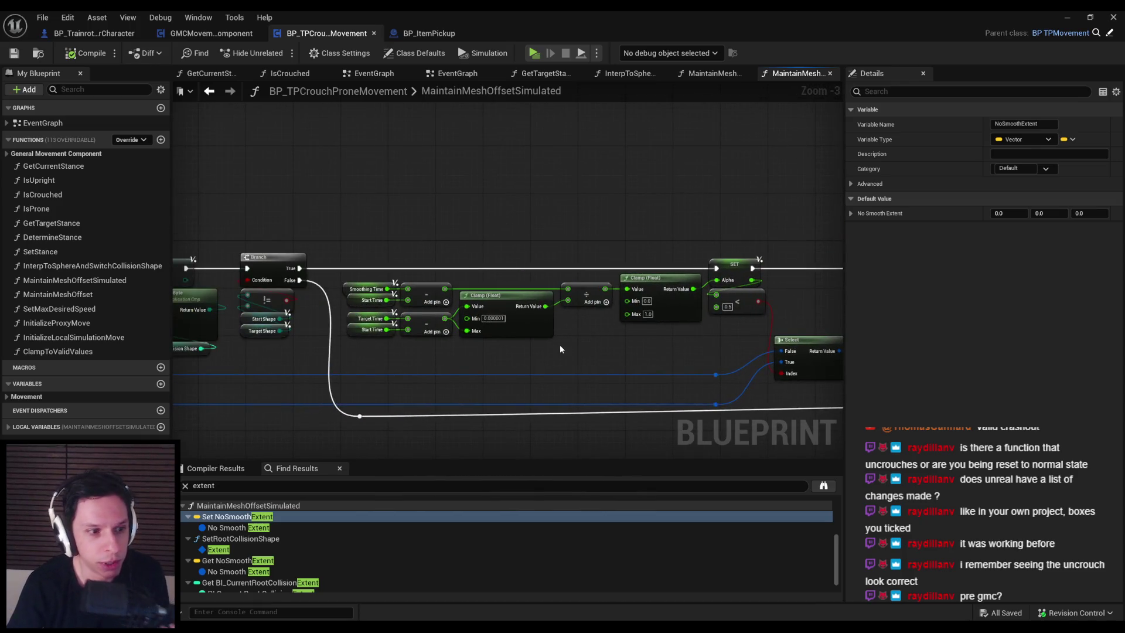
pyautogui.moveTo(458, 361)
pyautogui.mouseDown()
pyautogui.moveTo(575, 366)
pyautogui.moveTo(355, 371)
pyautogui.moveTo(413, 335)
pyautogui.mouseUp()
pyautogui.scroll(1, 413, 335)
pyautogui.scroll(-2, 337, 344)
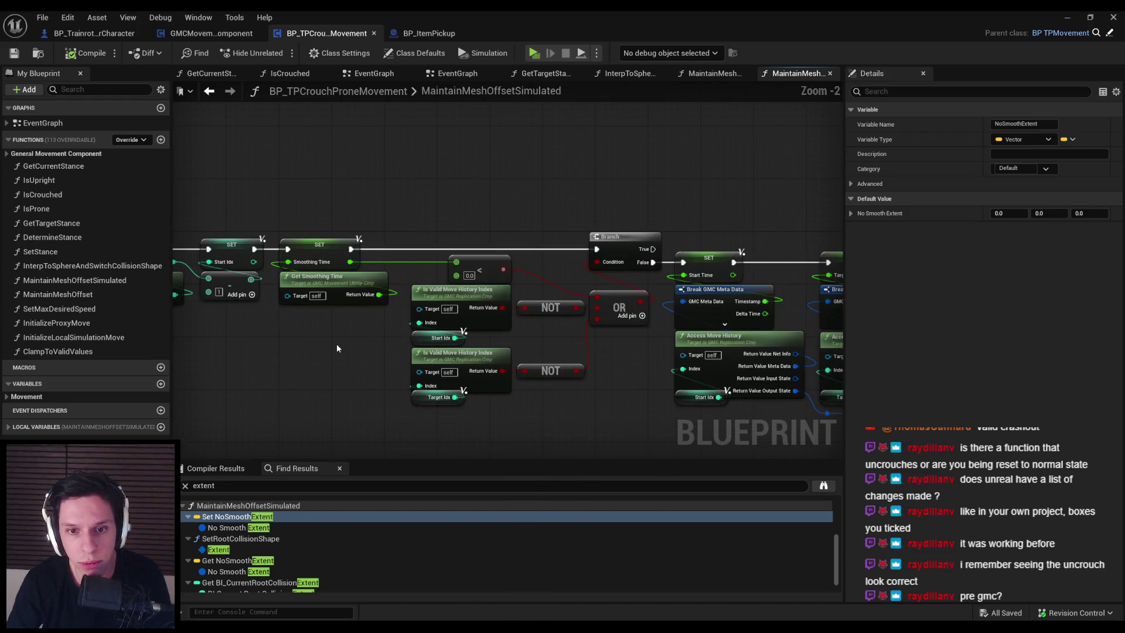
pyautogui.moveTo(287, 354)
pyautogui.mouseDown()
pyautogui.moveTo(586, 358)
pyautogui.moveTo(442, 368)
pyautogui.moveTo(592, 326)
pyautogui.mouseUp()
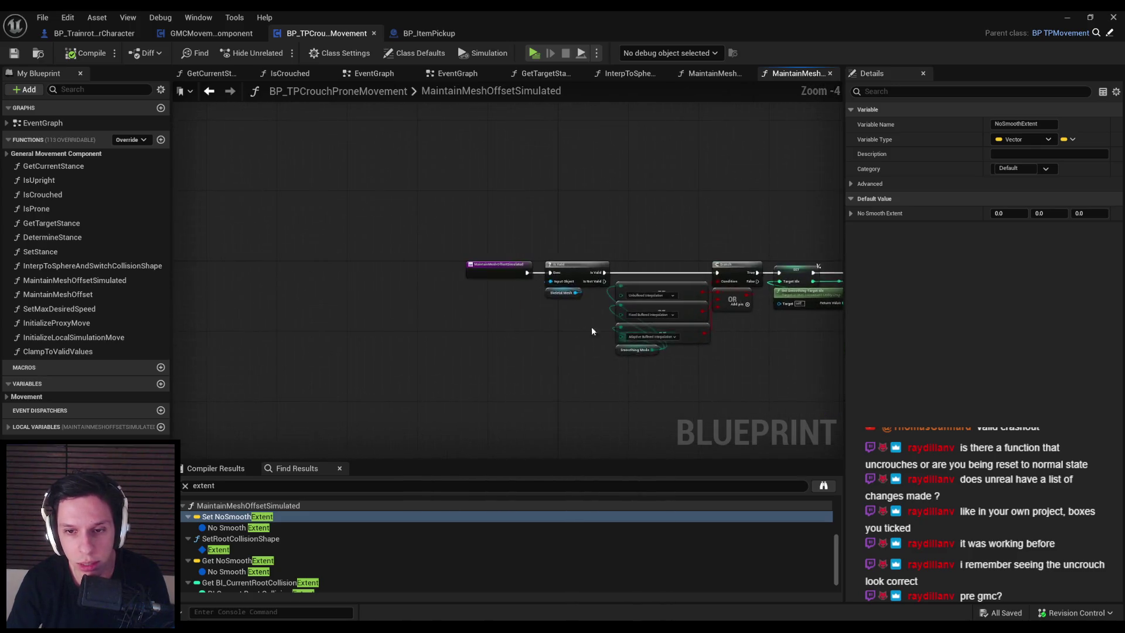
pyautogui.scroll(3, 567, 321)
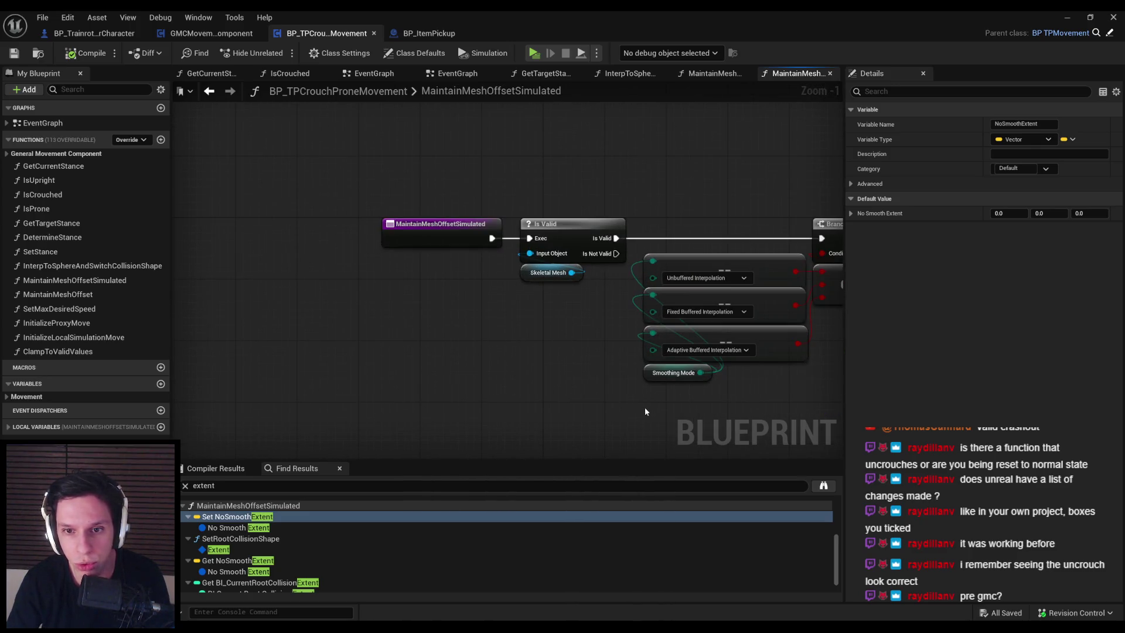
pyautogui.moveTo(607, 421)
pyautogui.mouseDown()
pyautogui.moveTo(553, 403)
pyautogui.moveTo(321, 394)
pyautogui.mouseUp()
pyautogui.scroll(-1, 596, 402)
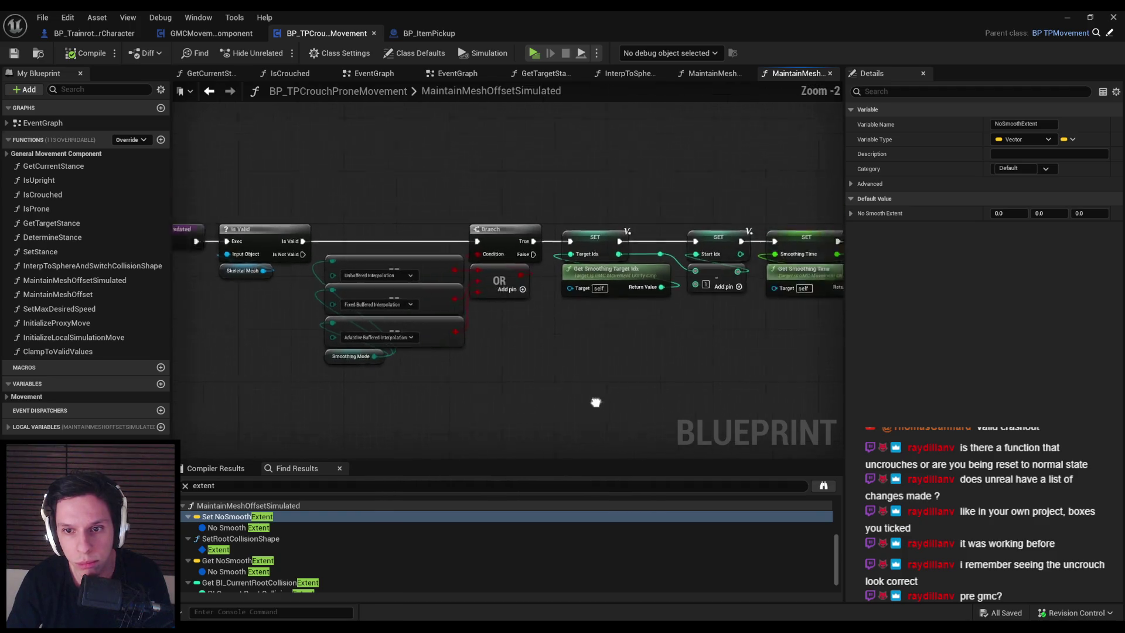
# Jump to the Set Root Collision Shape result, then step back to the EventGraph.
pyautogui.click(250, 539)
pyautogui.doubleClick(250, 540)
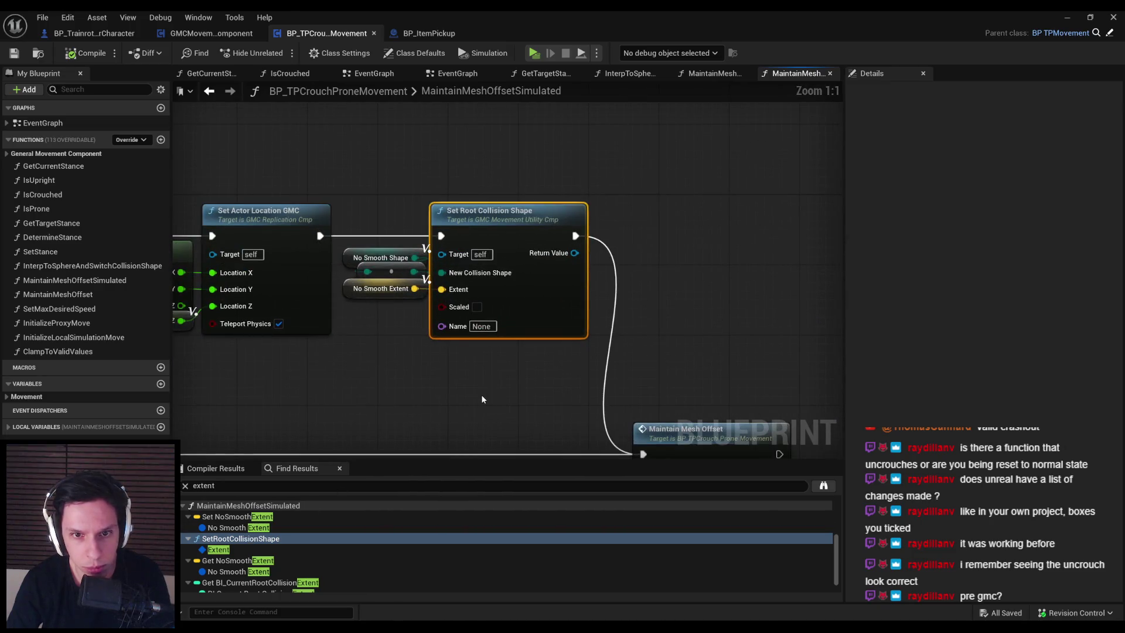
pyautogui.hotkey('alt', 'Left')
pyautogui.hotkey('alt', 'Left')
pyautogui.hotkey('alt', 'Left')
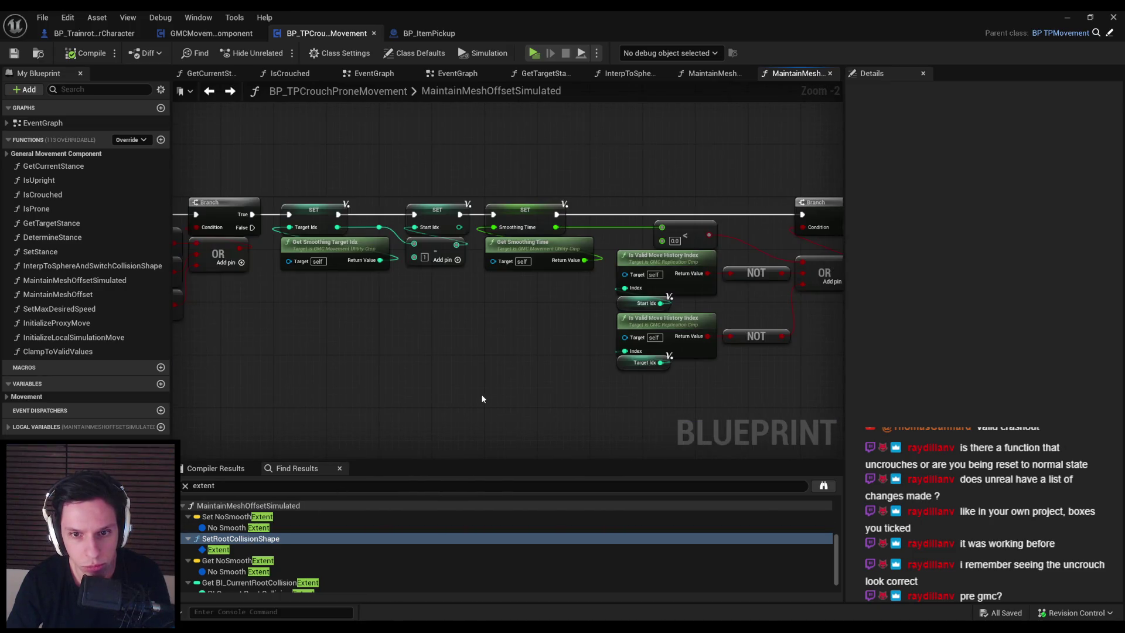
pyautogui.scroll(3, 401, 294)
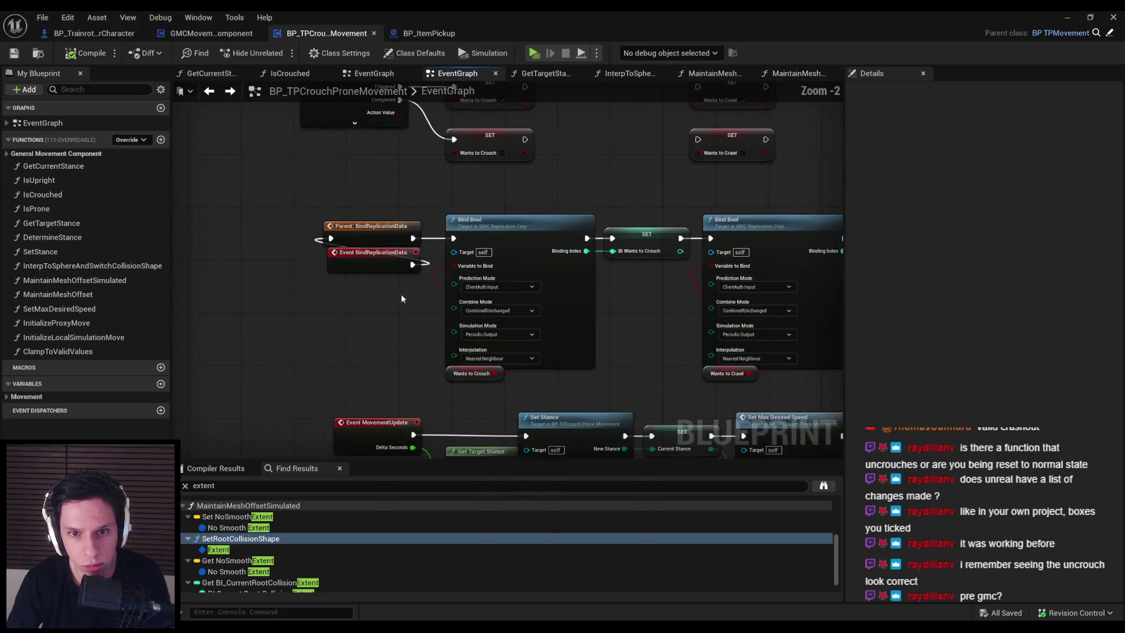
# Inspect Set Stance and SET Current Stance under Event MovementUpdate, then switch to the Lvl_ThirdPerson level editor.
pyautogui.scroll(1, 456, 331)
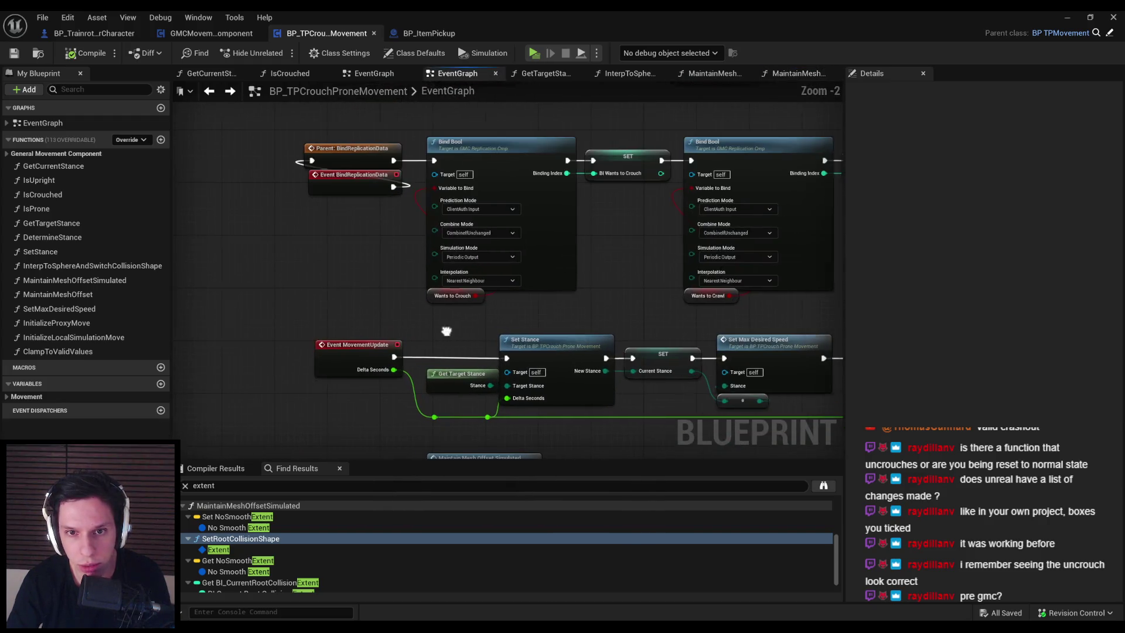
pyautogui.scroll(-1, 456, 331)
pyautogui.moveTo(511, 321)
pyautogui.mouseDown()
pyautogui.moveTo(657, 255)
pyautogui.moveTo(636, 261)
pyautogui.mouseUp()
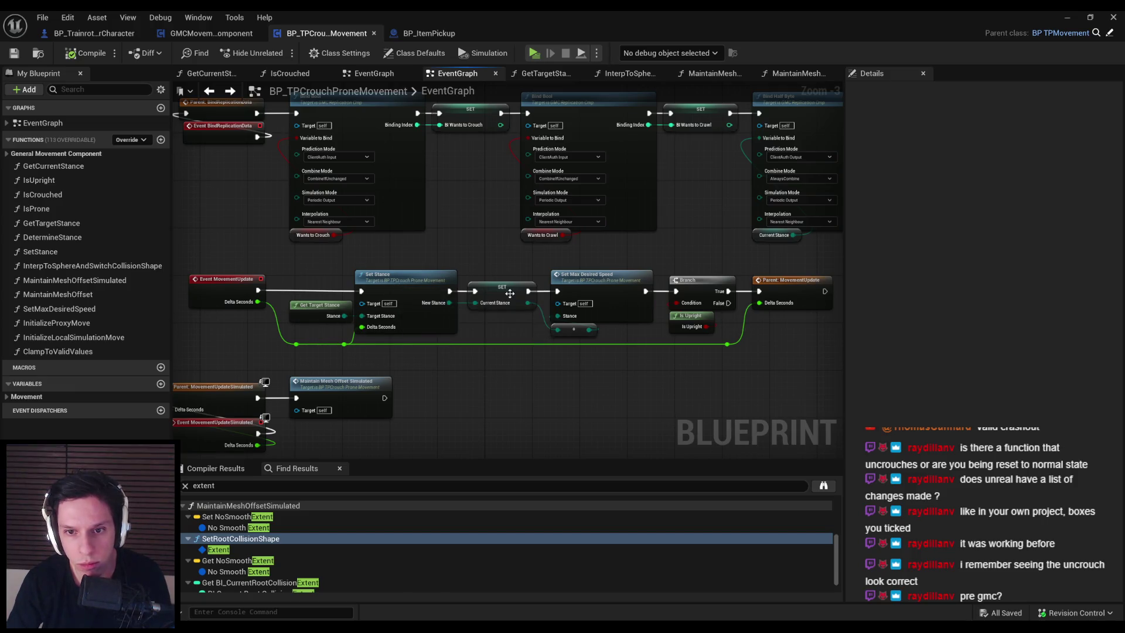
pyautogui.click(412, 286)
pyautogui.click(498, 295)
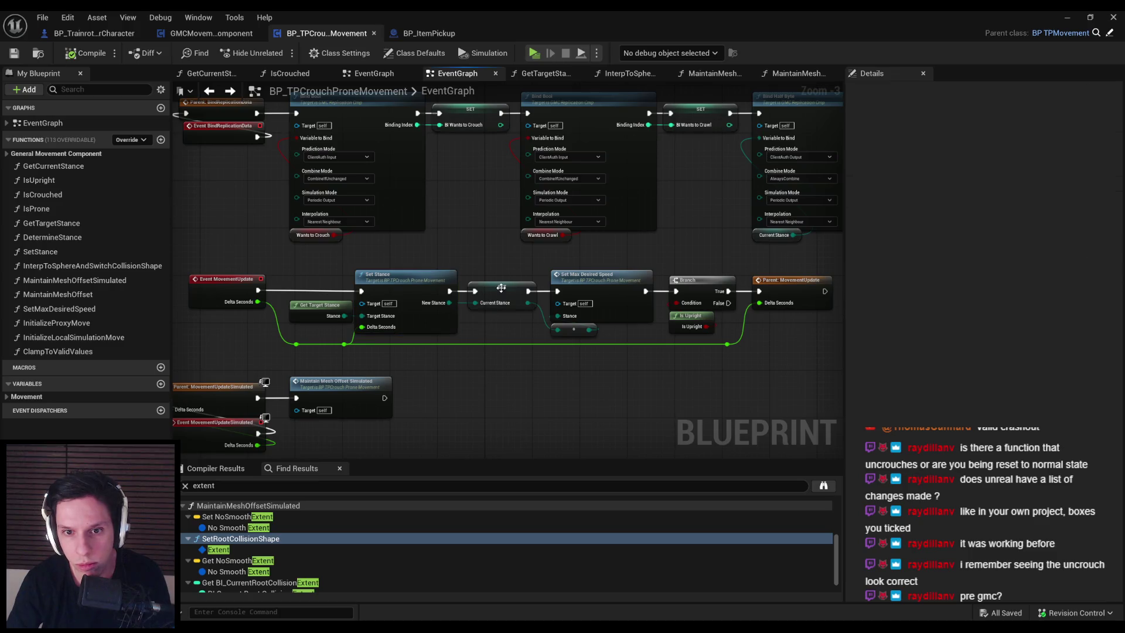
pyautogui.rightClick(503, 291)
pyautogui.click(496, 347)
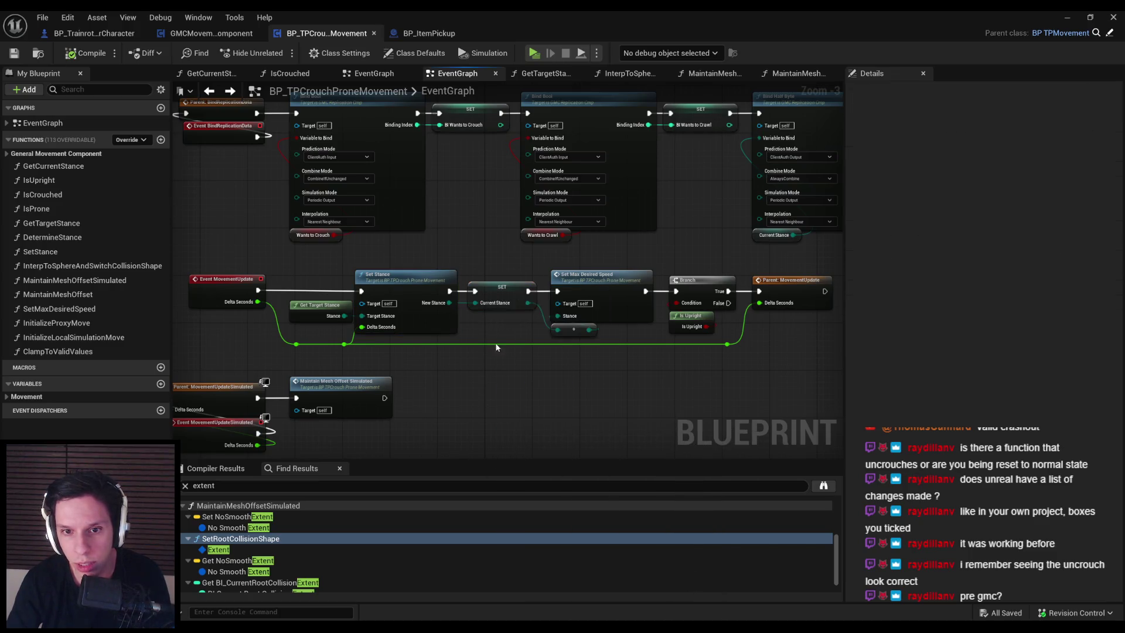
pyautogui.hotkey('alt', 'Tab')
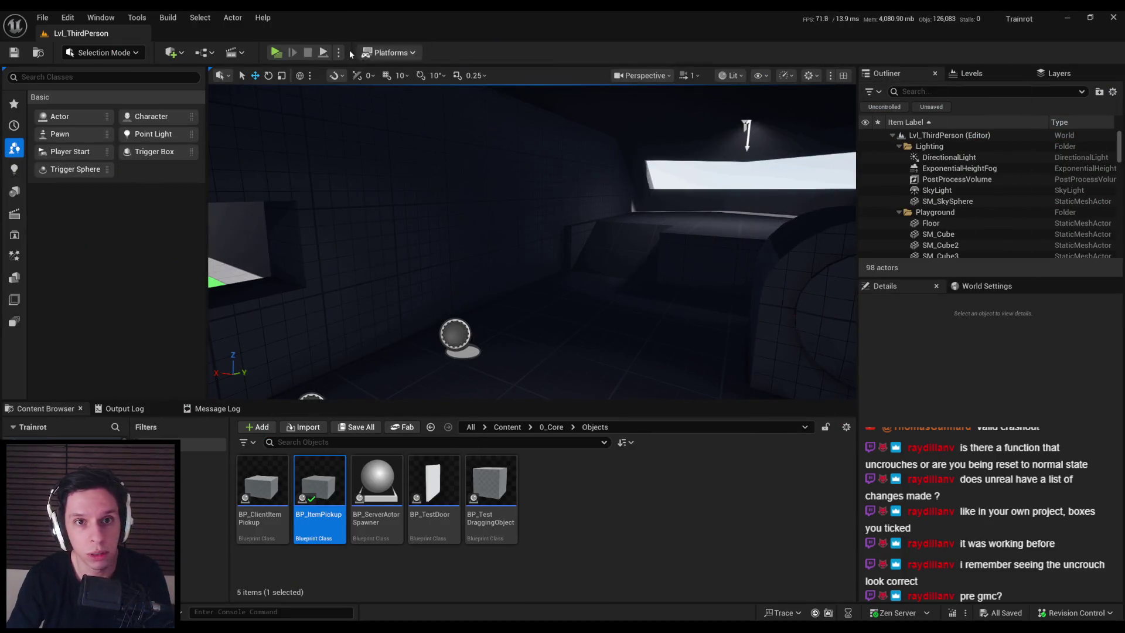
# Play-test Lvl_ThirdPerson in the Selected Viewport to check crouch collision, then stop and return to the Blueprint.
pyautogui.click(339, 52)
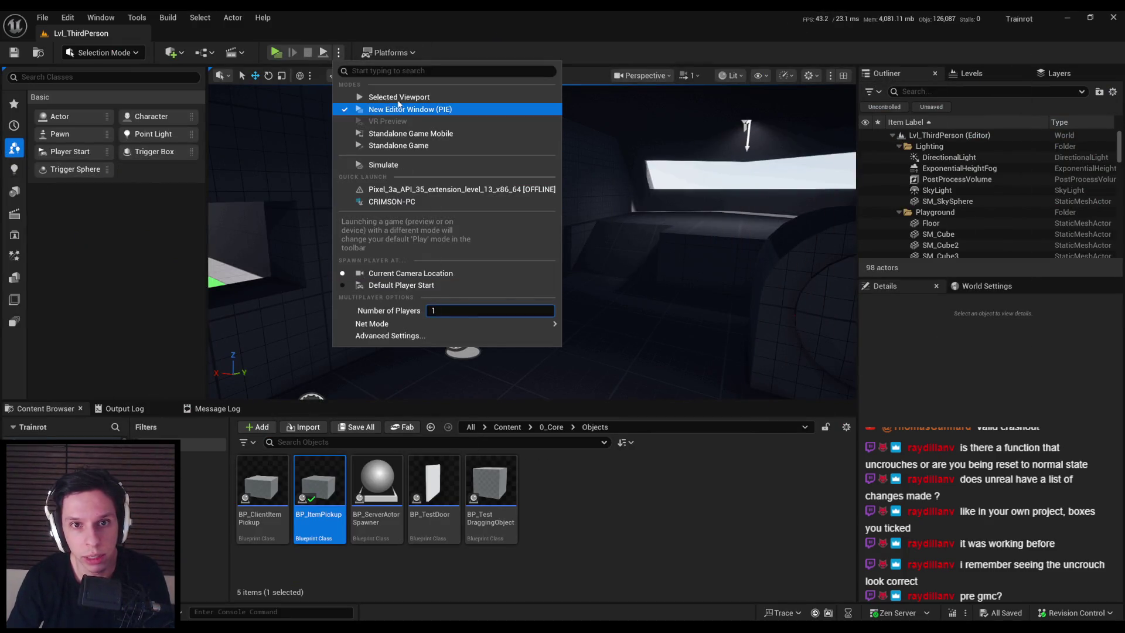
pyautogui.click(397, 106)
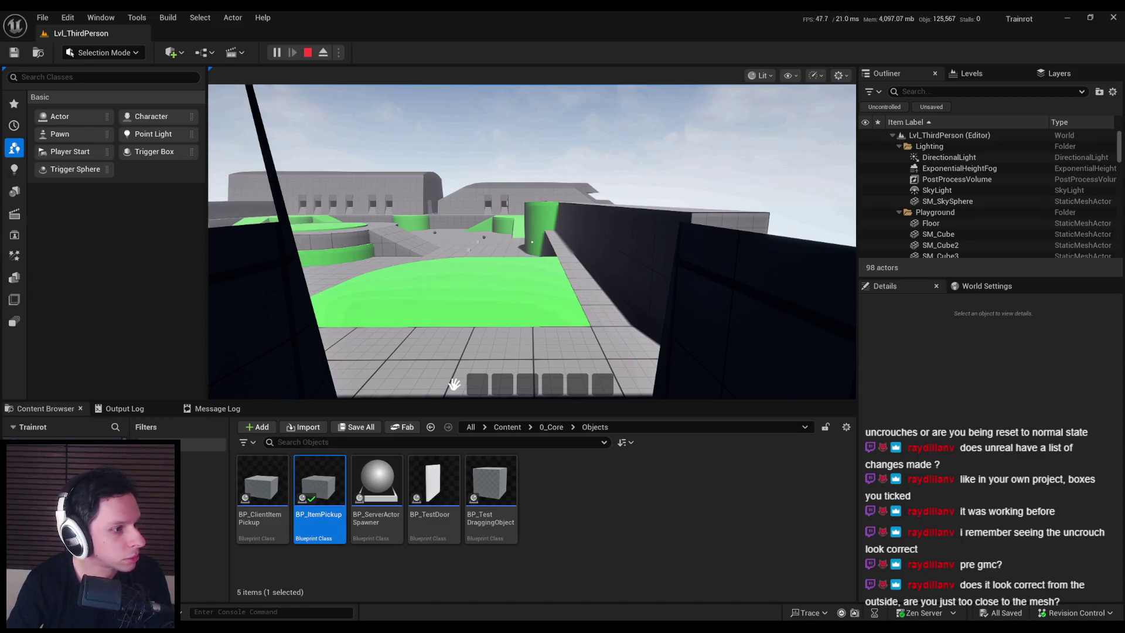
pyautogui.click(454, 384)
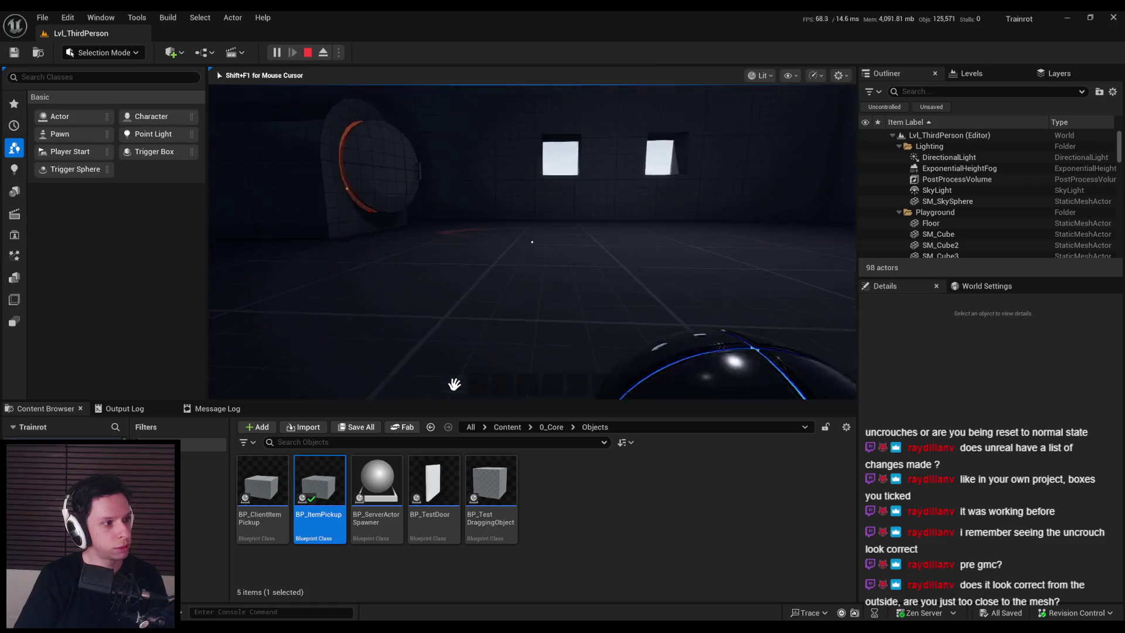
pyautogui.press('Escape')
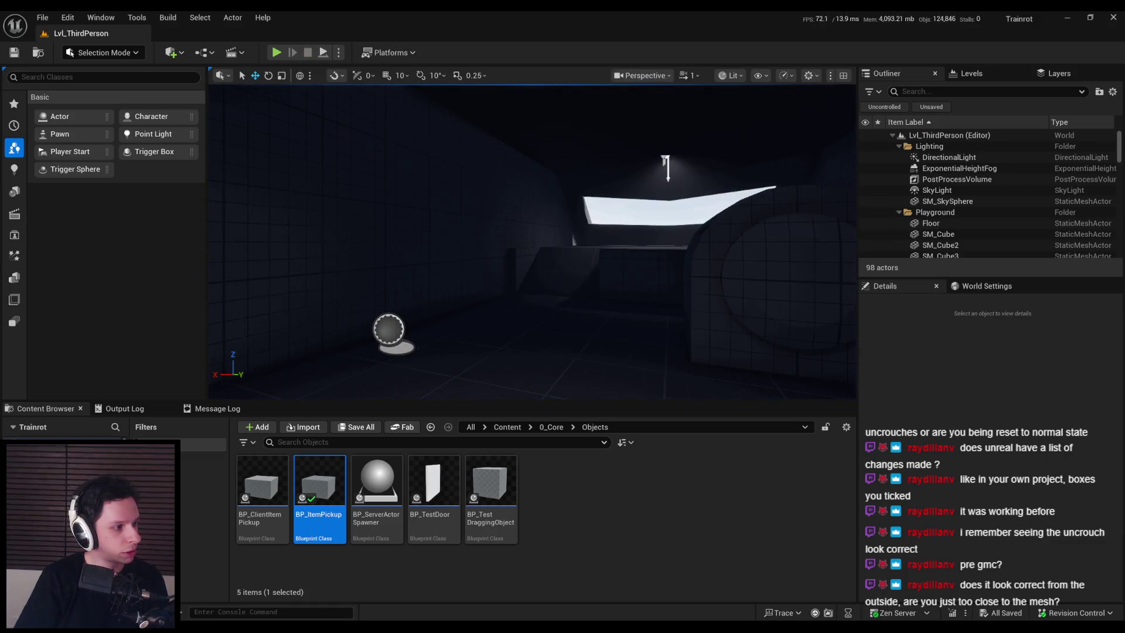
pyautogui.hotkey('alt', 'Tab')
# Maximize the Blueprint editor, glance at the parent class and BP_ItemPickup, then return to BP_TPCrouchProneMovement.
pyautogui.doubleClick(497, 170)
pyautogui.moveTo(548, 235)
pyautogui.mouseDown()
pyautogui.moveTo(467, 384)
pyautogui.moveTo(554, 365)
pyautogui.moveTo(568, 346)
pyautogui.mouseUp()
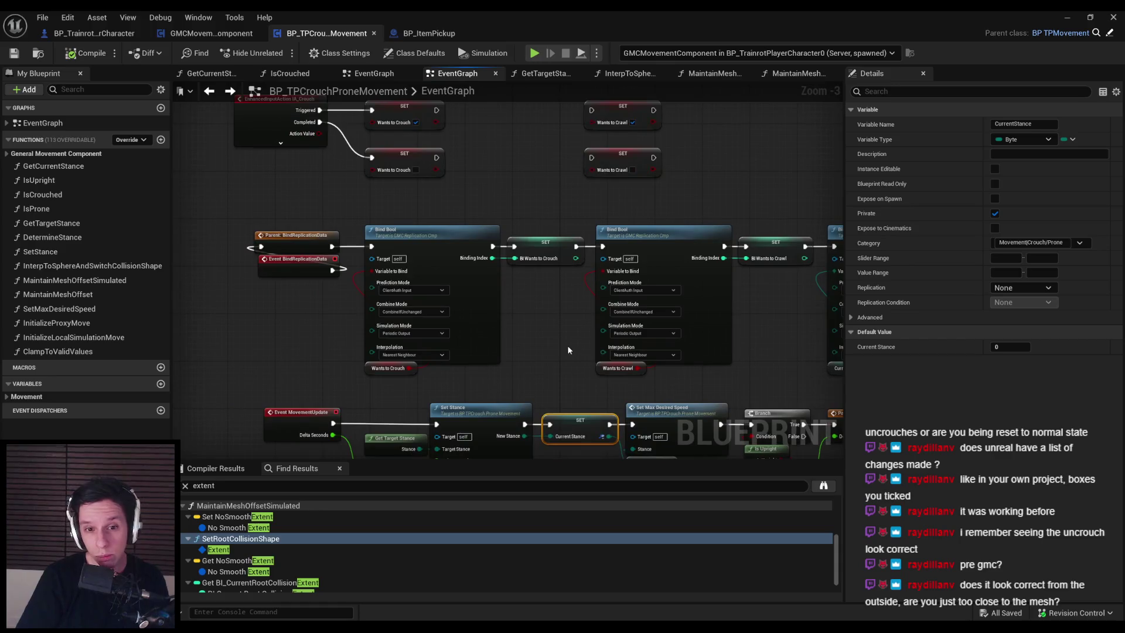
pyautogui.click(1109, 33)
pyautogui.click(435, 39)
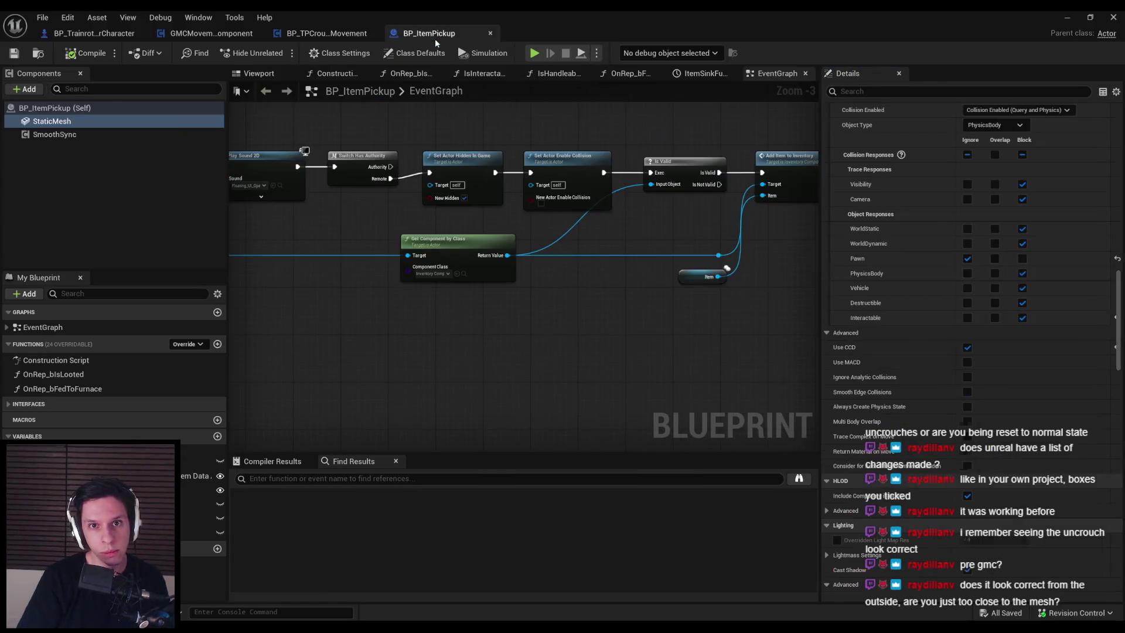
pyautogui.click(329, 36)
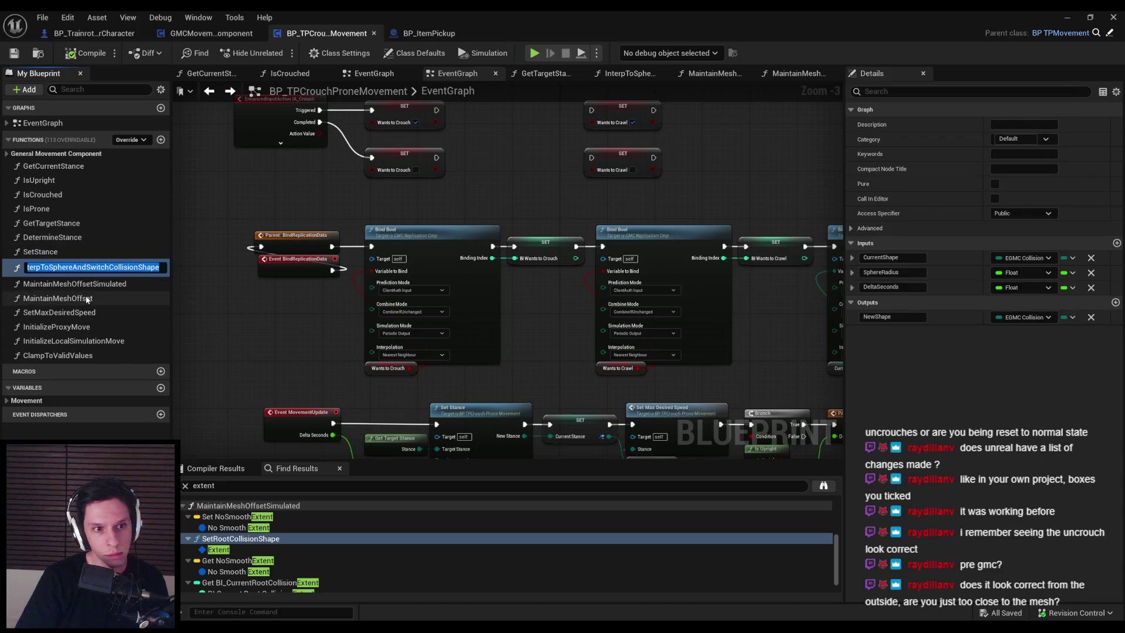
# Open InterpToSphereAndSwitchCollisionShape and pan from Lerp Root Collision Width to Set Root Collision Shape and Return.
pyautogui.click(80, 269)
pyautogui.doubleClick(80, 273)
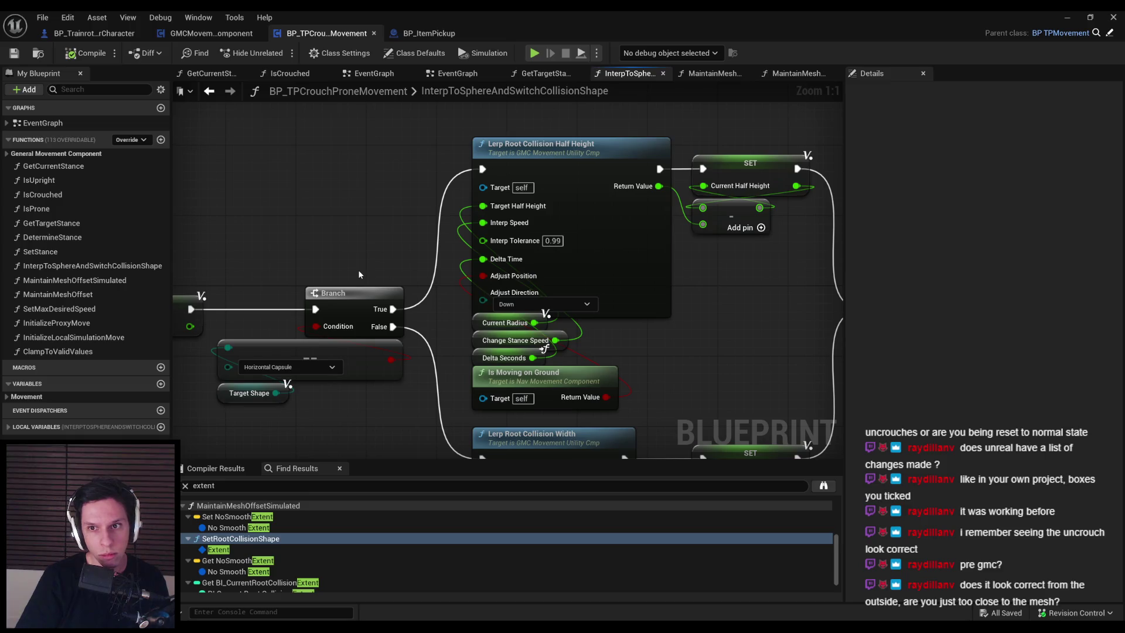
pyautogui.scroll(1, 359, 274)
pyautogui.scroll(1, 400, 296)
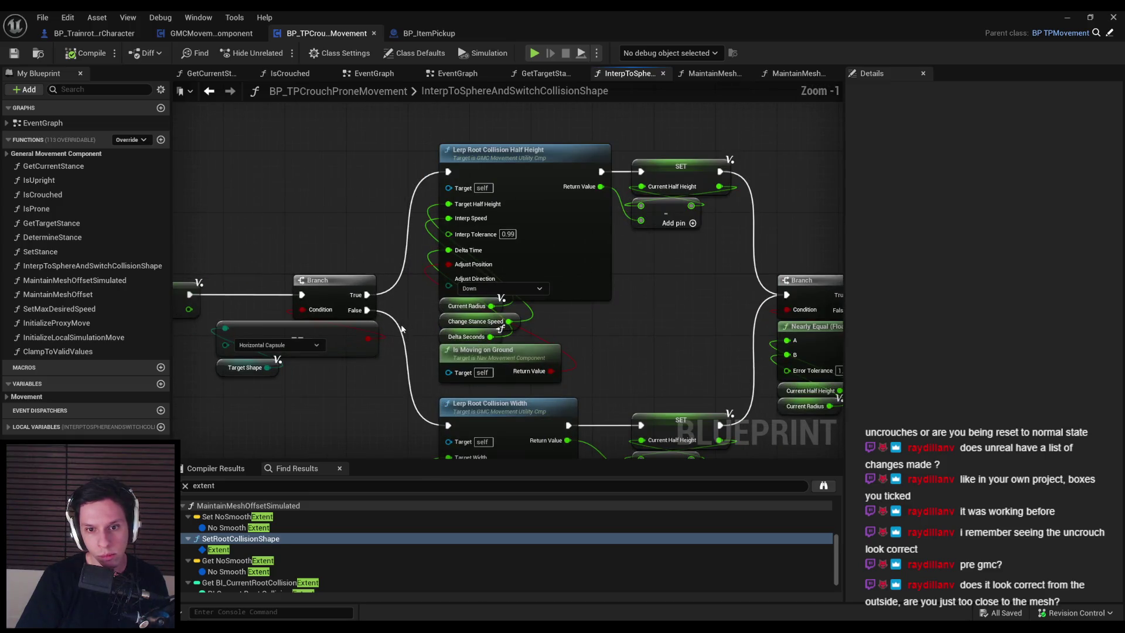
pyautogui.scroll(-1, 419, 313)
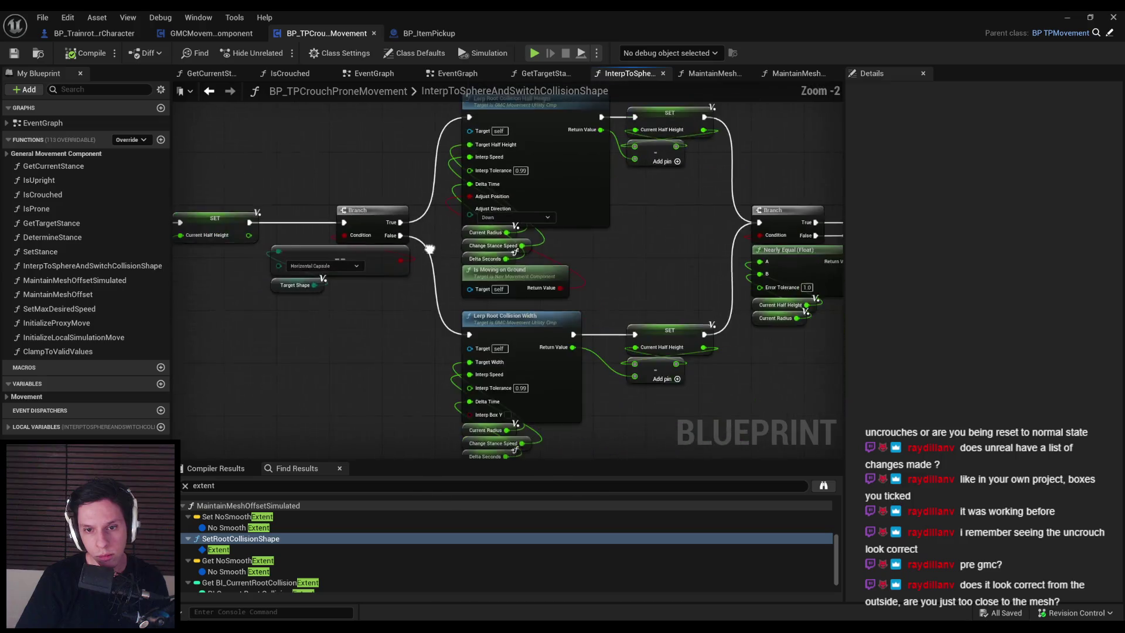
pyautogui.moveTo(418, 314)
pyautogui.mouseDown()
pyautogui.moveTo(414, 251)
pyautogui.moveTo(203, 321)
pyautogui.moveTo(638, 352)
pyautogui.moveTo(541, 331)
pyautogui.moveTo(446, 277)
pyautogui.mouseUp()
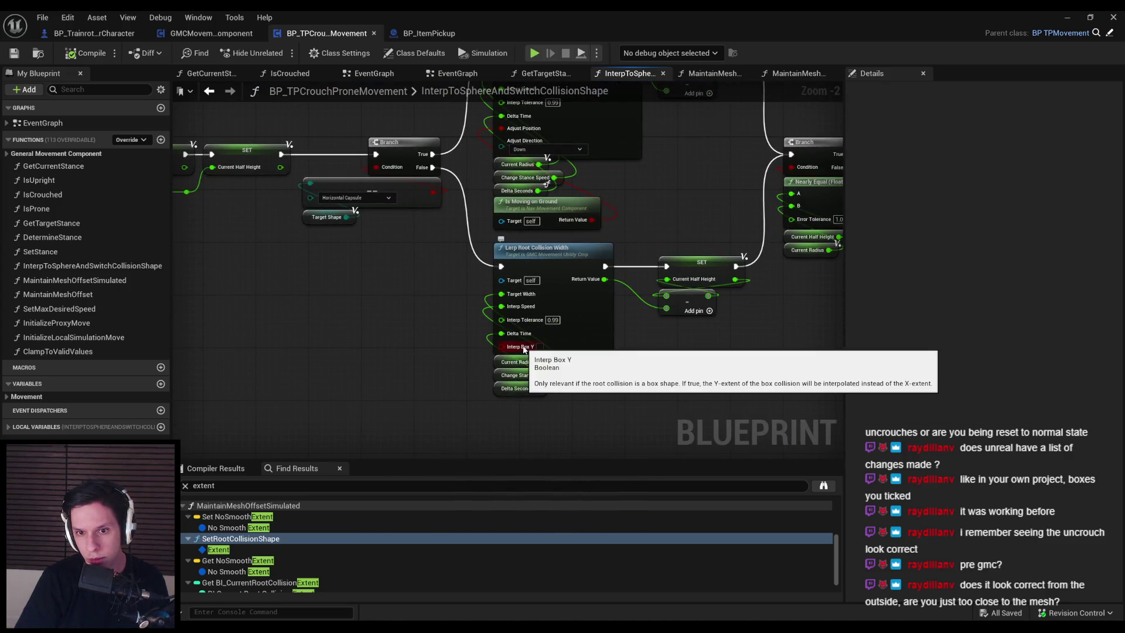
pyautogui.scroll(-1, 296, 312)
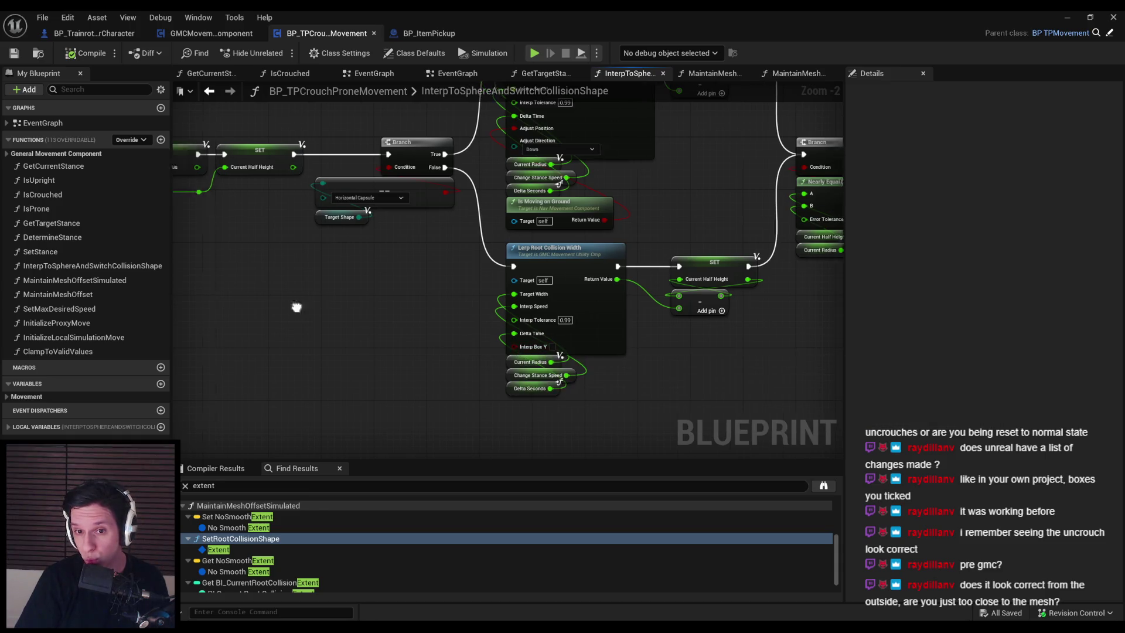
pyautogui.moveTo(297, 312); pyautogui.dragTo(822, 332)
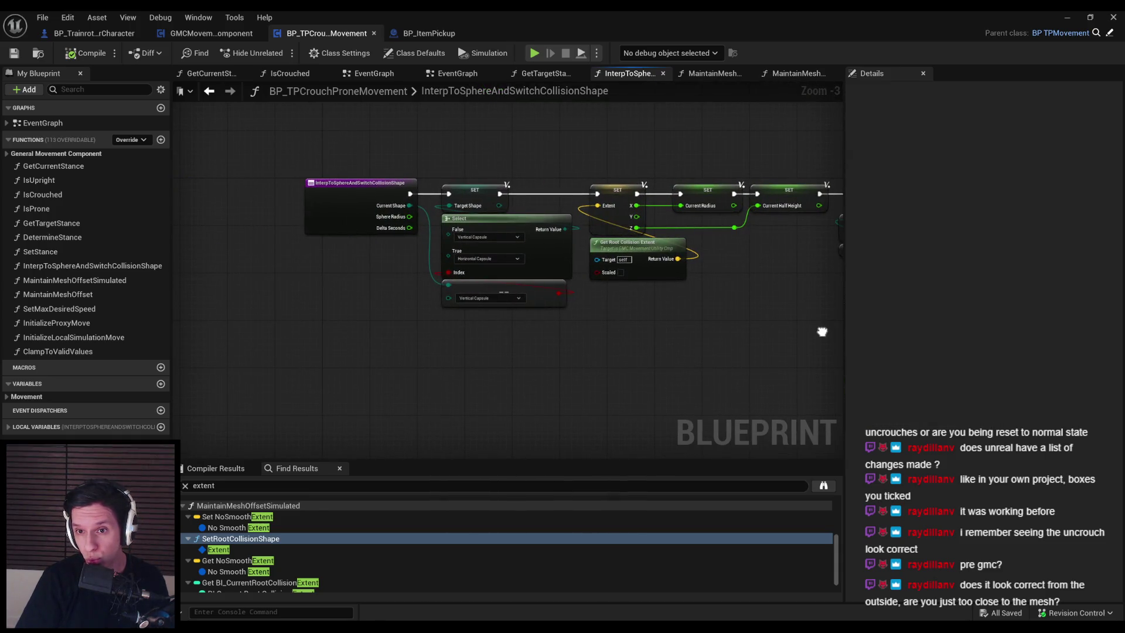
pyautogui.moveTo(822, 332)
pyautogui.mouseDown()
pyautogui.moveTo(592, 354)
pyautogui.moveTo(297, 337)
pyautogui.mouseUp()
pyautogui.scroll(2, 520, 161)
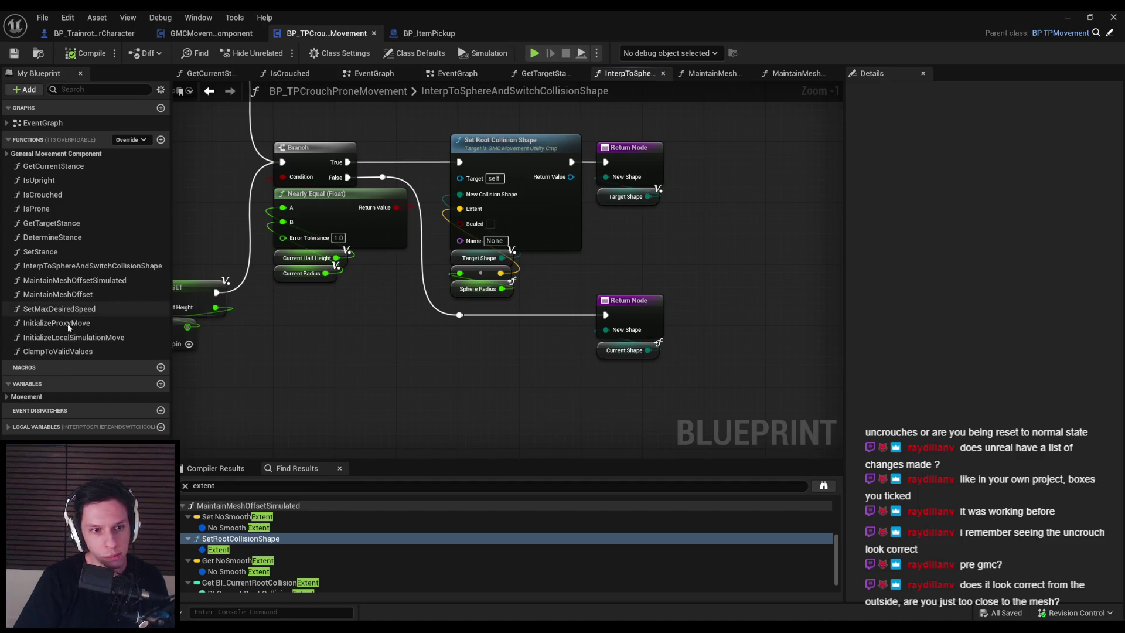
# Filter members for 'extent', find references to the local Extent variable, and jump to Set Extent.
pyautogui.click(68, 89)
pyautogui.write('extent')
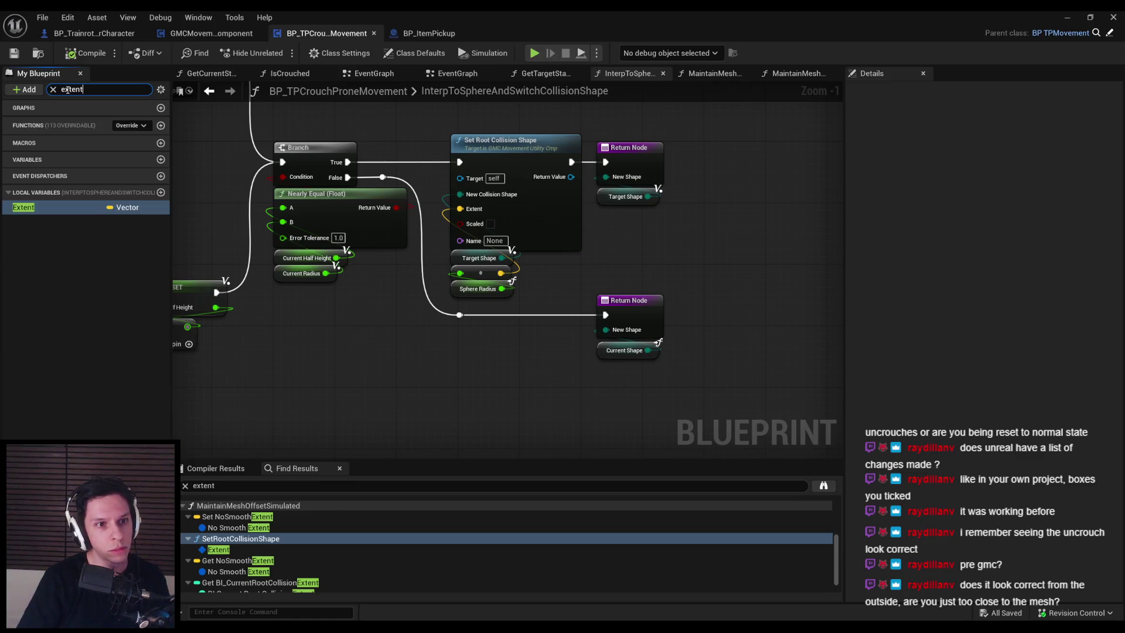
pyautogui.rightClick(54, 207)
pyautogui.click(76, 245)
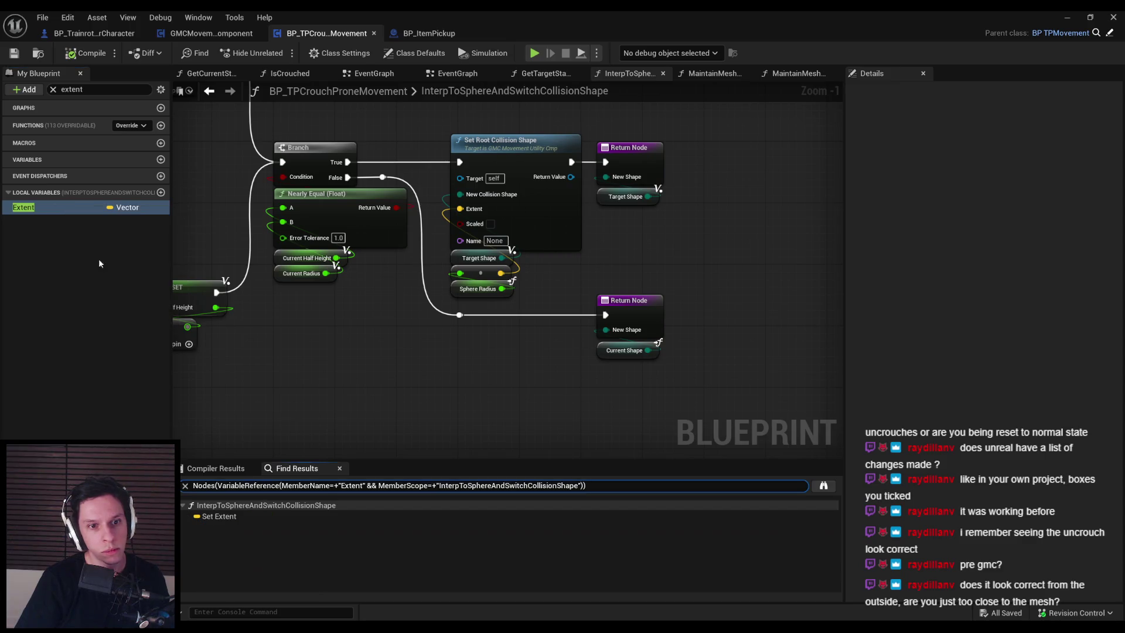
pyautogui.doubleClick(243, 516)
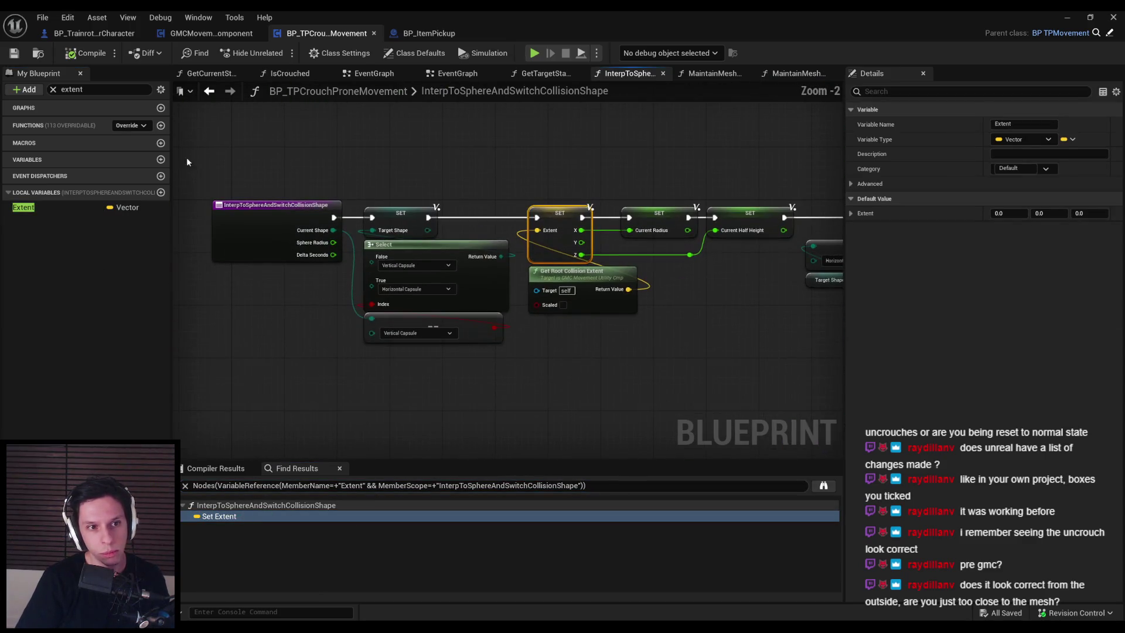
pyautogui.click(53, 90)
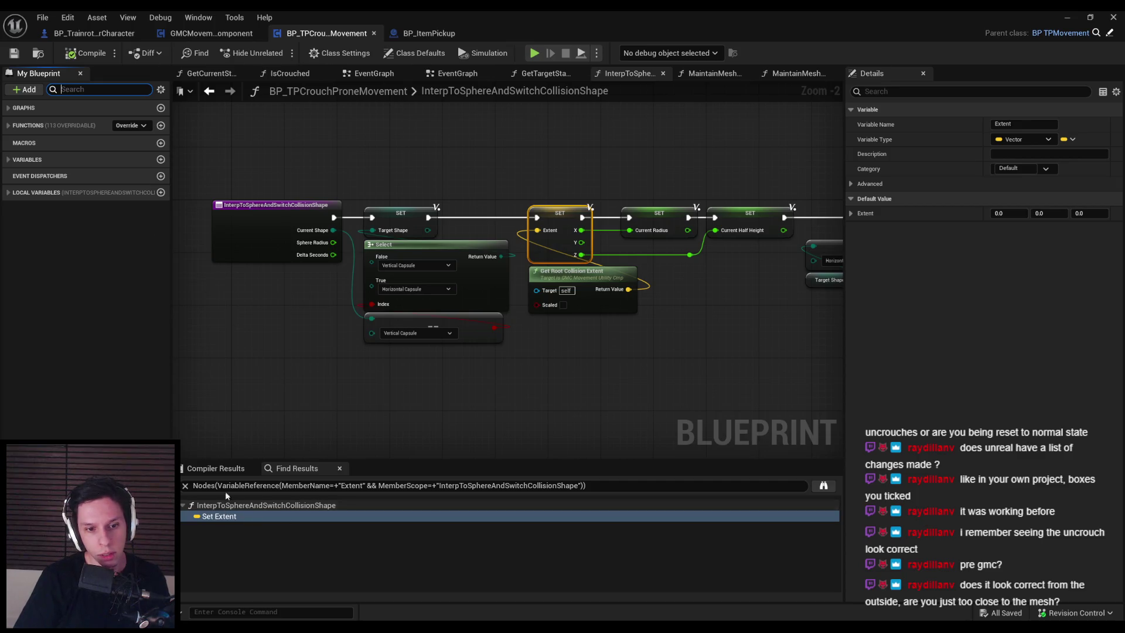
# Search the whole Blueprint for 'extent' and inspect GetRootCollisionExtent in the EventGraph's MovementUpdate chain.
pyautogui.click(282, 485)
pyautogui.write('extent')
pyautogui.press('Return')
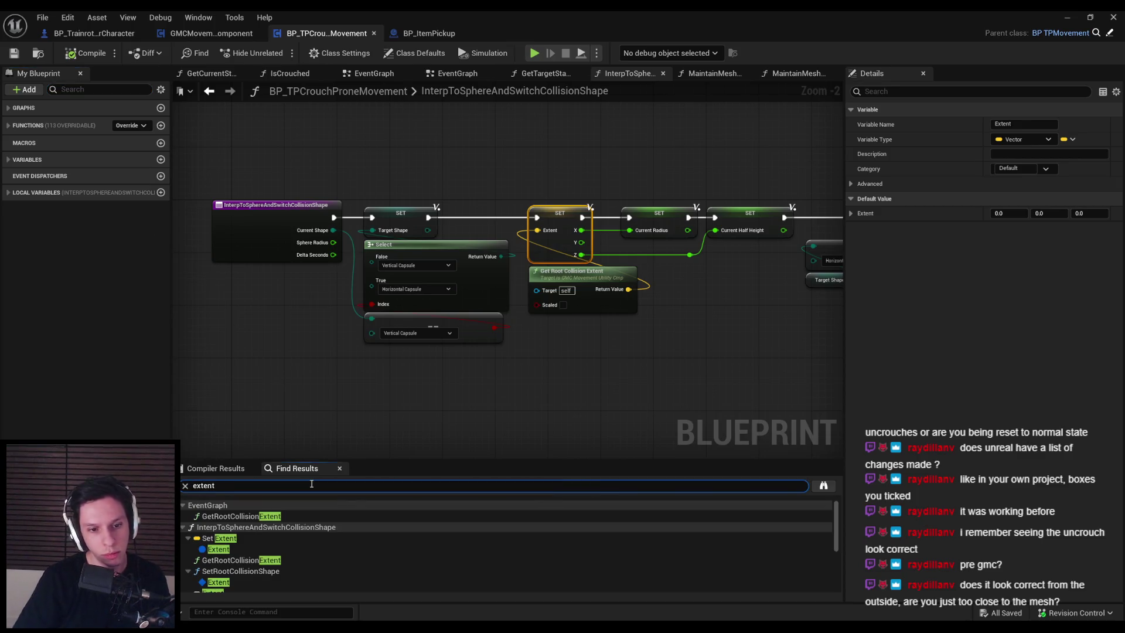
pyautogui.doubleClick(276, 518)
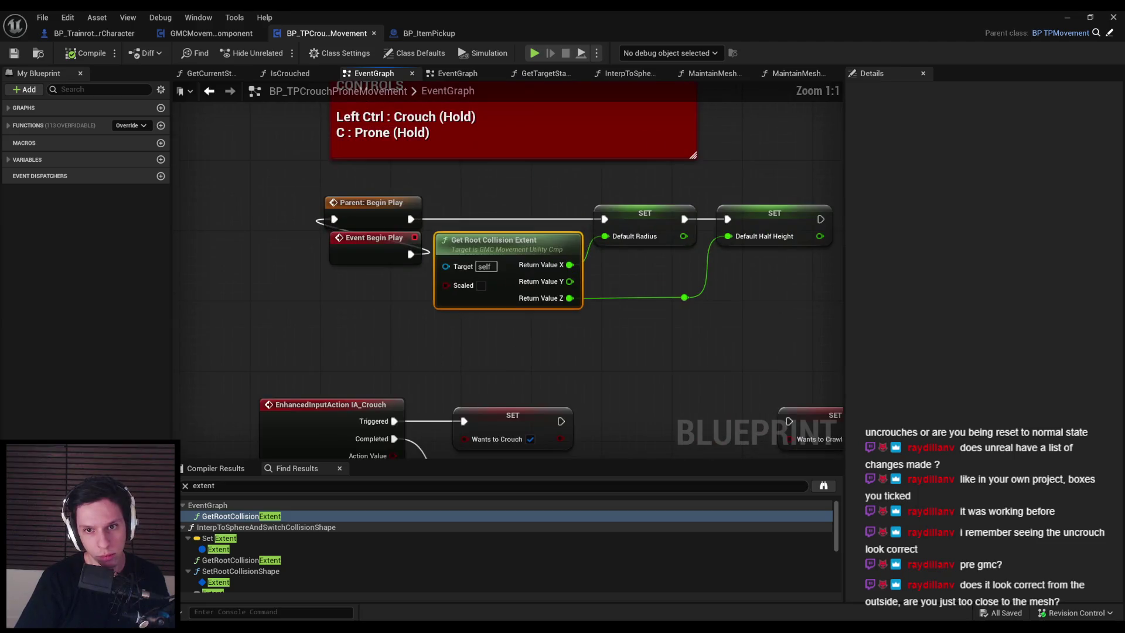
pyautogui.scroll(-2, 413, 283)
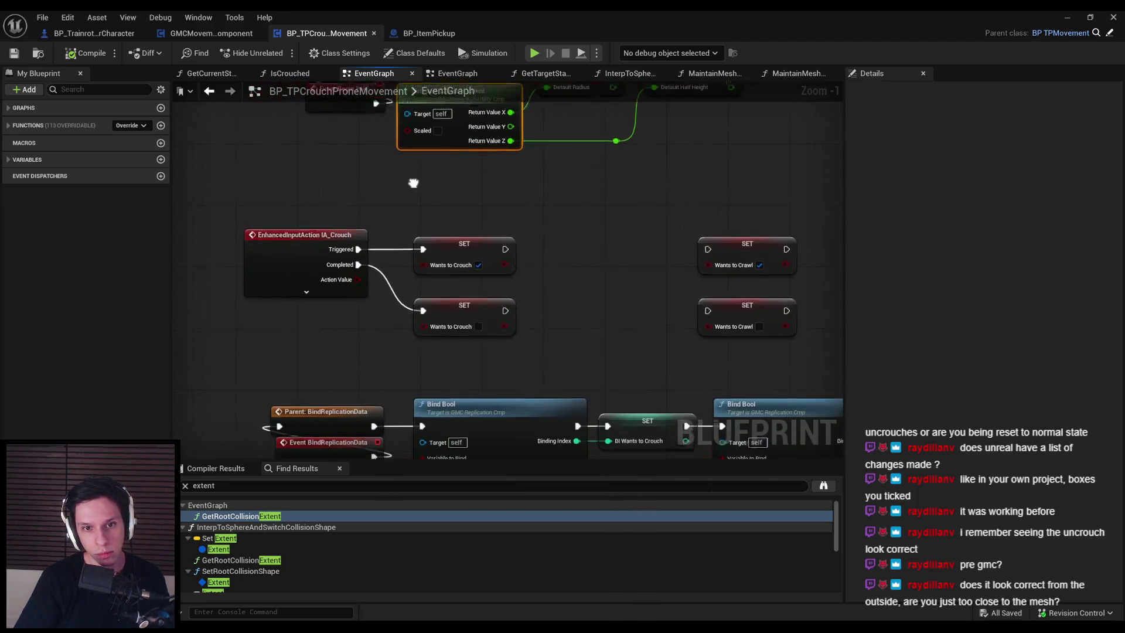
pyautogui.moveTo(408, 199); pyautogui.dragTo(537, 245)
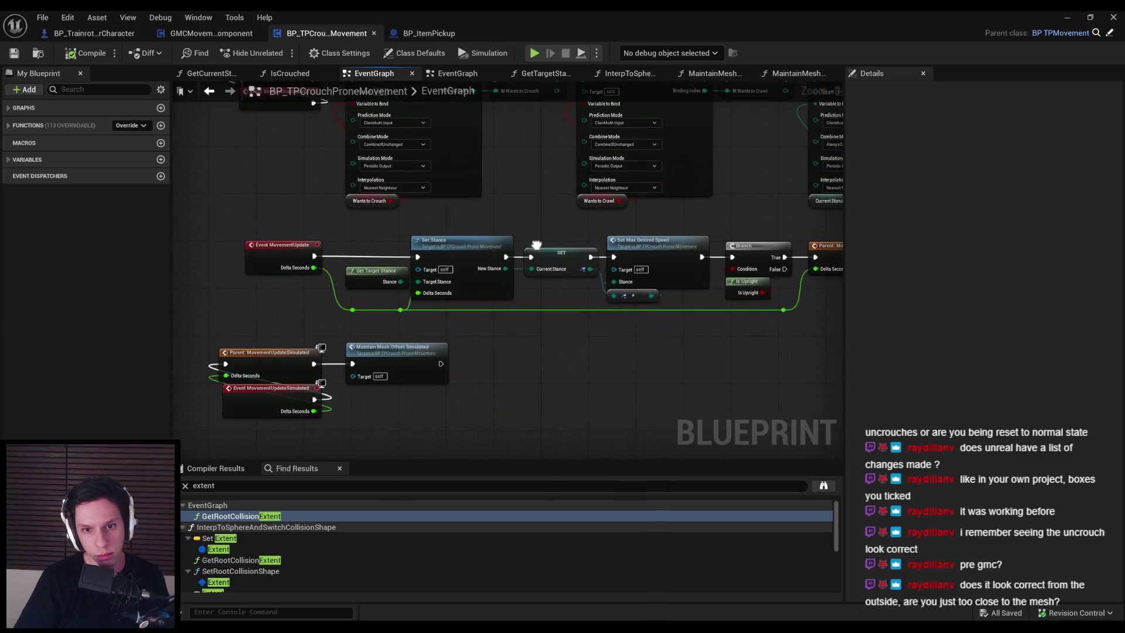
pyautogui.moveTo(546, 328); pyautogui.dragTo(595, 303)
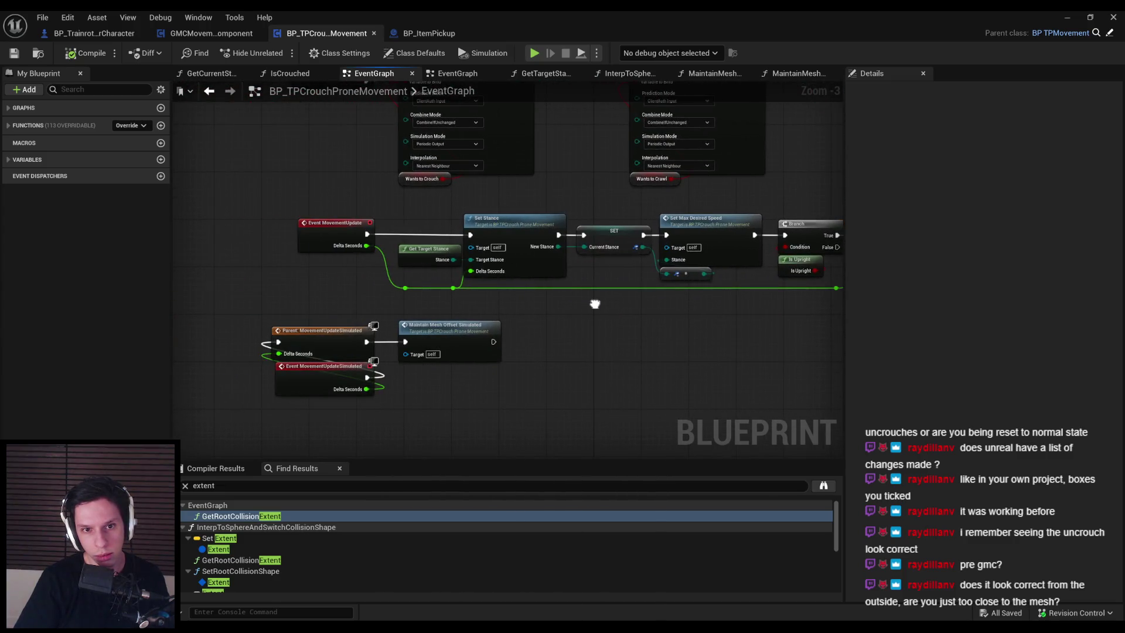
pyautogui.moveTo(286, 627)
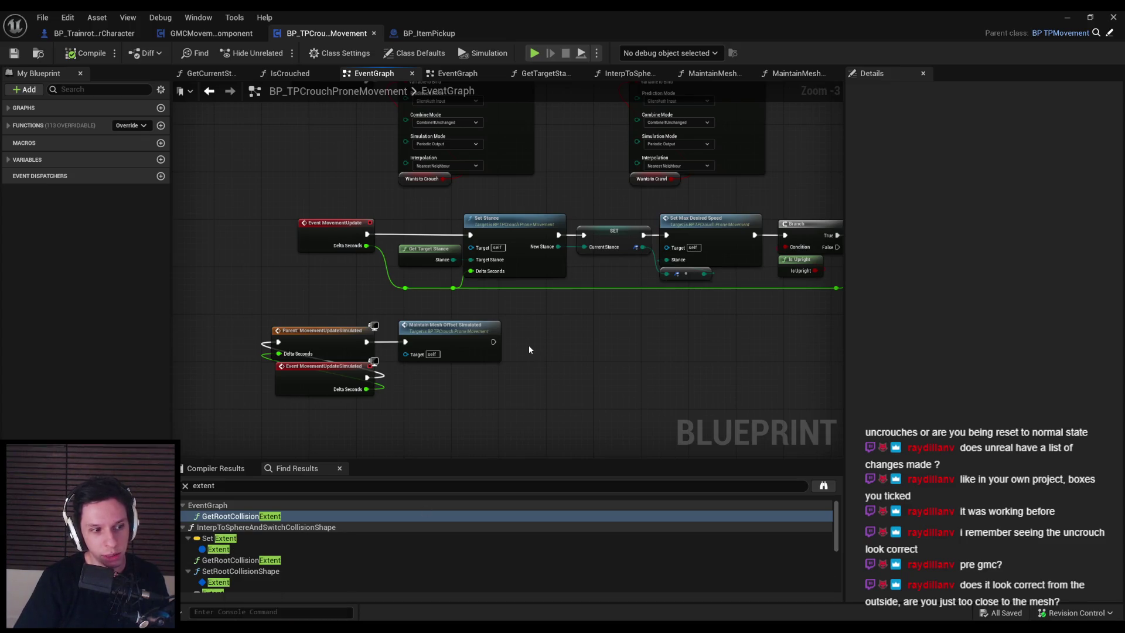
pyautogui.scroll(1, 469, 317)
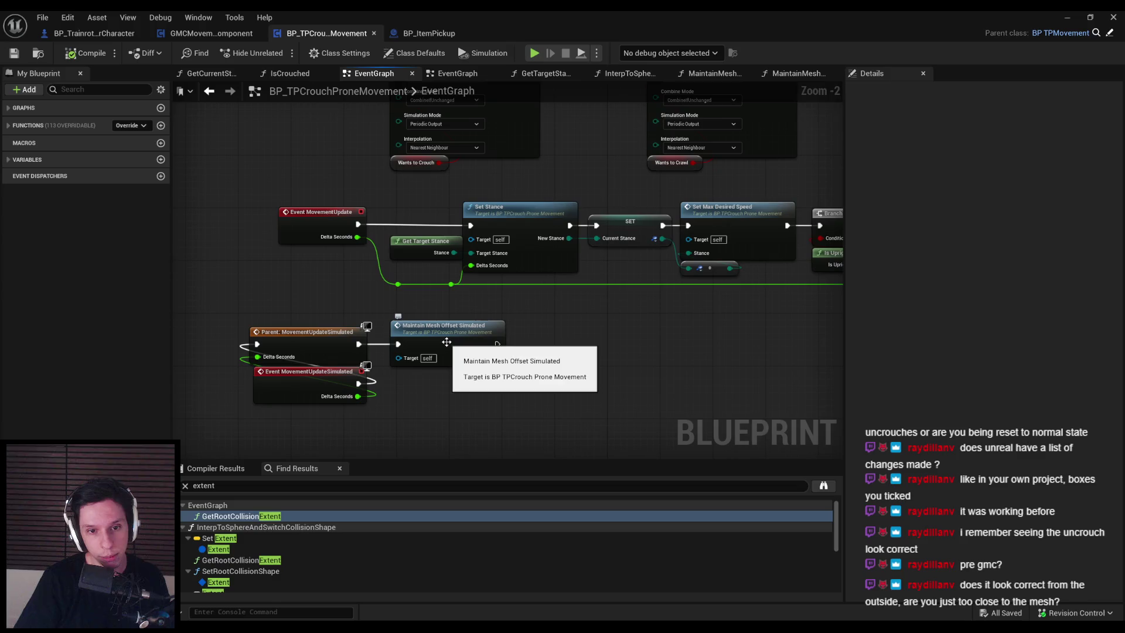
# Review MaintainMeshOffsetSimulated through Set Root Collision Shape, then start a play test with Alt+P.
pyautogui.doubleClick(447, 341)
pyautogui.moveTo(429, 373); pyautogui.dragTo(249, 362)
pyautogui.moveTo(671, 375)
pyautogui.mouseDown()
pyautogui.moveTo(414, 379)
pyautogui.moveTo(349, 397)
pyautogui.mouseUp()
pyautogui.moveTo(659, 379); pyautogui.dragTo(385, 379)
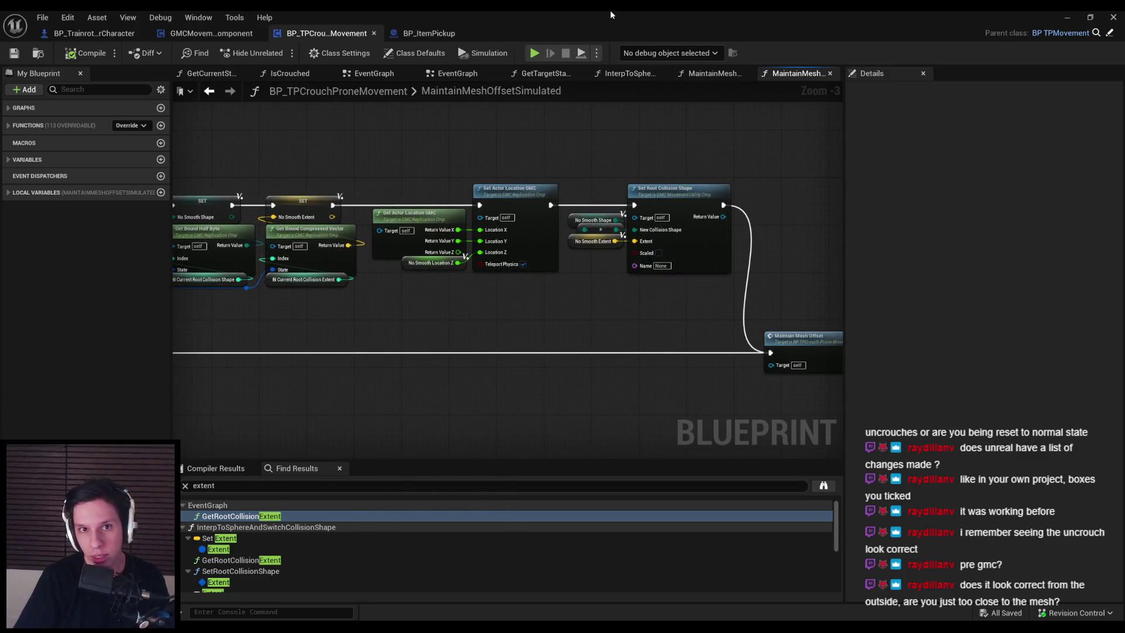
pyautogui.hotkey('alt', 'Tab')
pyautogui.hotkey('alt', 'p')
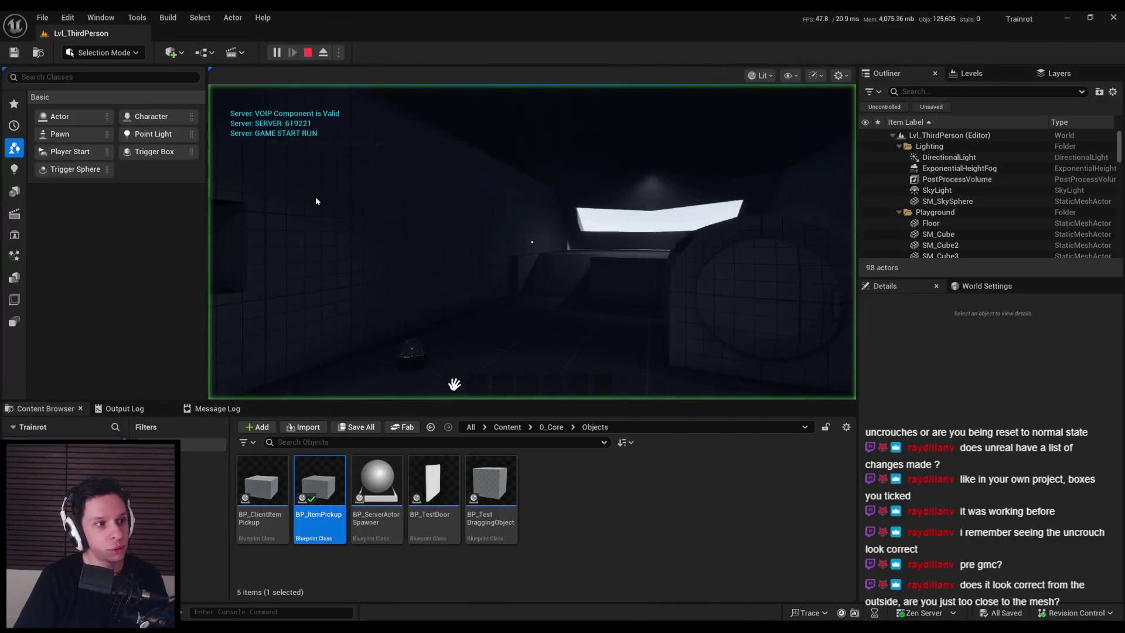
# Walk the character through the bright window into the courtyard, then bring back the movement Blueprint.
pyautogui.click(208, 196)
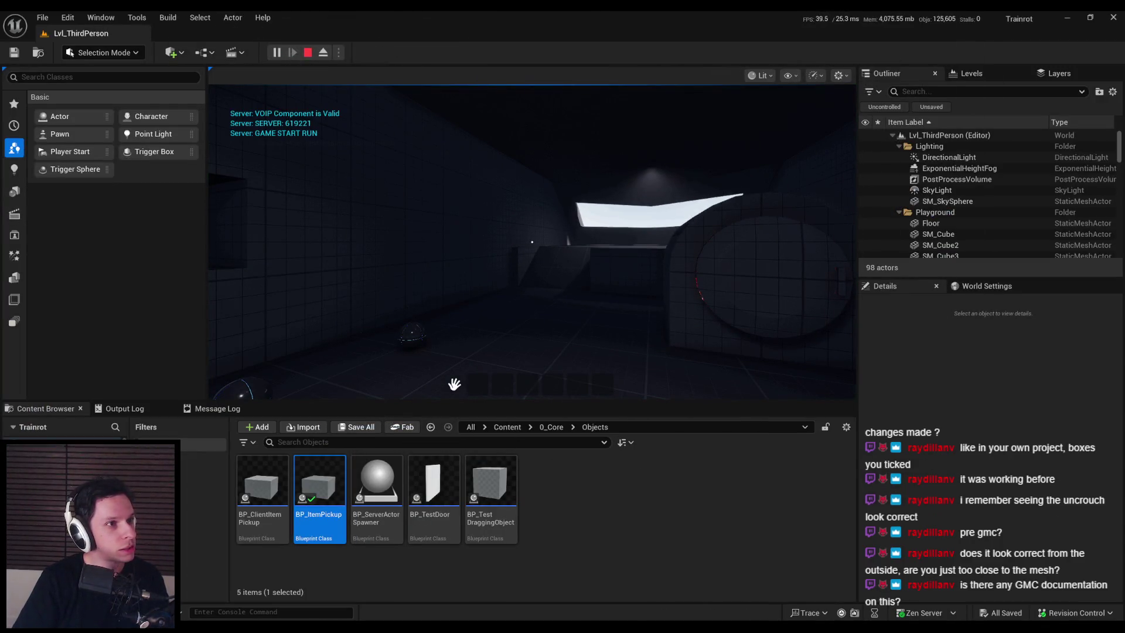
pyautogui.press('w')
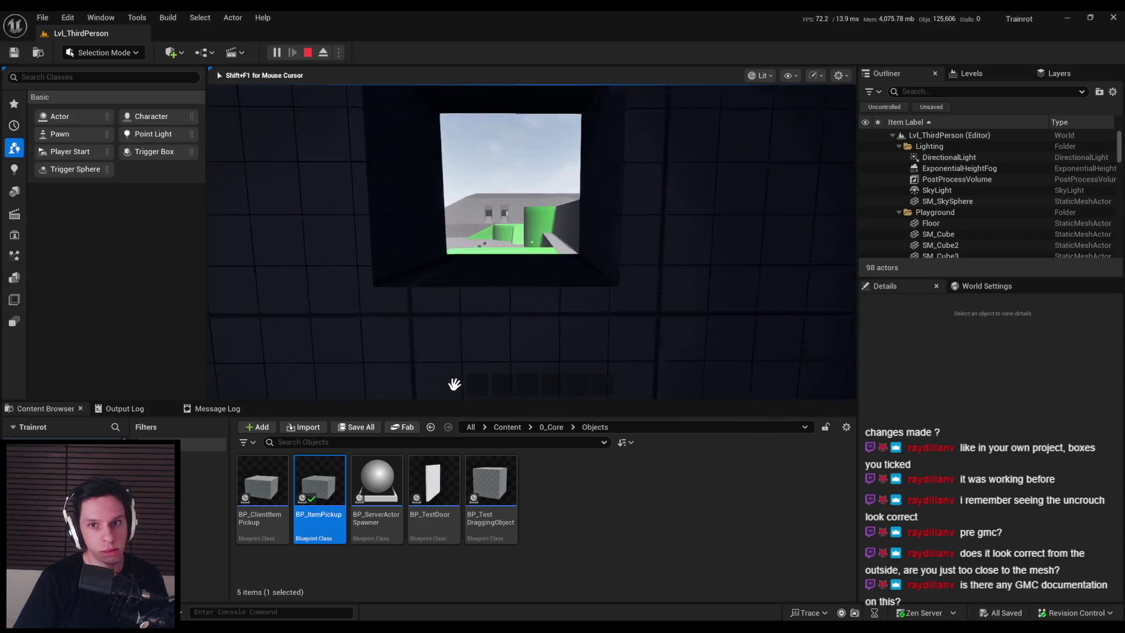
pyautogui.press('super')
pyautogui.press('super')
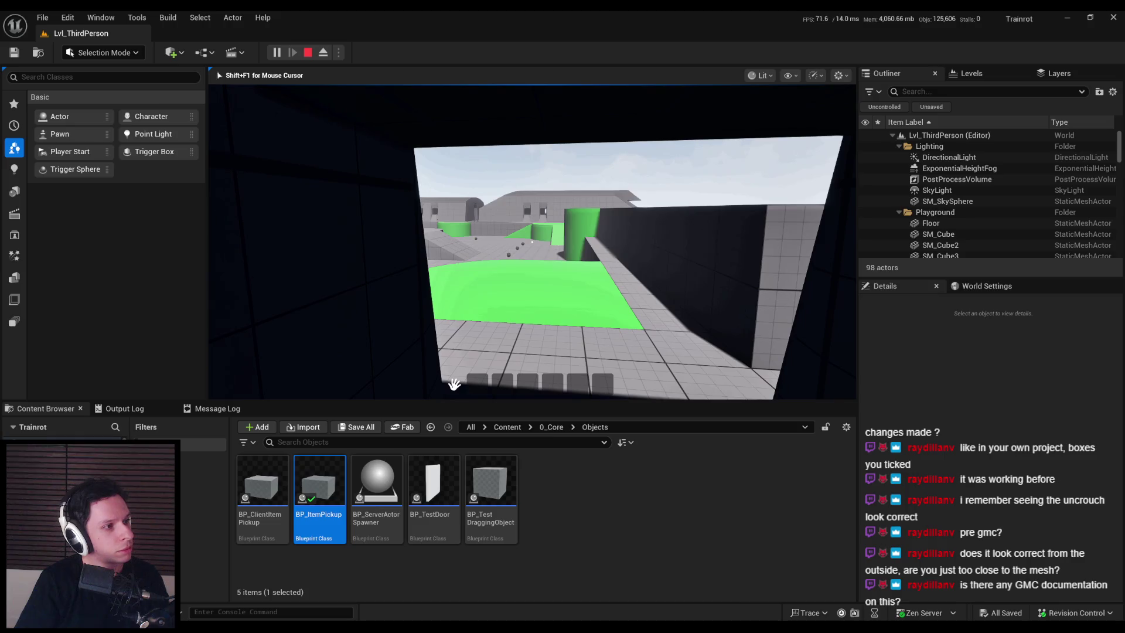
pyautogui.press('super')
pyautogui.press('super')
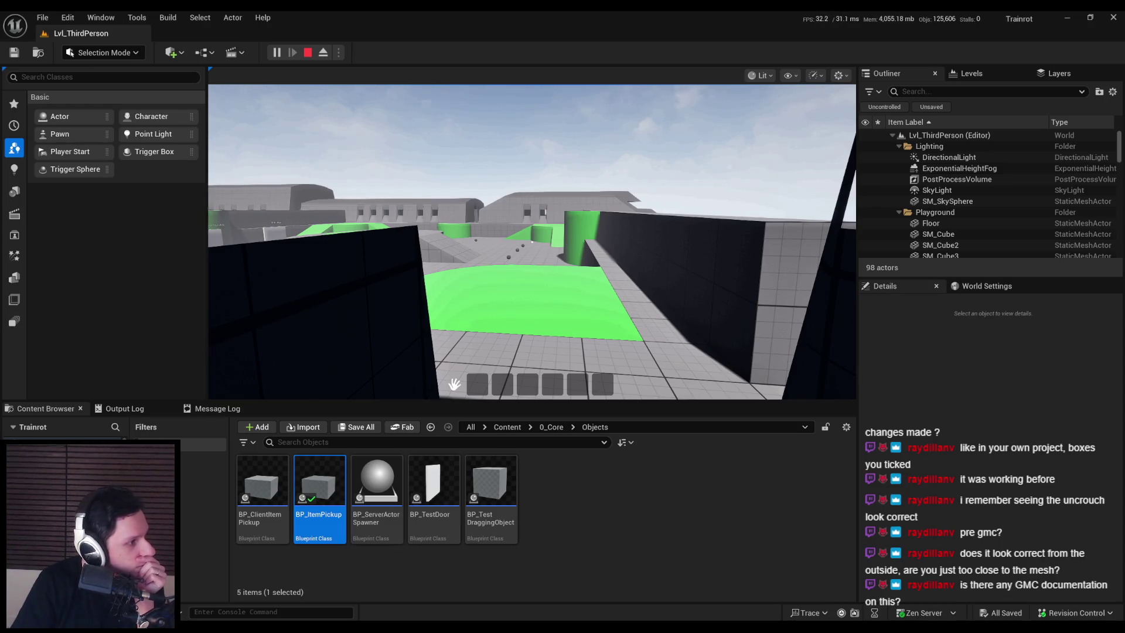
pyautogui.hotkey('alt', 'Tab')
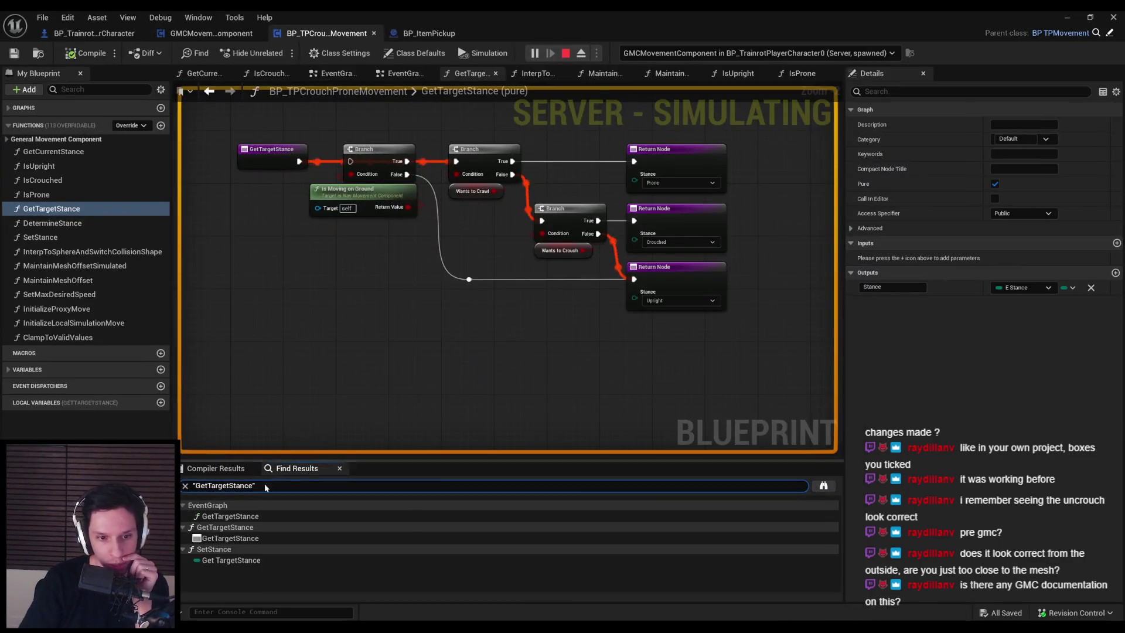
# Jump to Get Target Stance in the EventGraph and open the SetStance function at its start.
pyautogui.click(230, 516)
pyautogui.scroll(-1, 504, 252)
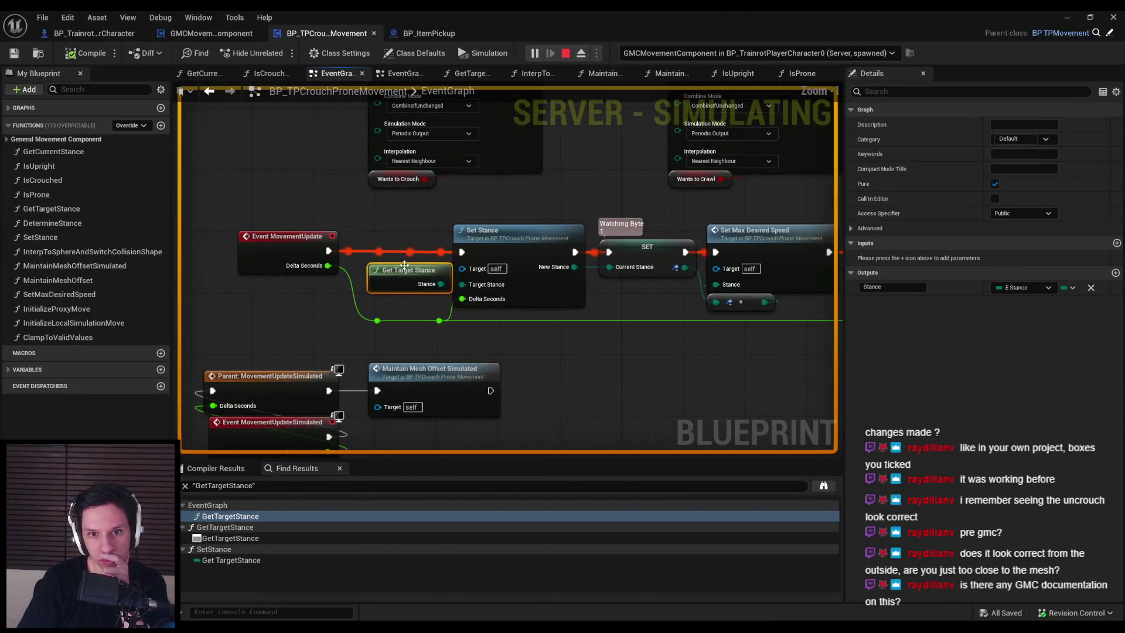
pyautogui.doubleClick(505, 252)
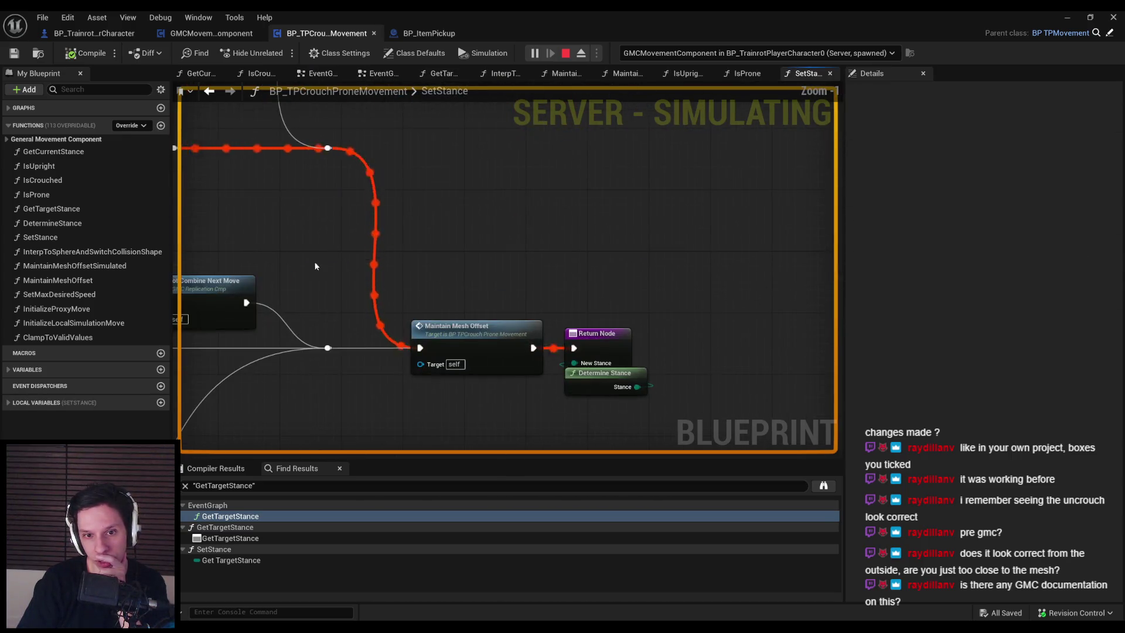
pyautogui.scroll(3, 464, 194)
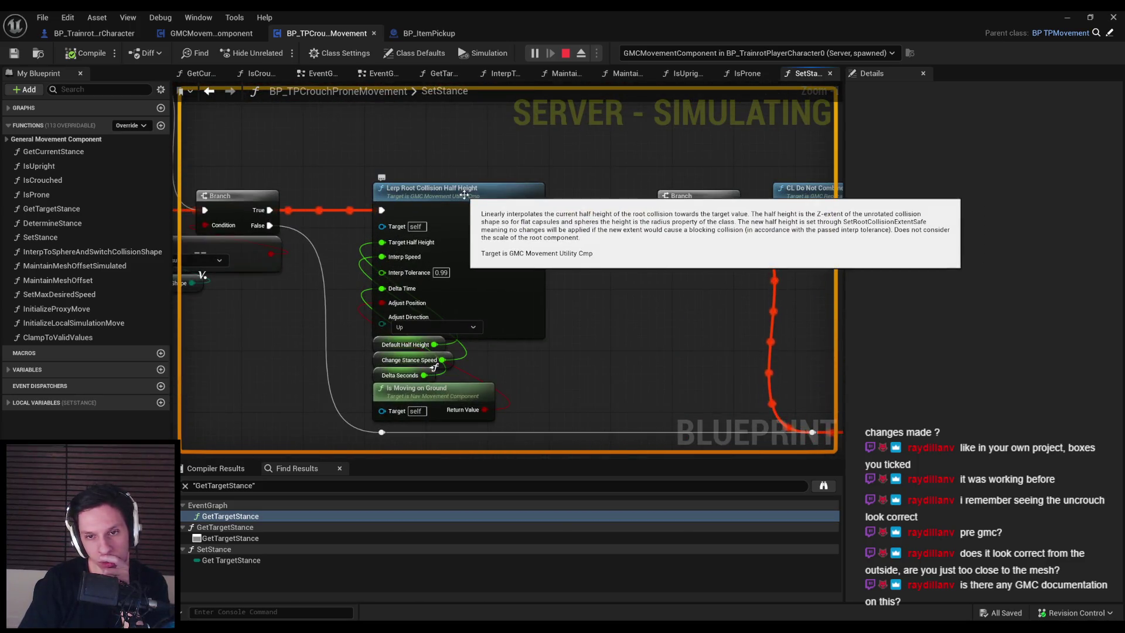
pyautogui.scroll(-4, 555, 221)
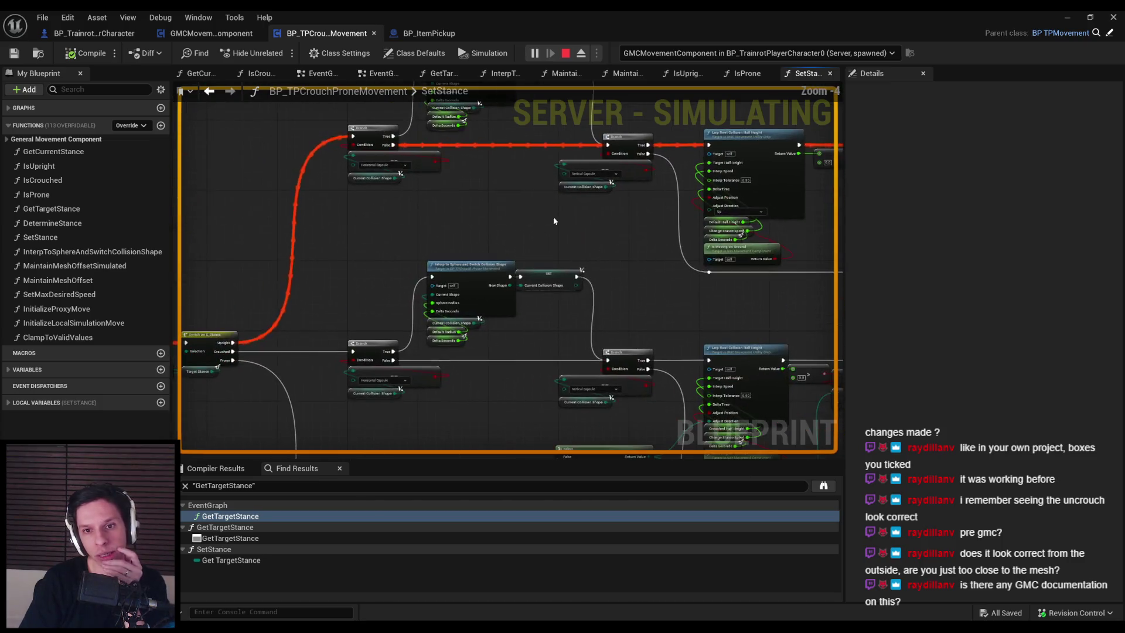
pyautogui.moveTo(549, 346); pyautogui.dragTo(558, 245)
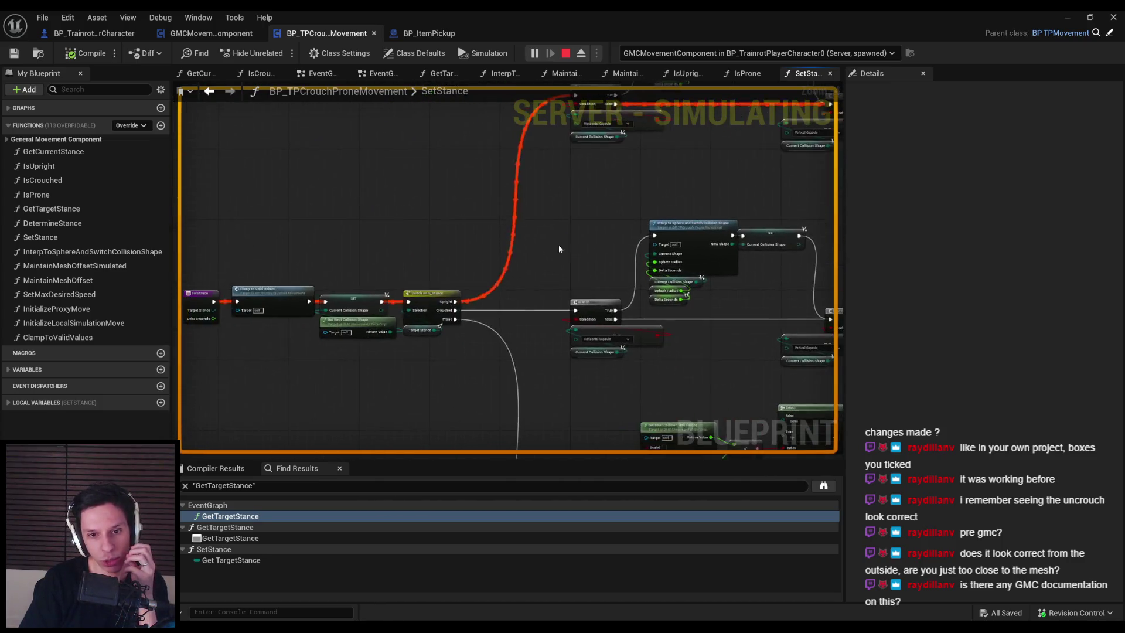
pyautogui.scroll(1, 470, 332)
pyautogui.moveTo(423, 349); pyautogui.dragTo(478, 315)
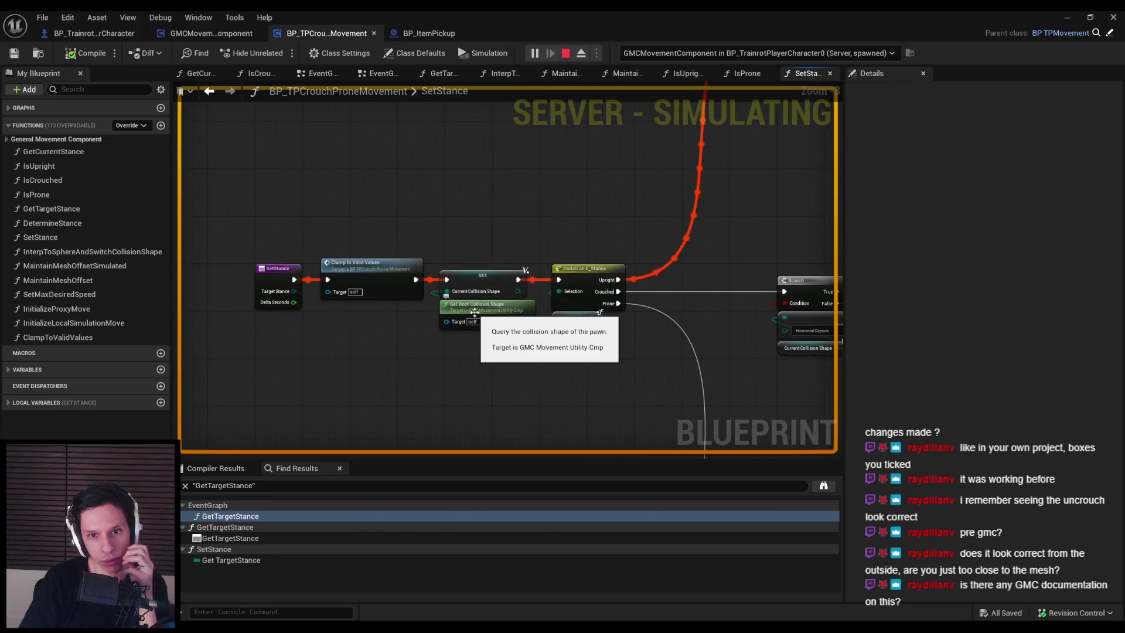
# Inspect ClampToValidValues, go back to SetStance, then restore the running play-test view.
pyautogui.doubleClick(376, 283)
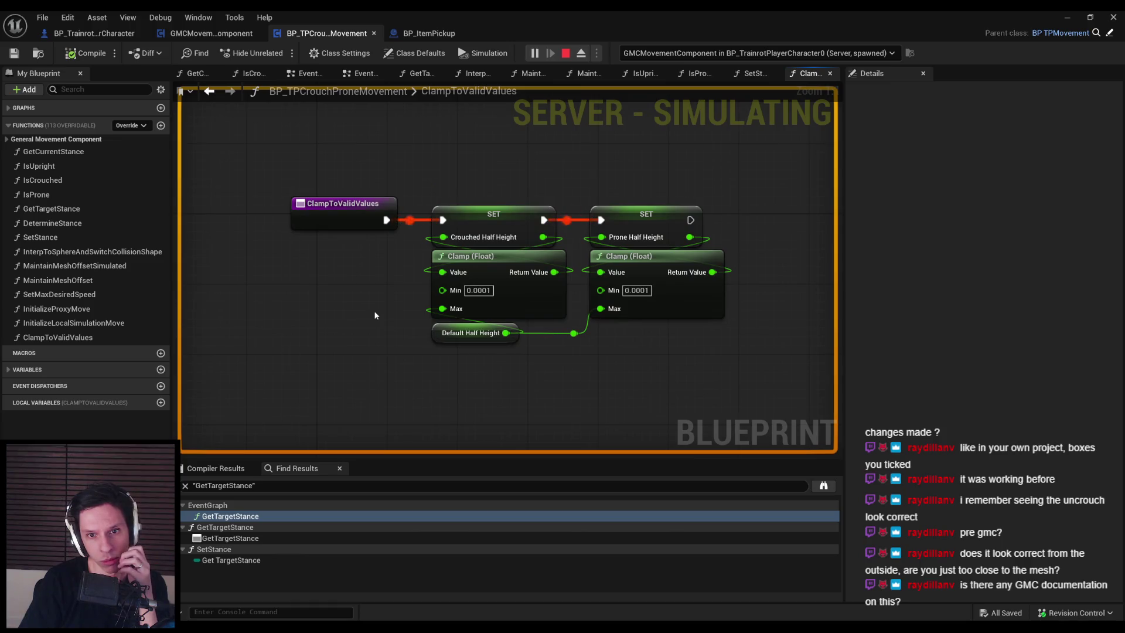
pyautogui.hotkey('alt', 'Left')
pyautogui.scroll(-2, 387, 310)
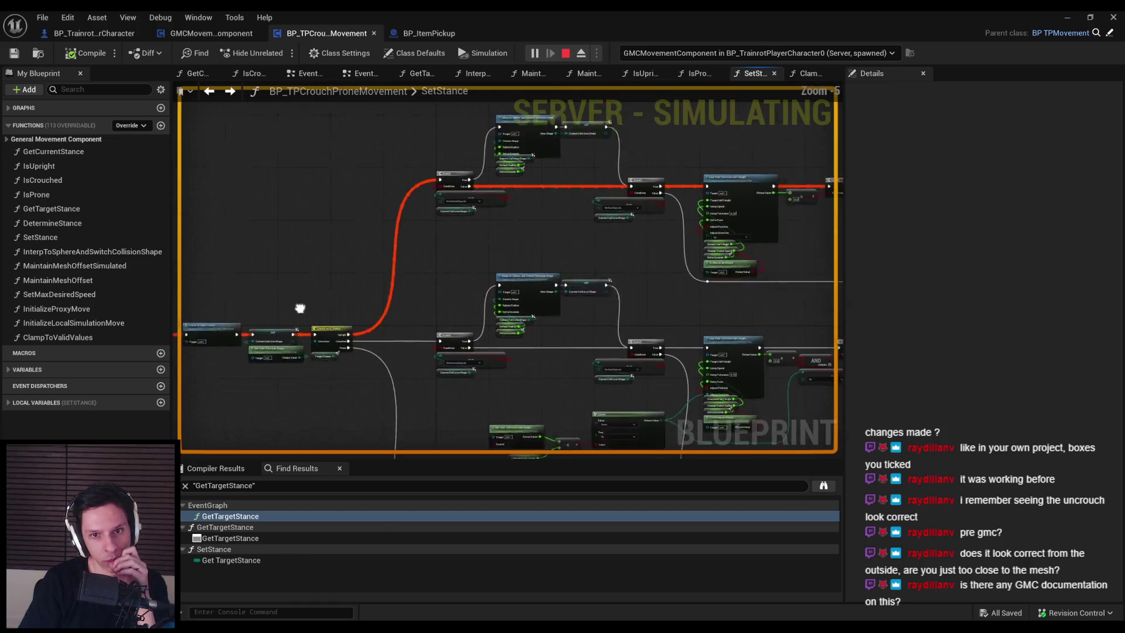
pyautogui.scroll(3, 501, 268)
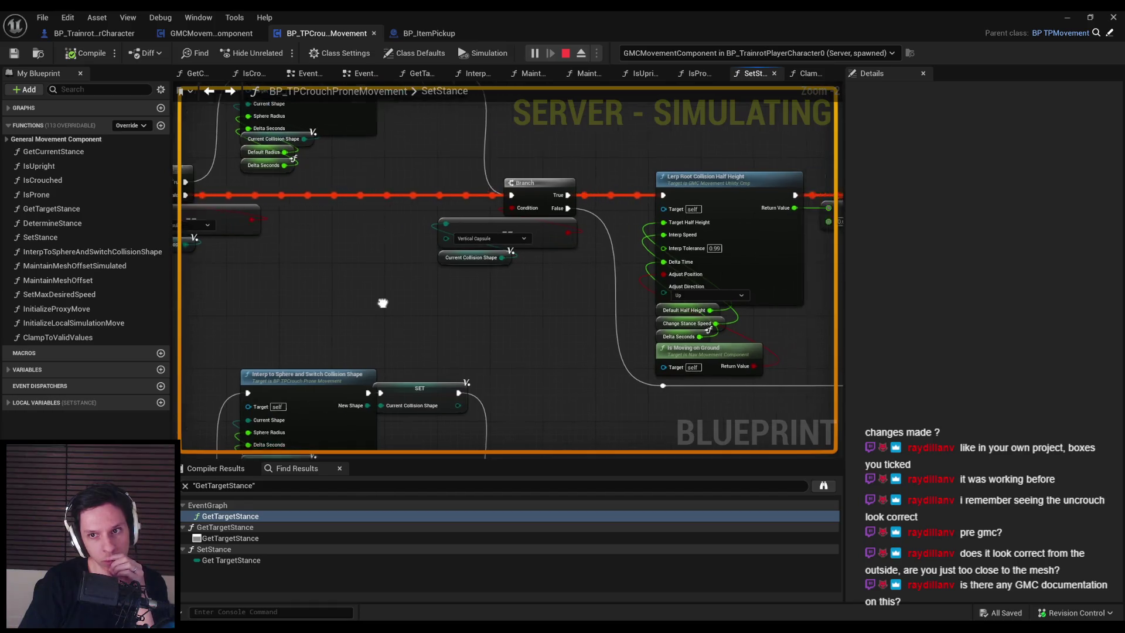
pyautogui.scroll(-3, 413, 292)
pyautogui.scroll(2, 549, 222)
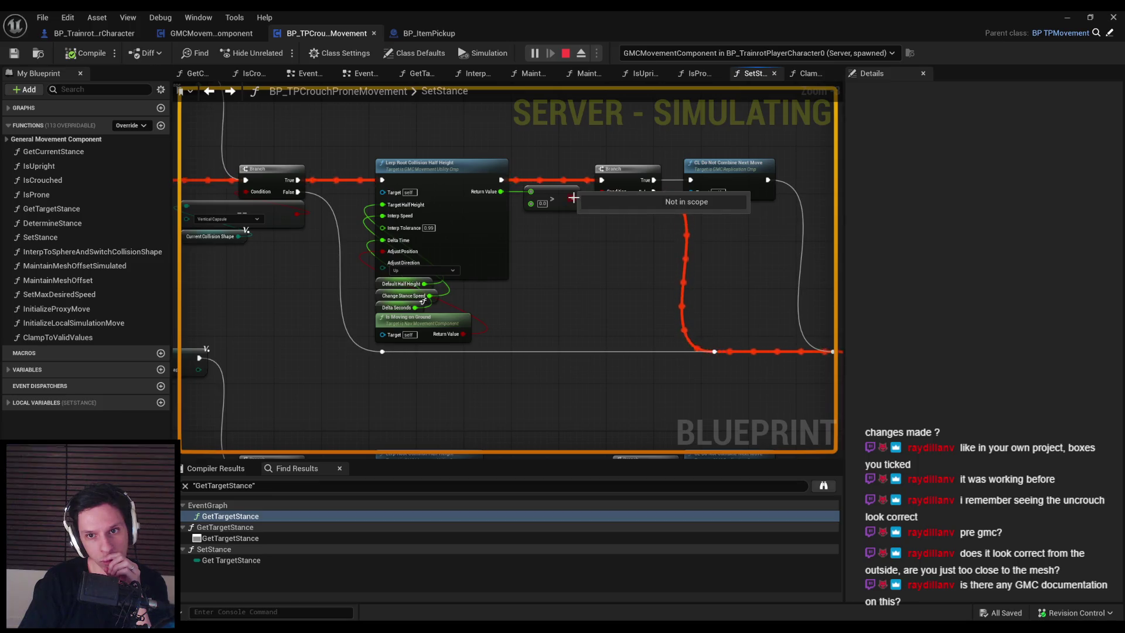
pyautogui.moveTo(590, 18); pyautogui.dragTo(590, 48)
pyautogui.click(272, 276)
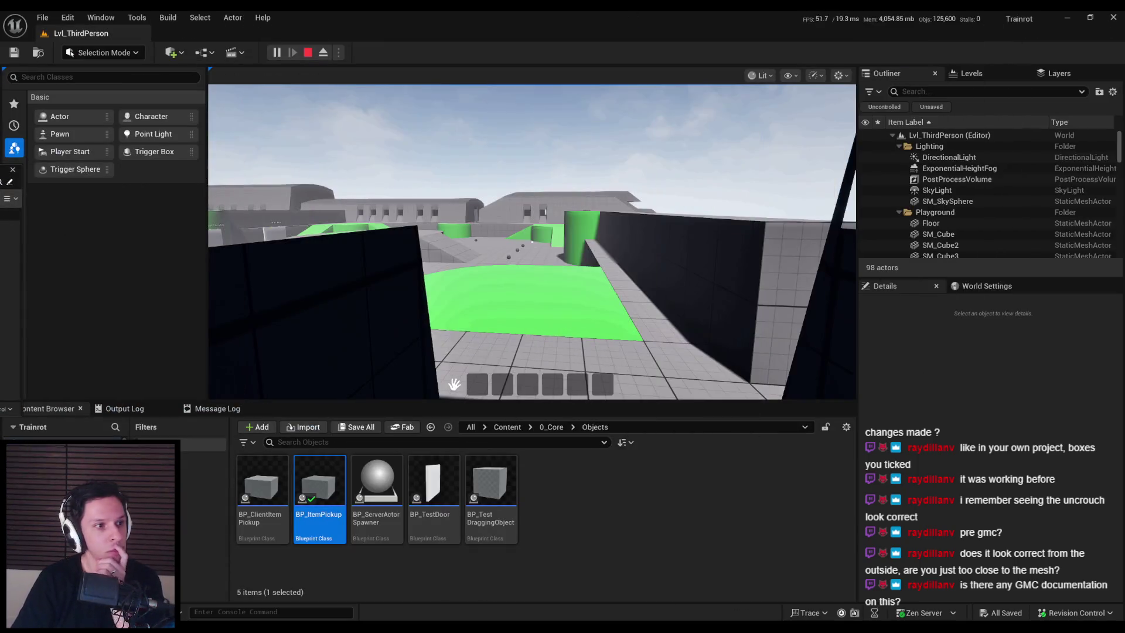
# Take camera control in the play test, then return to the Blueprint's MaintainMeshOffset graph.
pyautogui.click(272, 277)
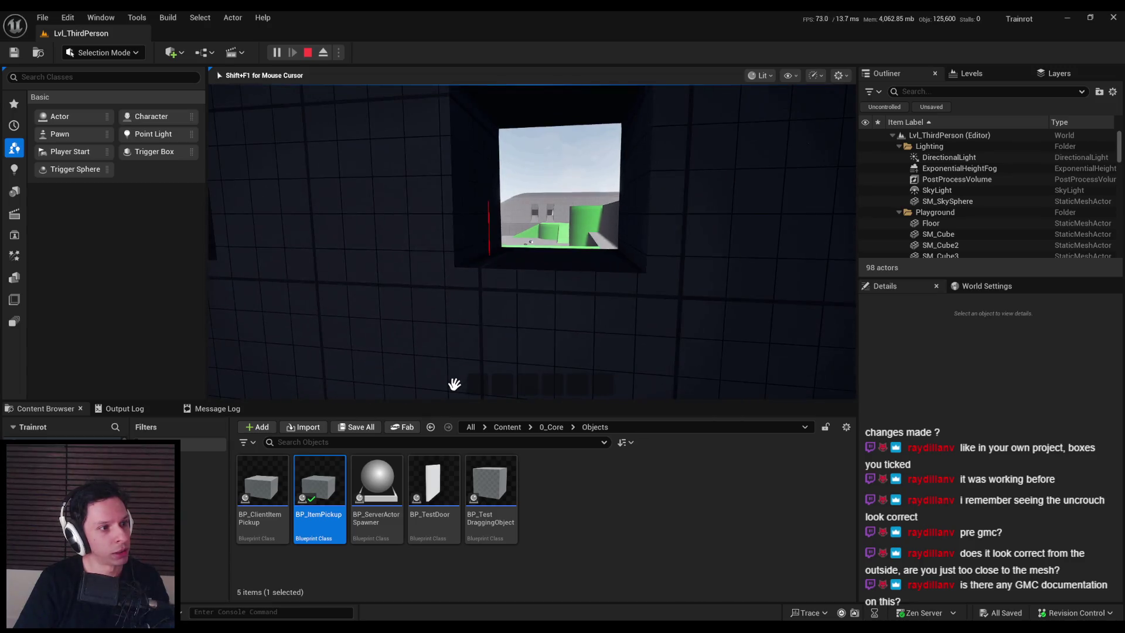
pyautogui.hotkey('alt', 'Tab')
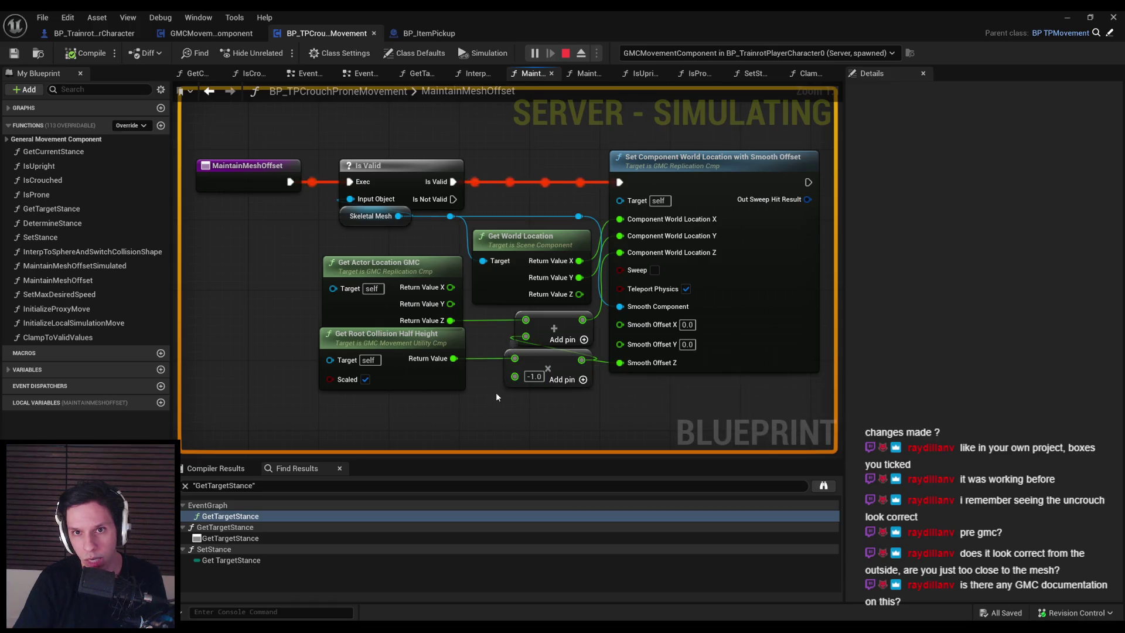
# Watch the root collision half-height value on MaintainMeshOffset while the simulation runs.
pyautogui.rightClick(439, 339)
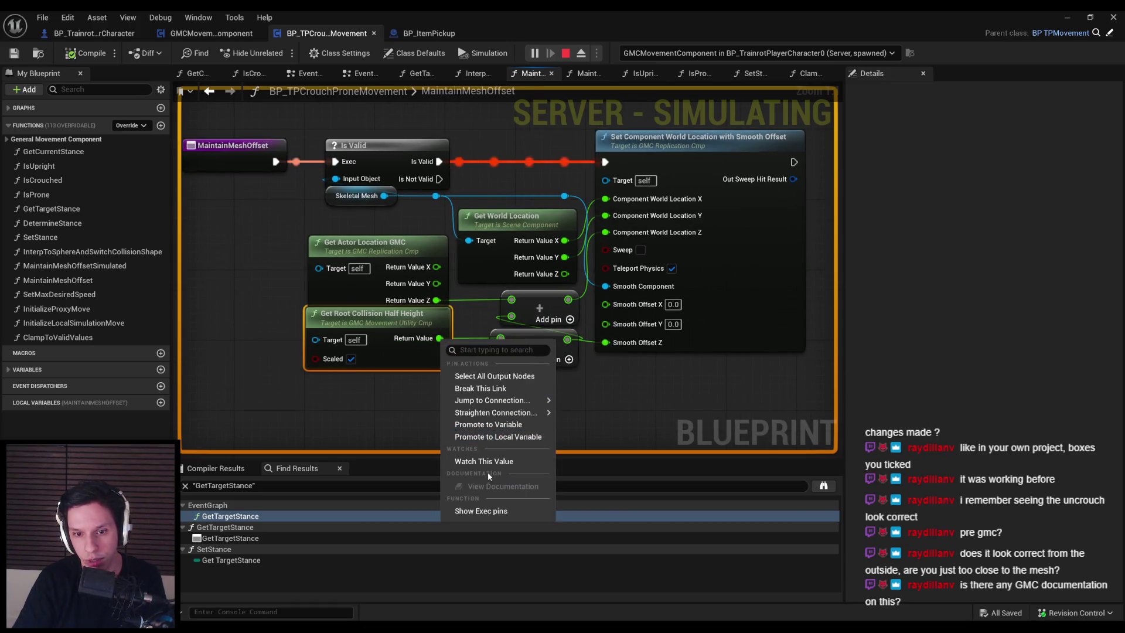
pyautogui.click(469, 463)
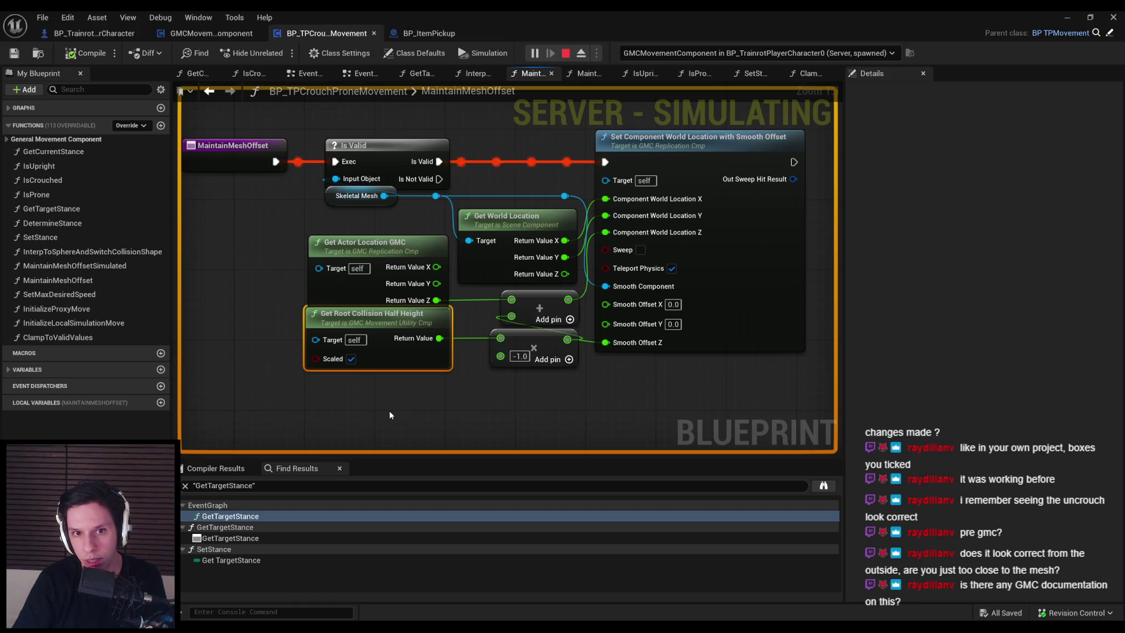
pyautogui.moveTo(606, 286)
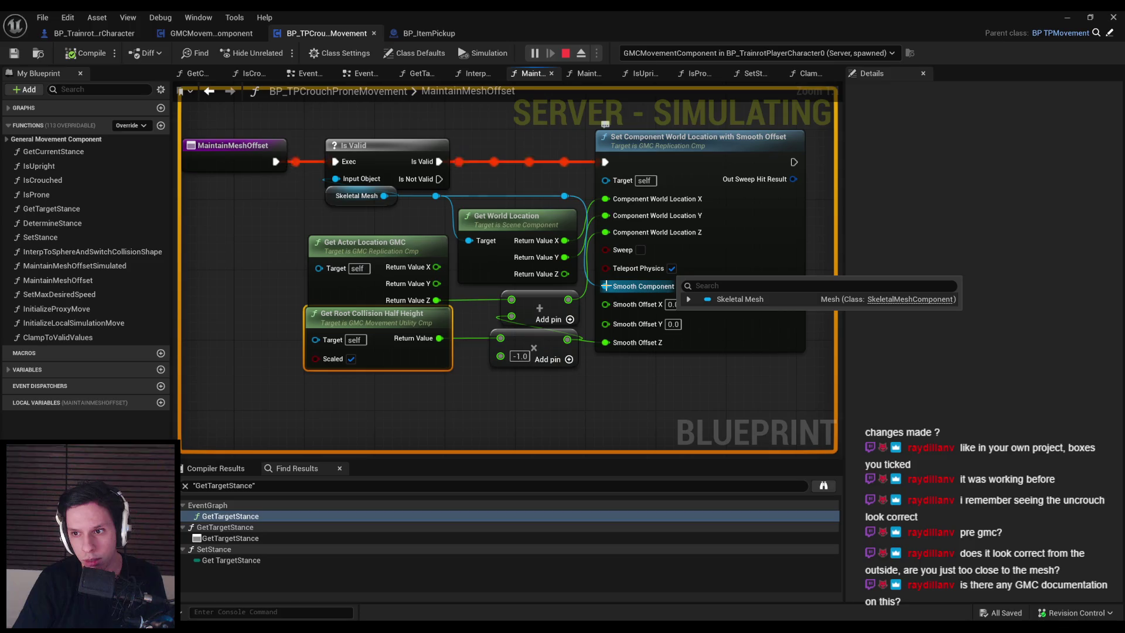
pyautogui.moveTo(615, 348)
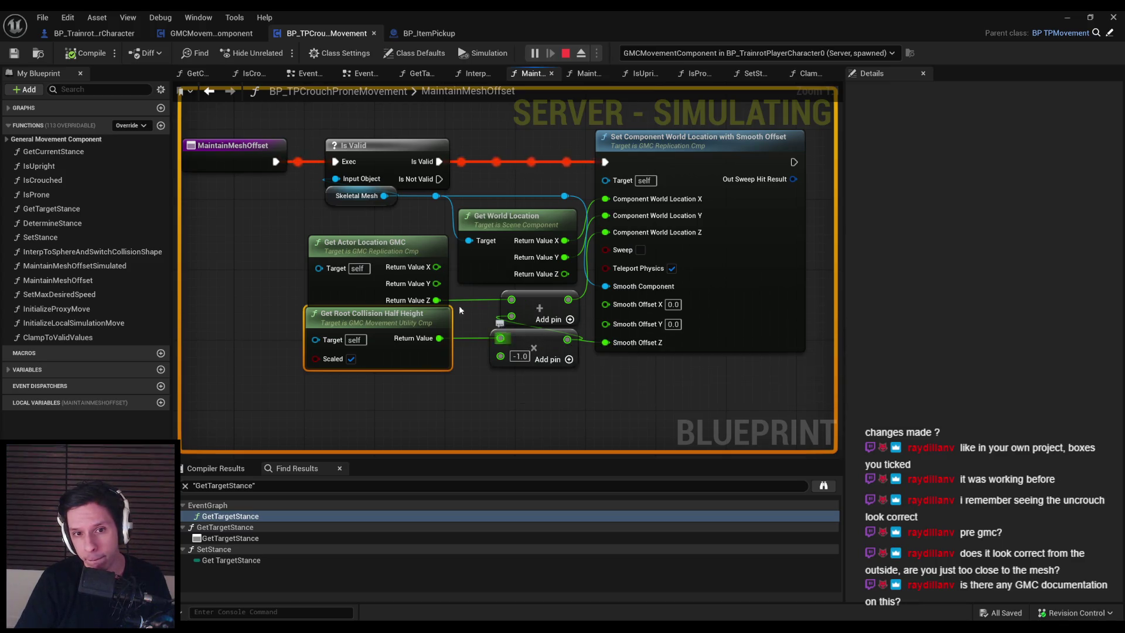
# Stop simulating, untick Scaled on Get Root Collision Half Height, and play the level.
pyautogui.press('Escape')
pyautogui.click(351, 359)
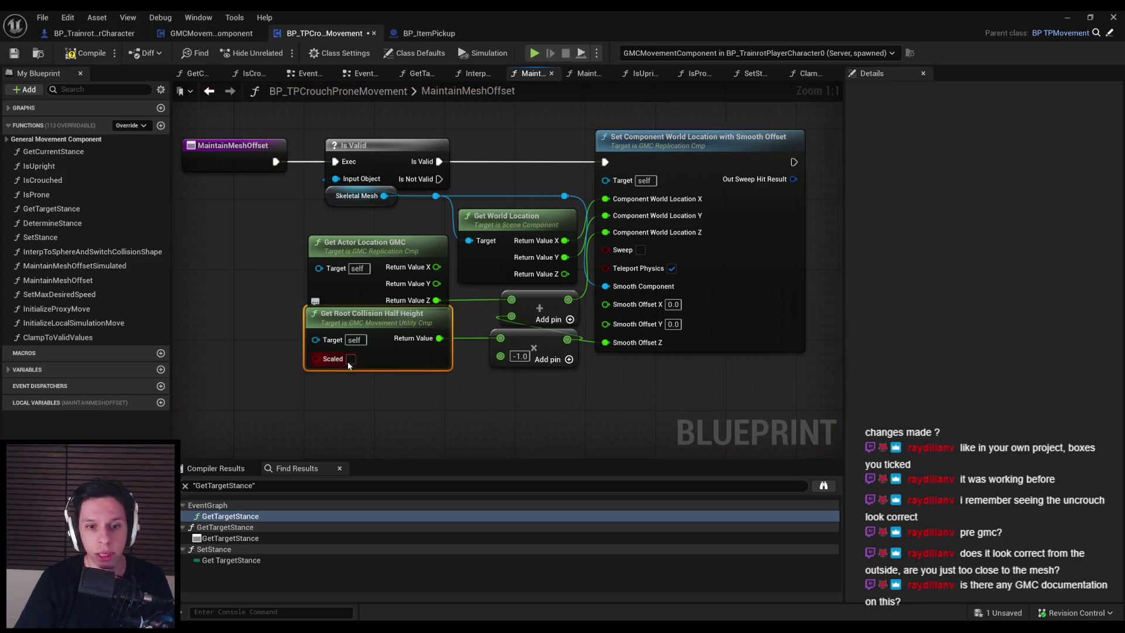
pyautogui.click(1065, 18)
pyautogui.click(276, 53)
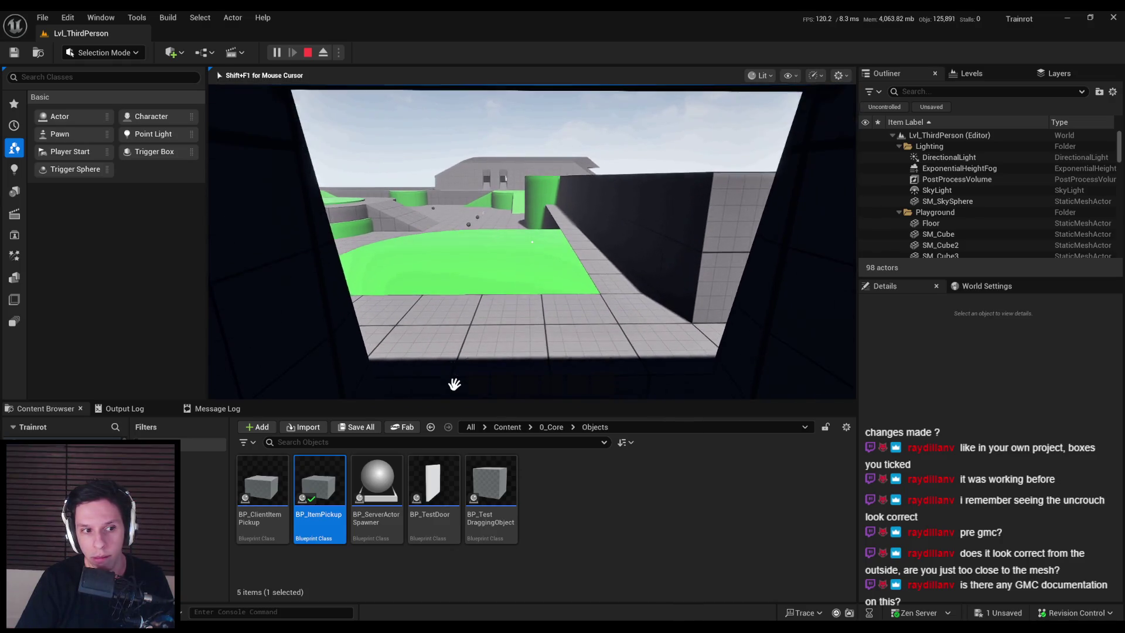
# Re-tick Scaled on the half-height node and wire Return Value Z into Smooth Offset Z.
pyautogui.press('Escape')
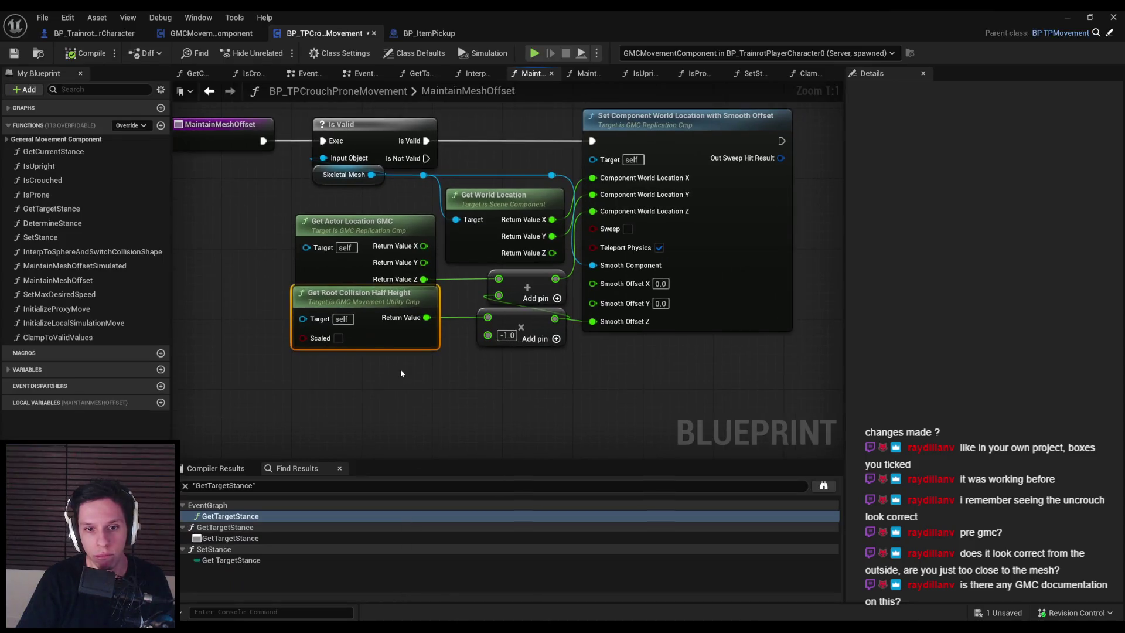
pyautogui.hotkey('ctrl', 'z')
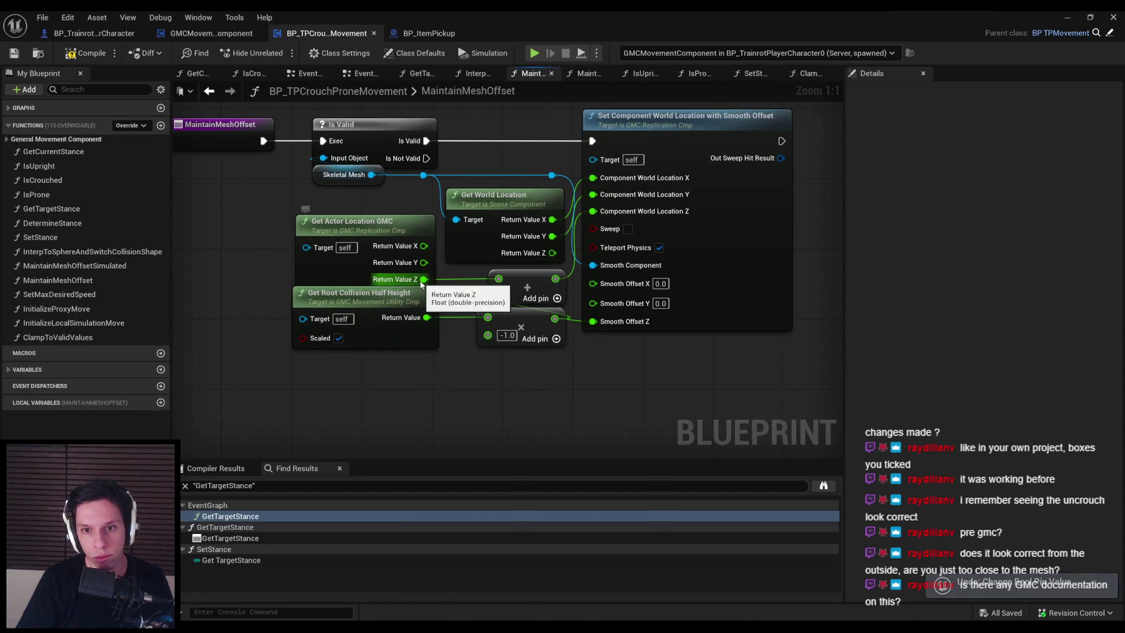
pyautogui.moveTo(424, 279); pyautogui.dragTo(593, 321)
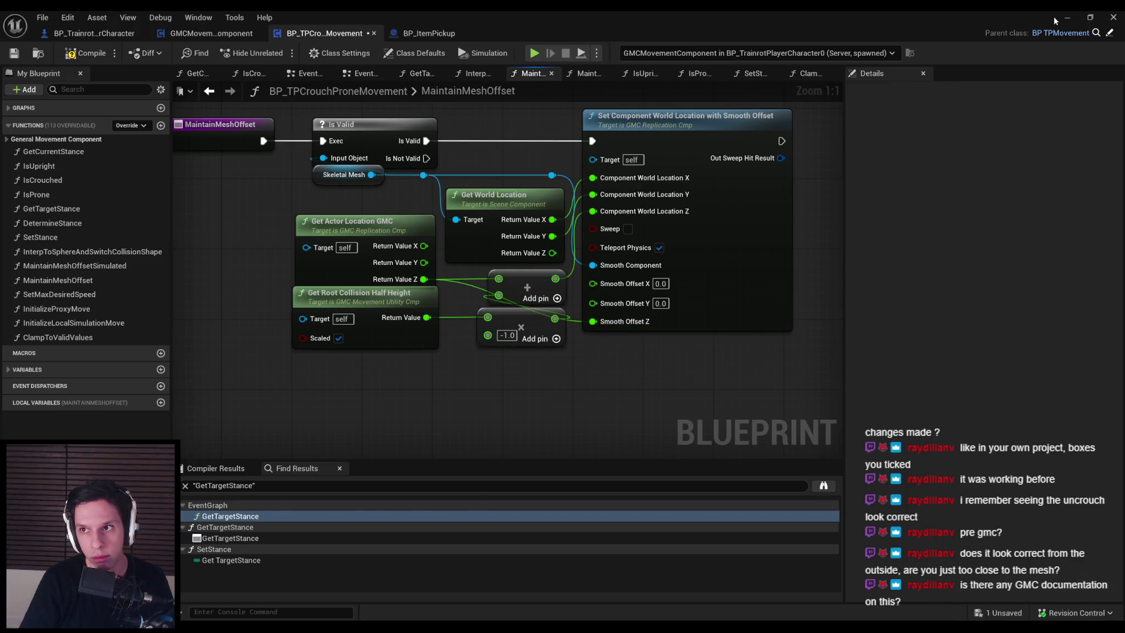
# Play-test walking the character through the doorway and out the window.
pyautogui.click(1067, 18)
pyautogui.hotkey('alt', 'p')
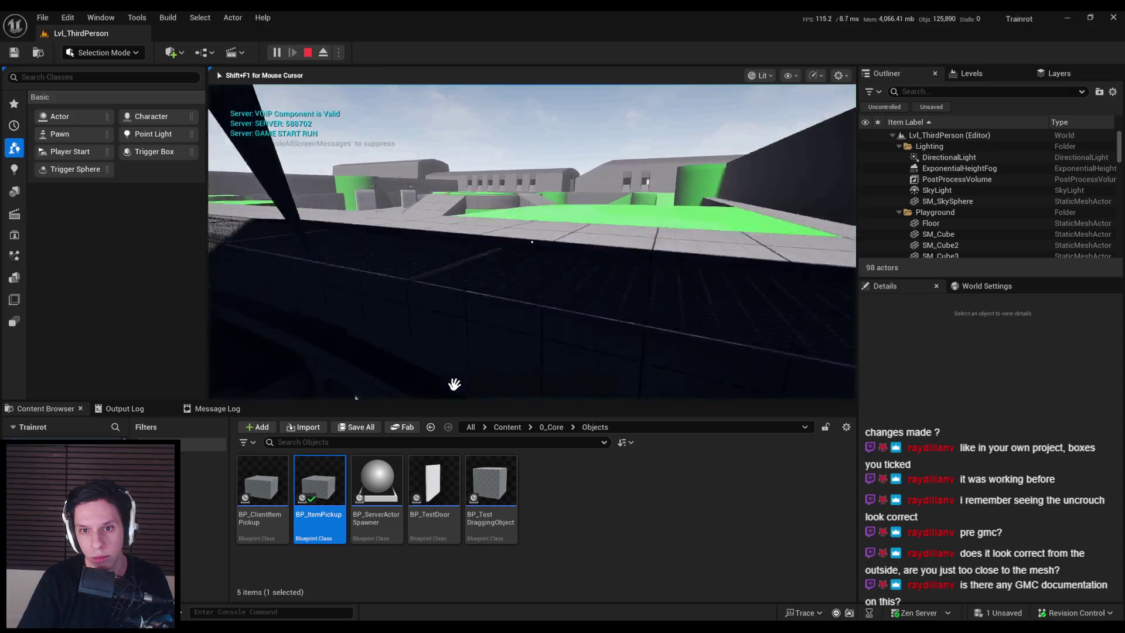
pyautogui.hotkey('alt', 'p')
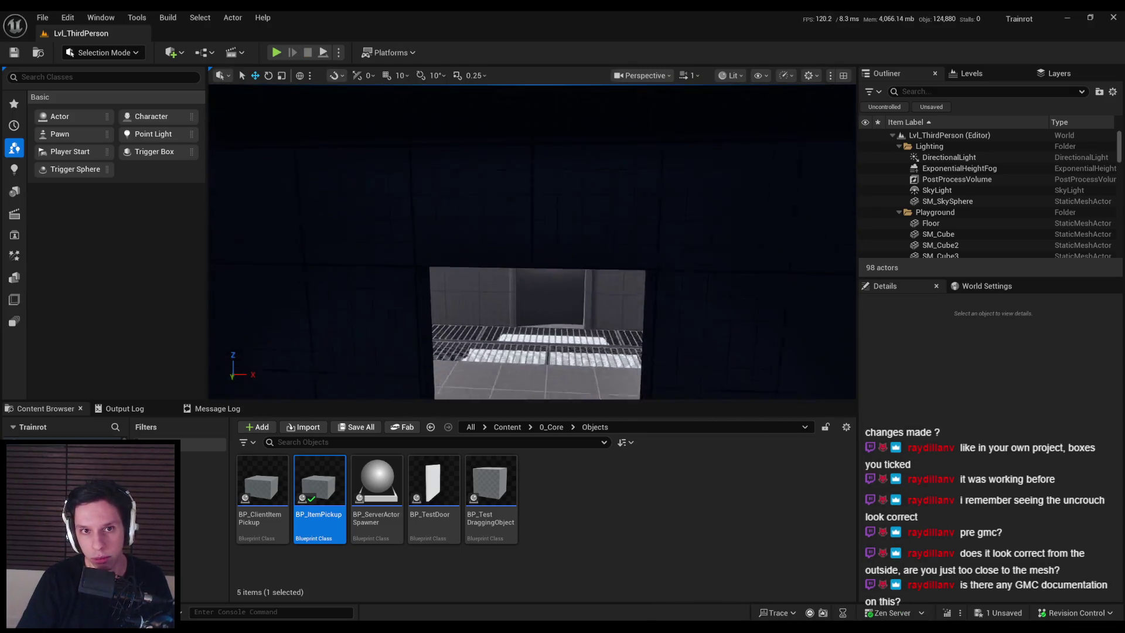
pyautogui.press('w')
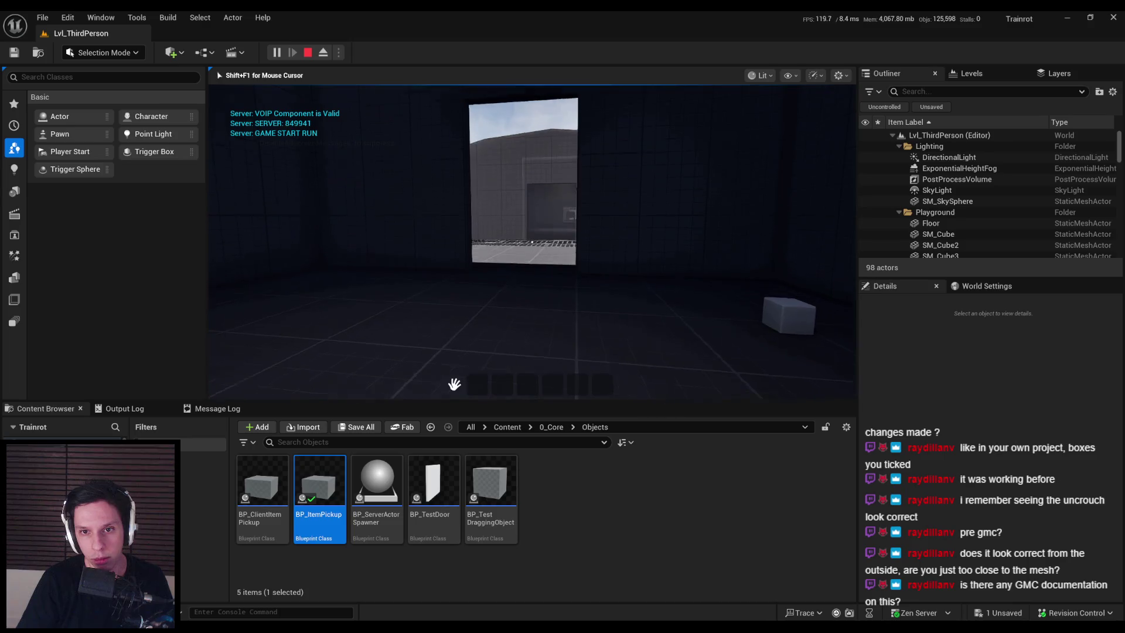
pyautogui.press('w')
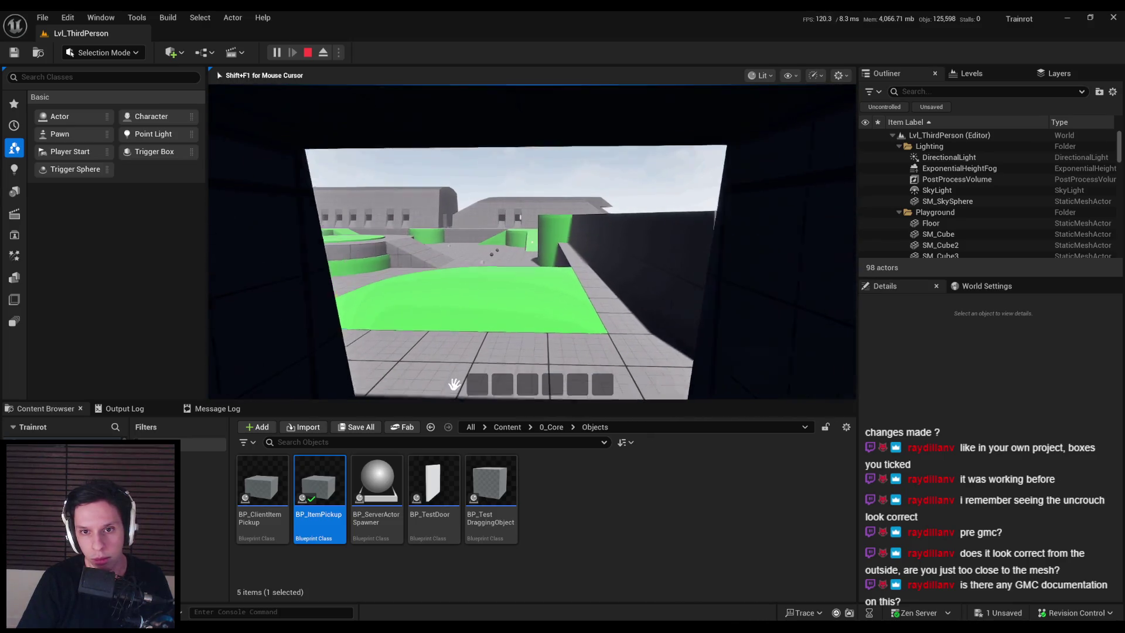
# Stop playing and undo the Return Value Z to Smooth Offset Z link.
pyautogui.hotkey('shift', 'F1')
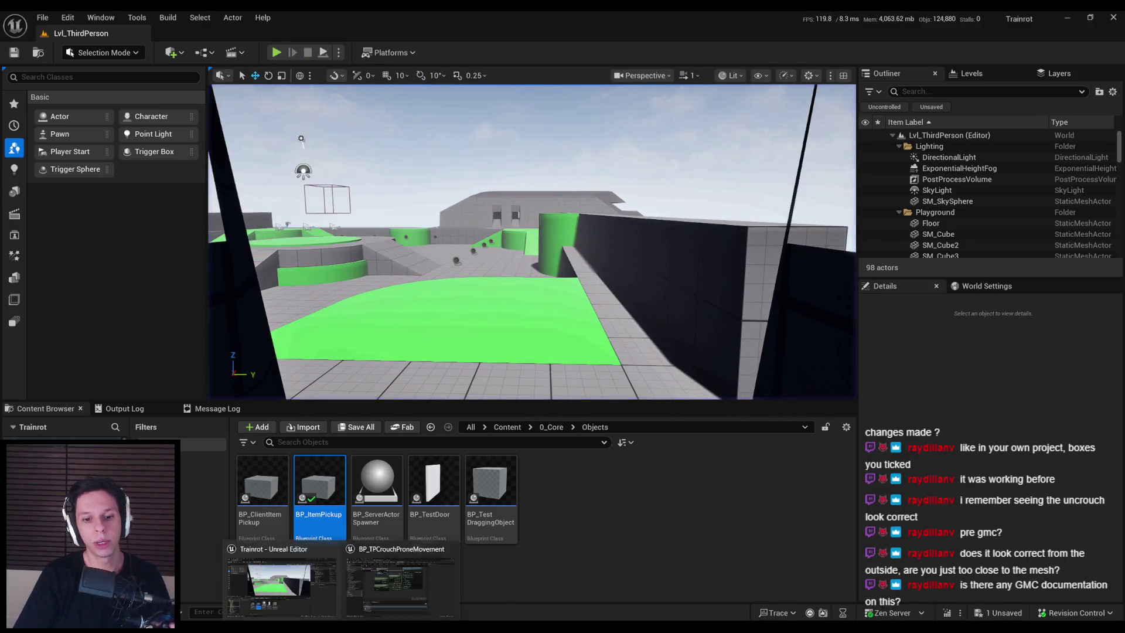
pyautogui.hotkey('alt', 'Tab')
pyautogui.hotkey('ctrl', 'z')
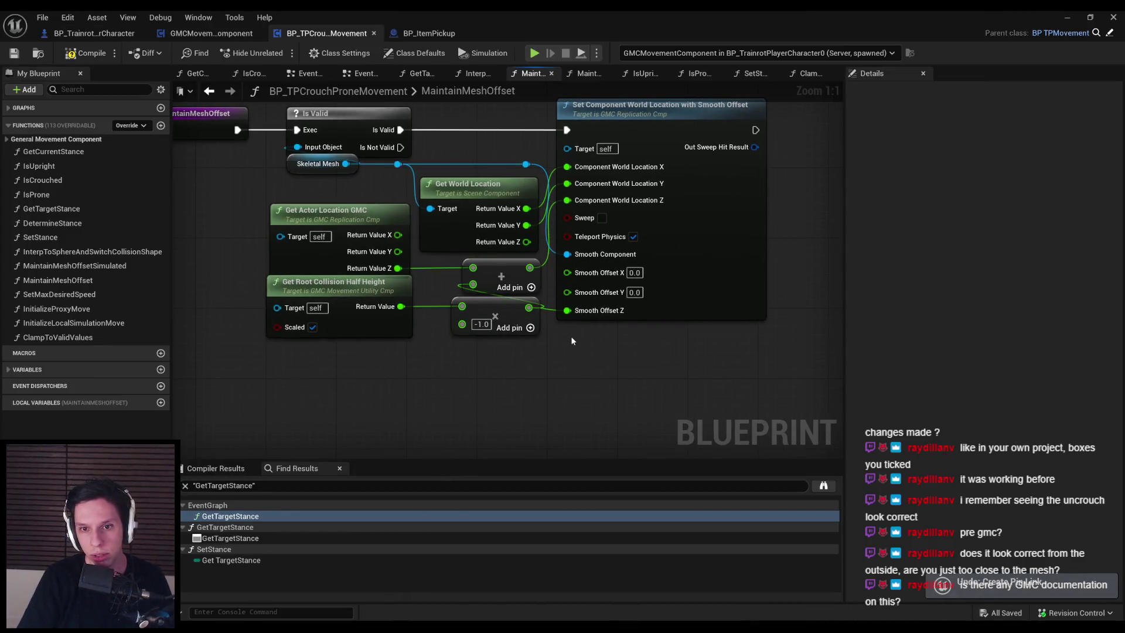
# Pan the graph, jump back to SetStance, then switch to the Lvl_ThirdPerson editor.
pyautogui.moveTo(567, 361); pyautogui.dragTo(576, 387)
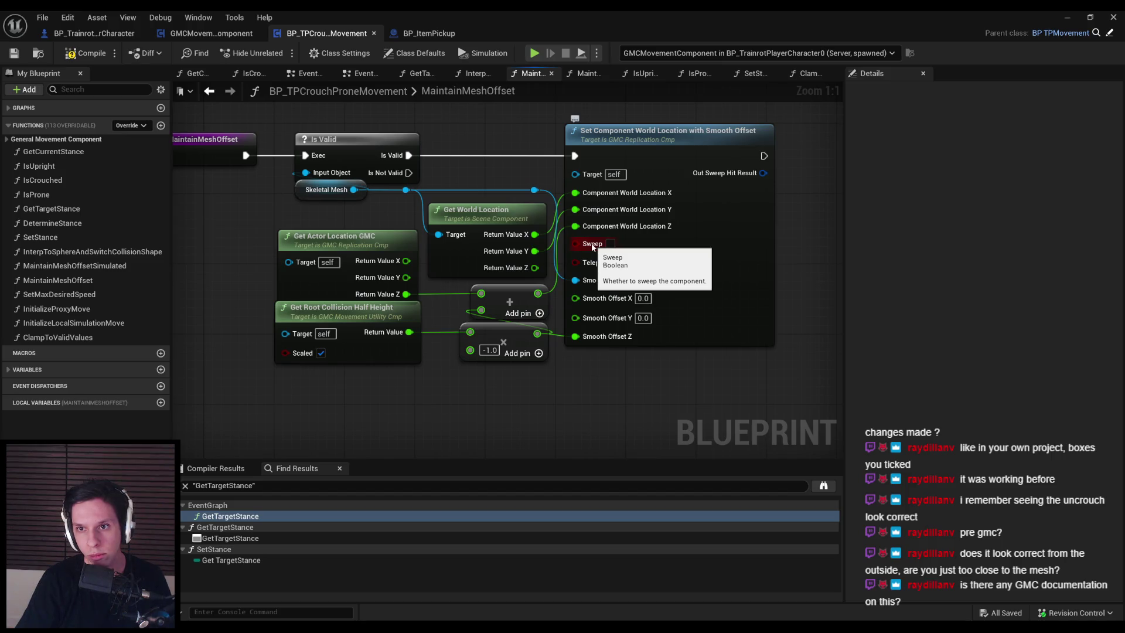
pyautogui.hotkey('alt', 'Left')
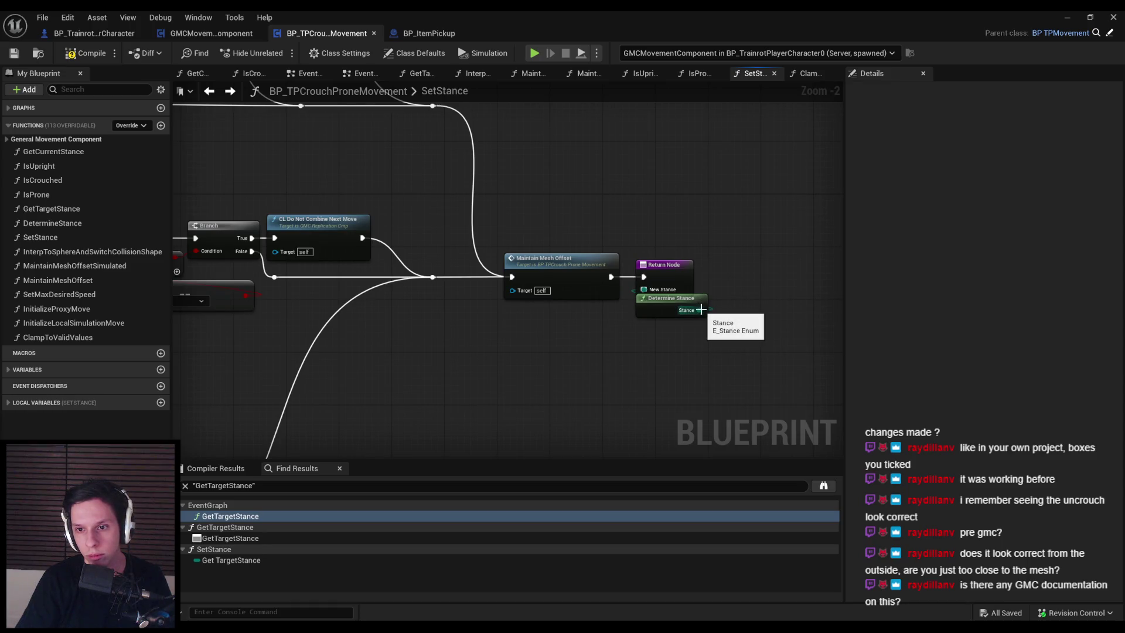
pyautogui.hotkey('alt', 'Tab')
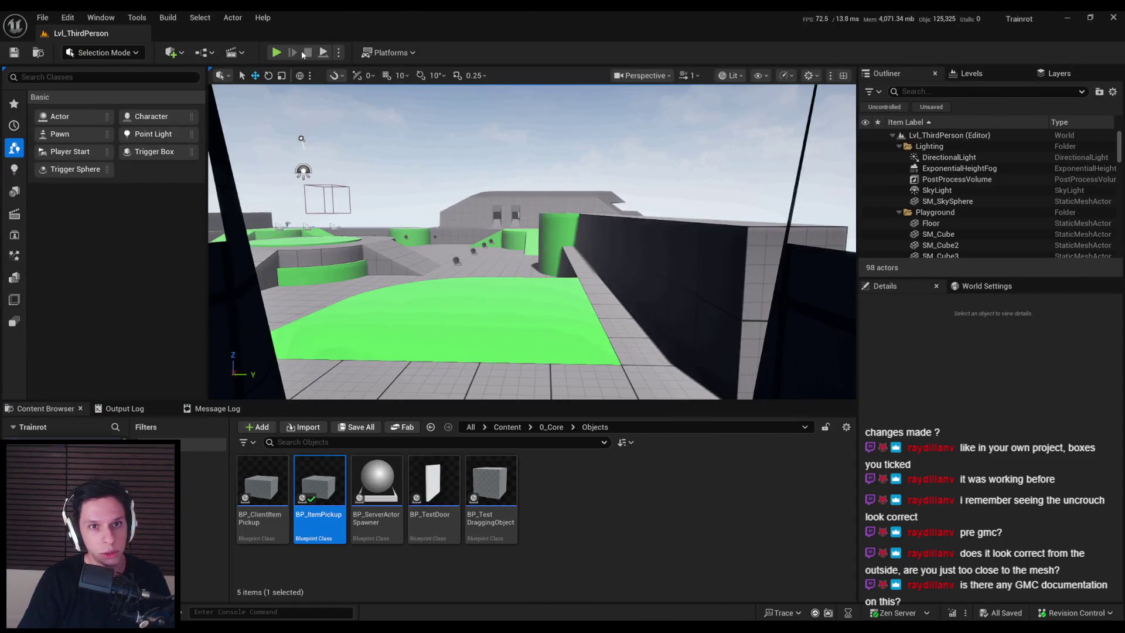
# Play Lvl_ThirdPerson through the dark room and out the wall window, then maximize the Blueprint editor.
pyautogui.hotkey('alt', 'p')
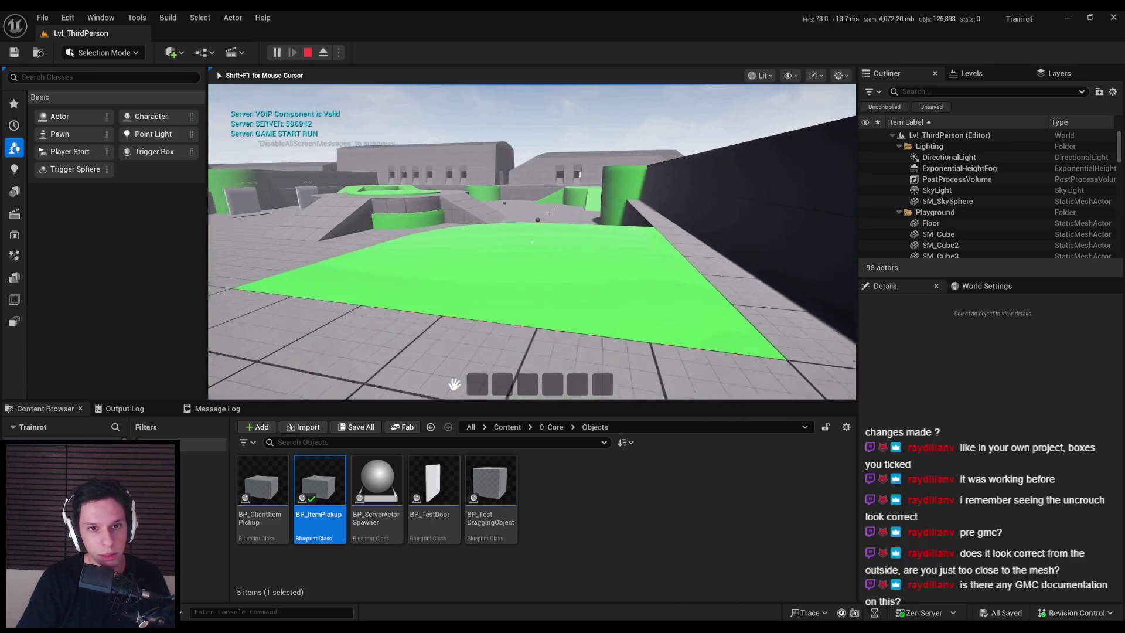
pyautogui.press('super')
pyautogui.press('super')
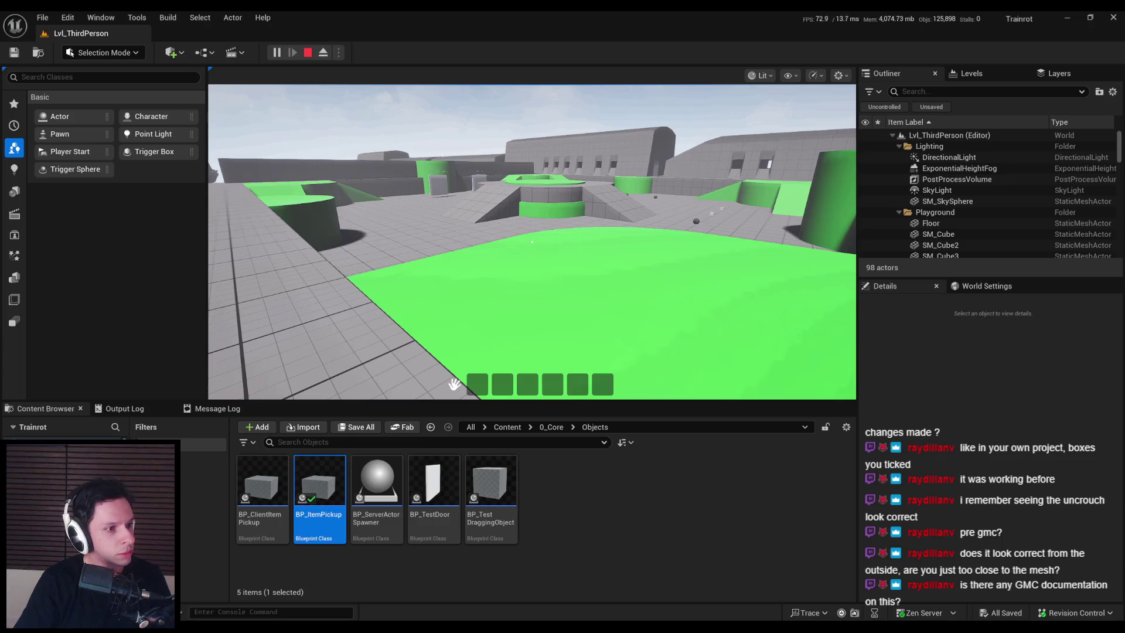
pyautogui.click(454, 384)
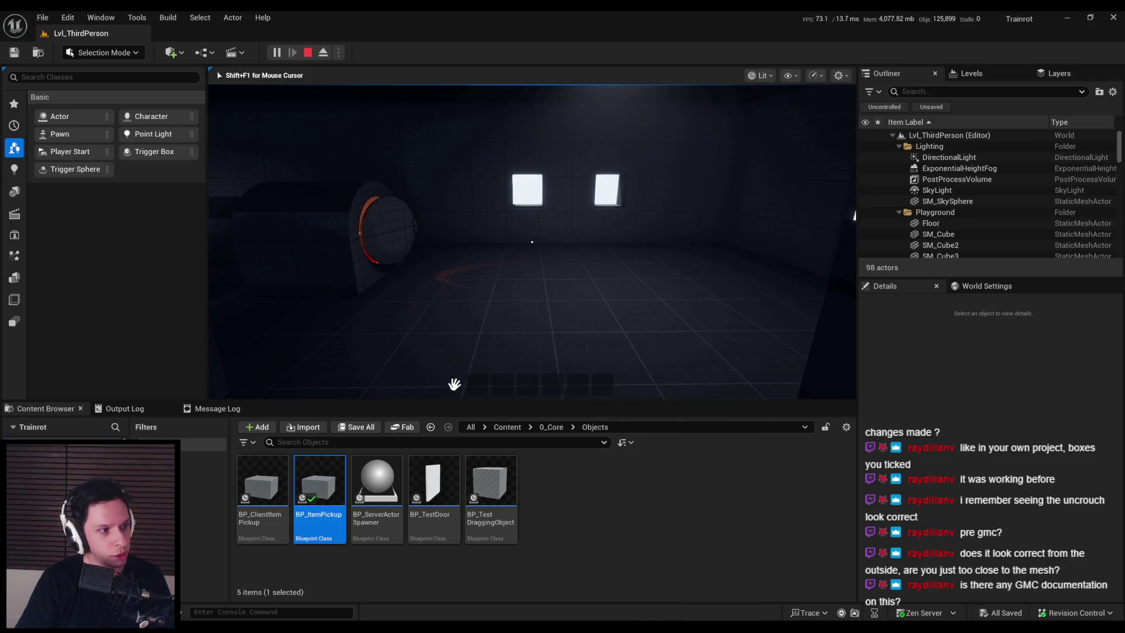
pyautogui.press('w')
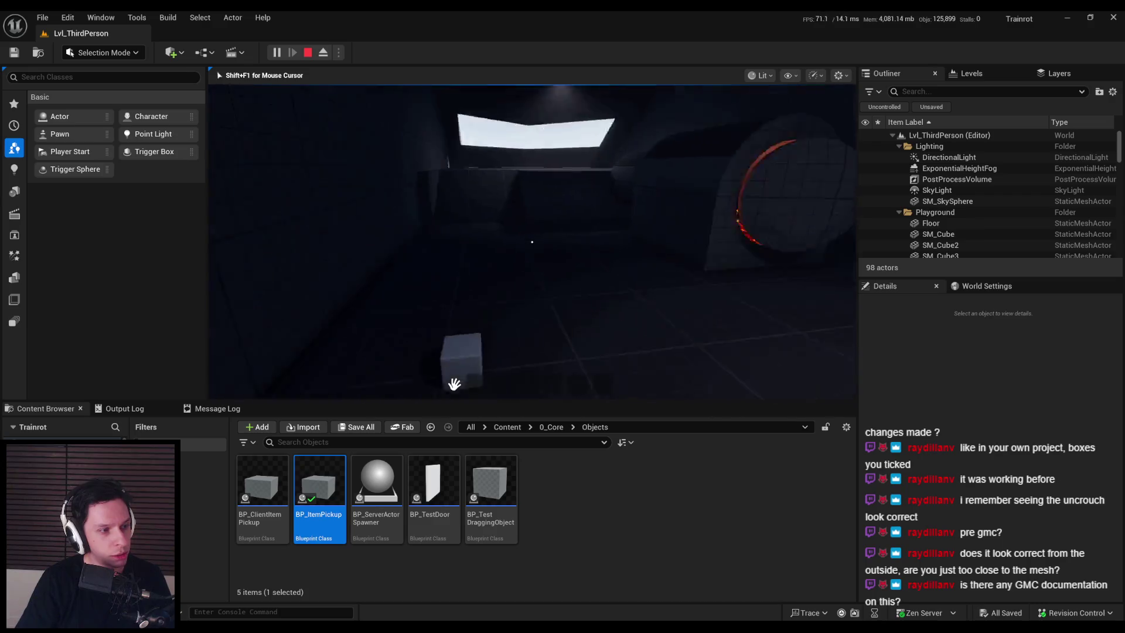
pyautogui.press('w')
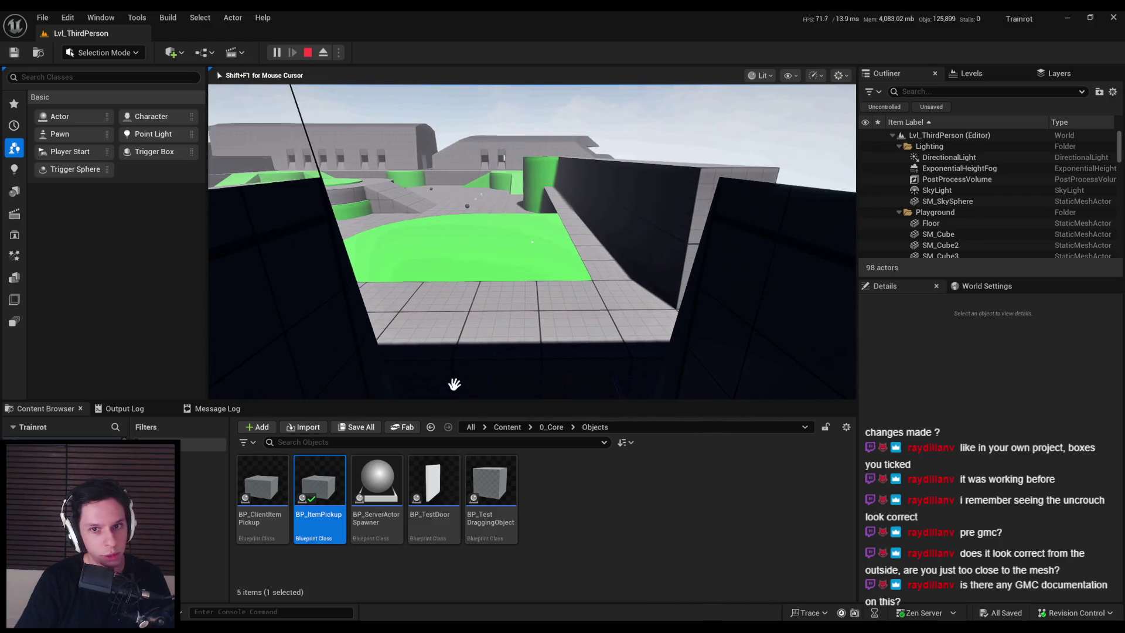
pyautogui.press('Escape')
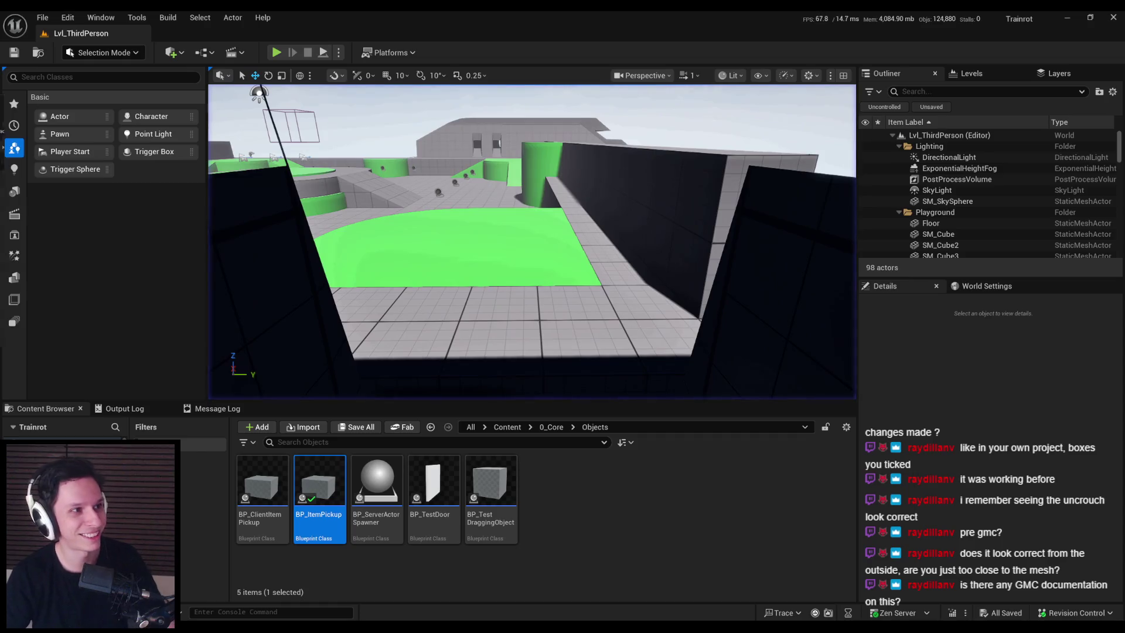
pyautogui.doubleClick(564, 208)
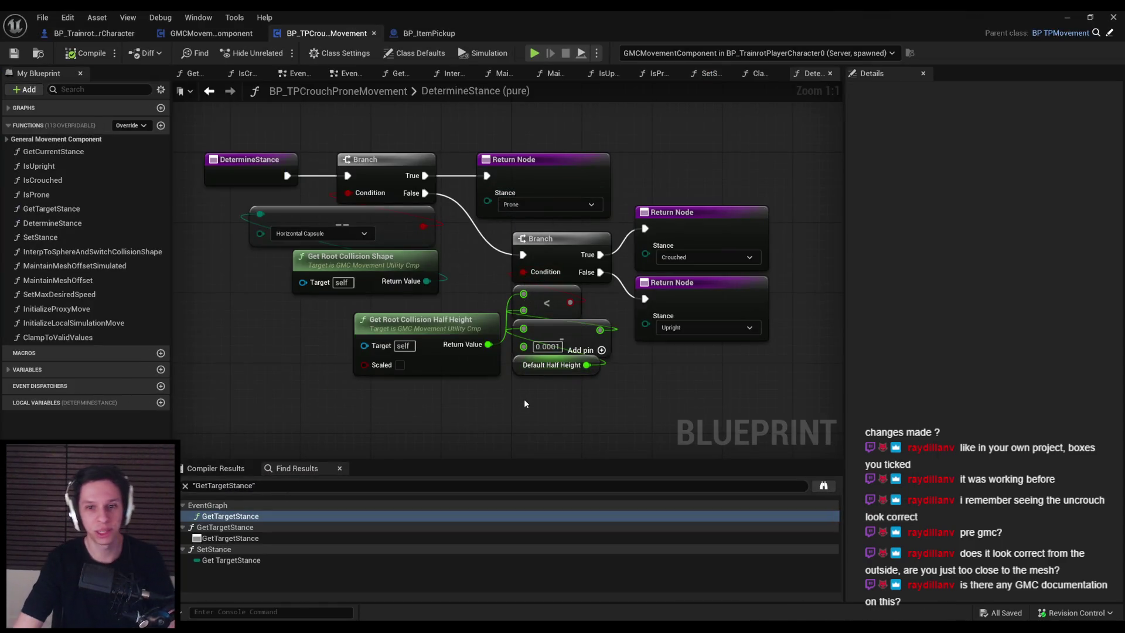
# Return to SetStance and zoom to the Lerp Root Collision Half Height node using Default Half Height.
pyautogui.hotkey('alt', 'Left')
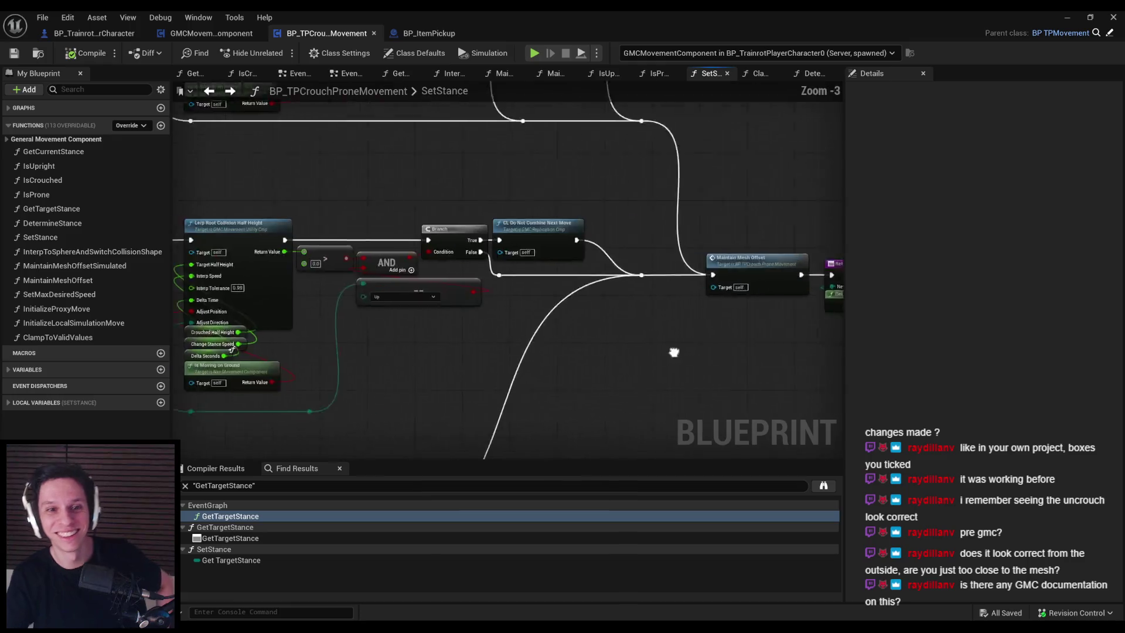
pyautogui.scroll(-1, 578, 422)
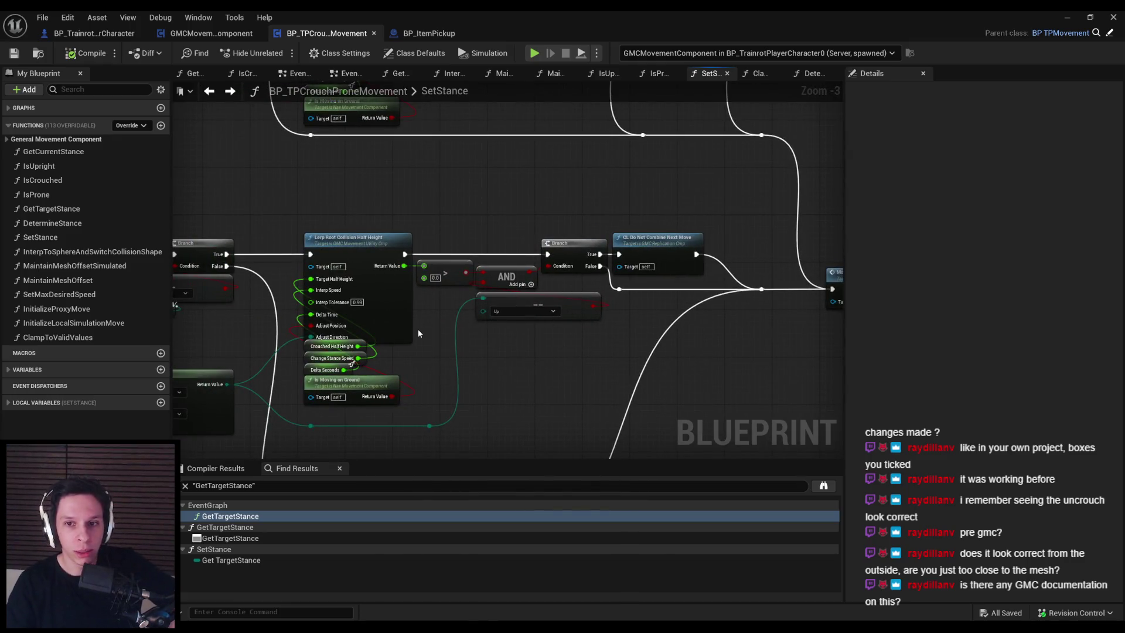
pyautogui.scroll(-1, 404, 340)
pyautogui.scroll(2, 404, 245)
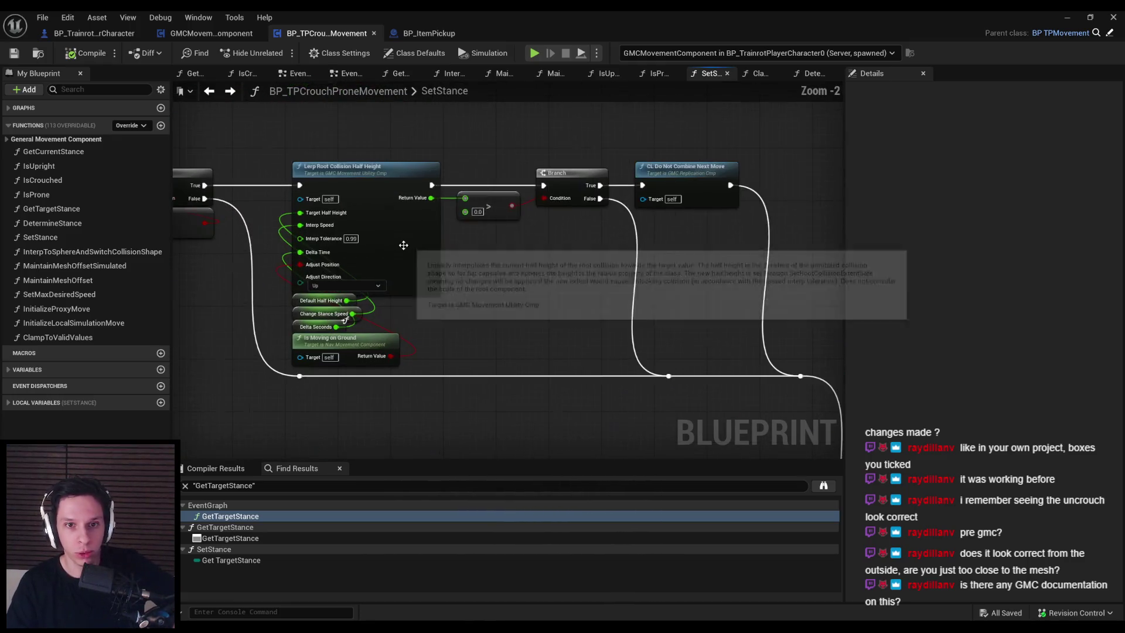
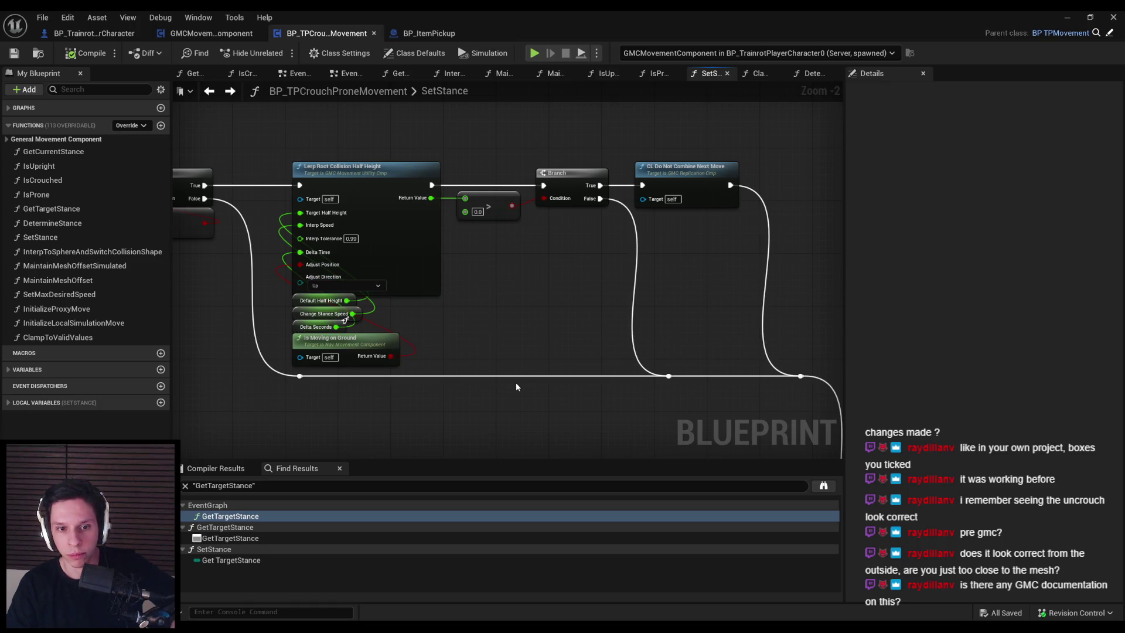
# Open and read the source code behind the collision half-height lerp.
pyautogui.scroll(-2, 515, 382)
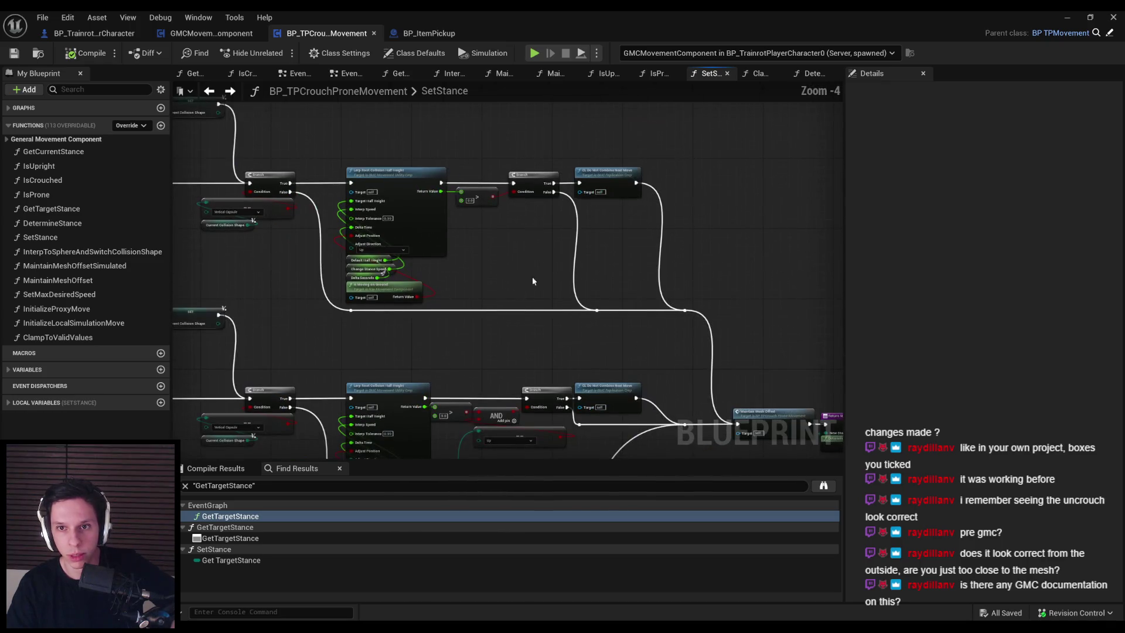
pyautogui.doubleClick(625, 185)
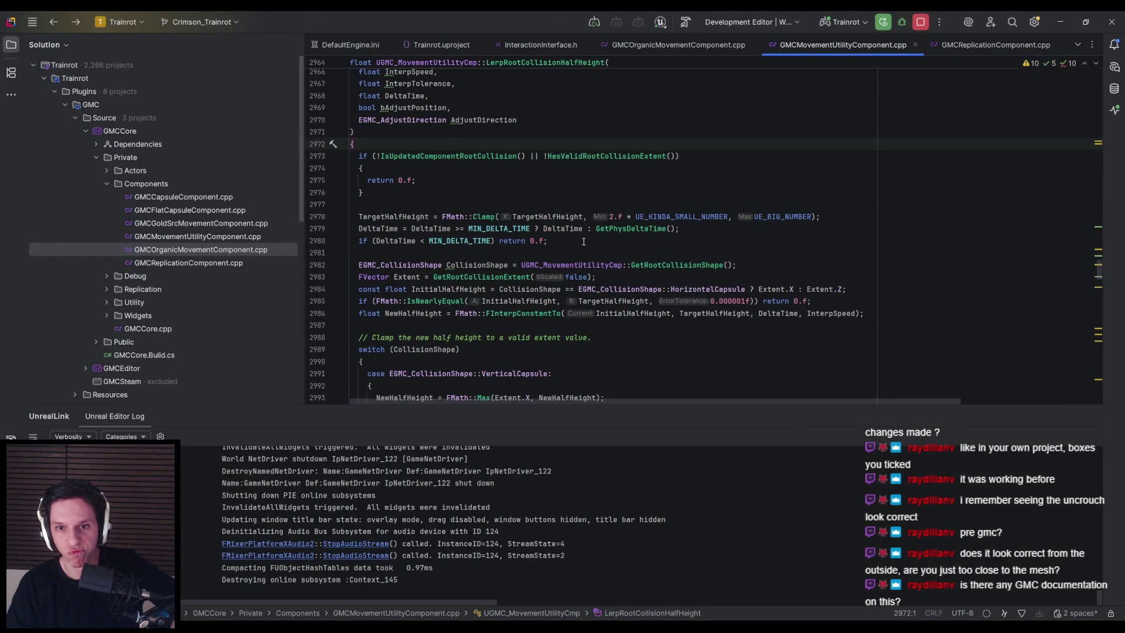
pyautogui.scroll(-2, 584, 240)
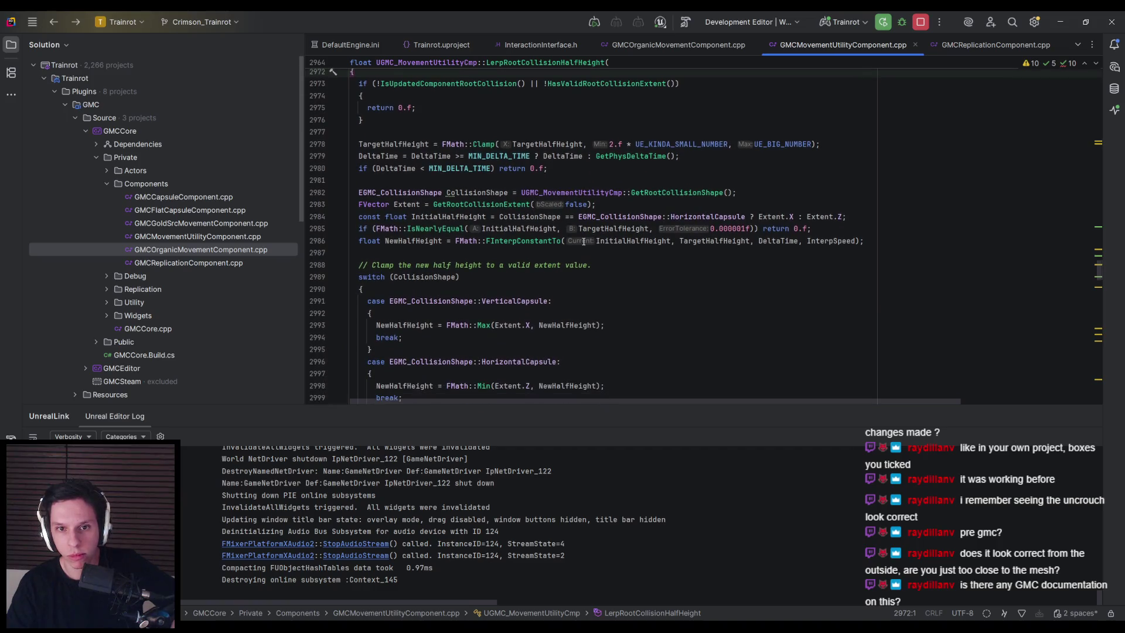
pyautogui.scroll(-3, 584, 241)
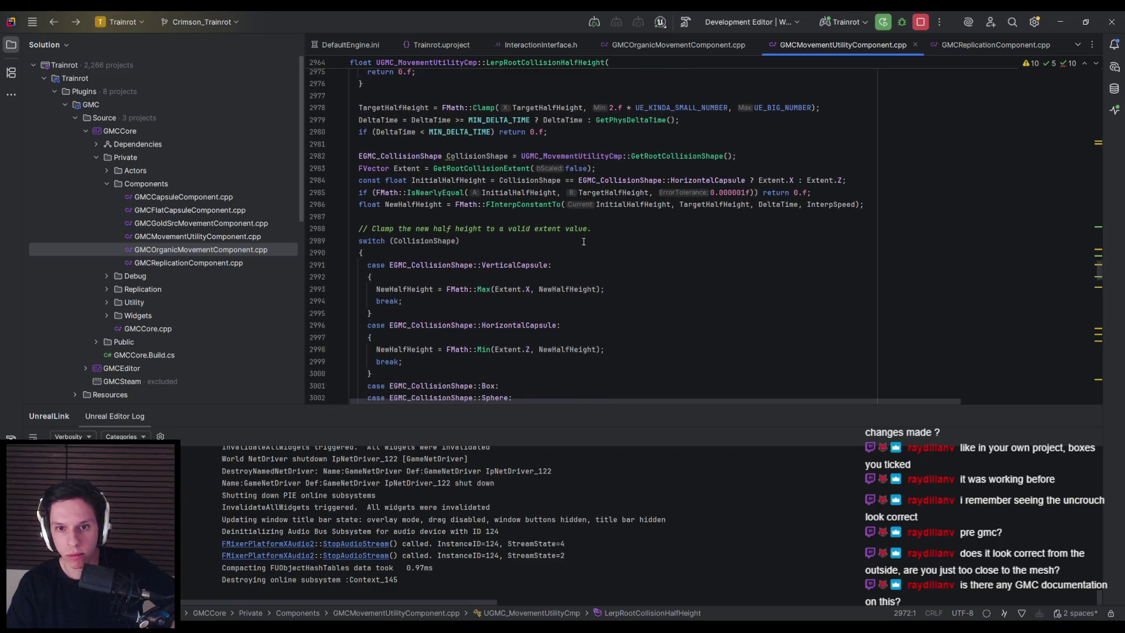
# Read the Simulation & Smoothing page of the GMCv2 documentation.
pyautogui.hotkey('alt', 'Tab')
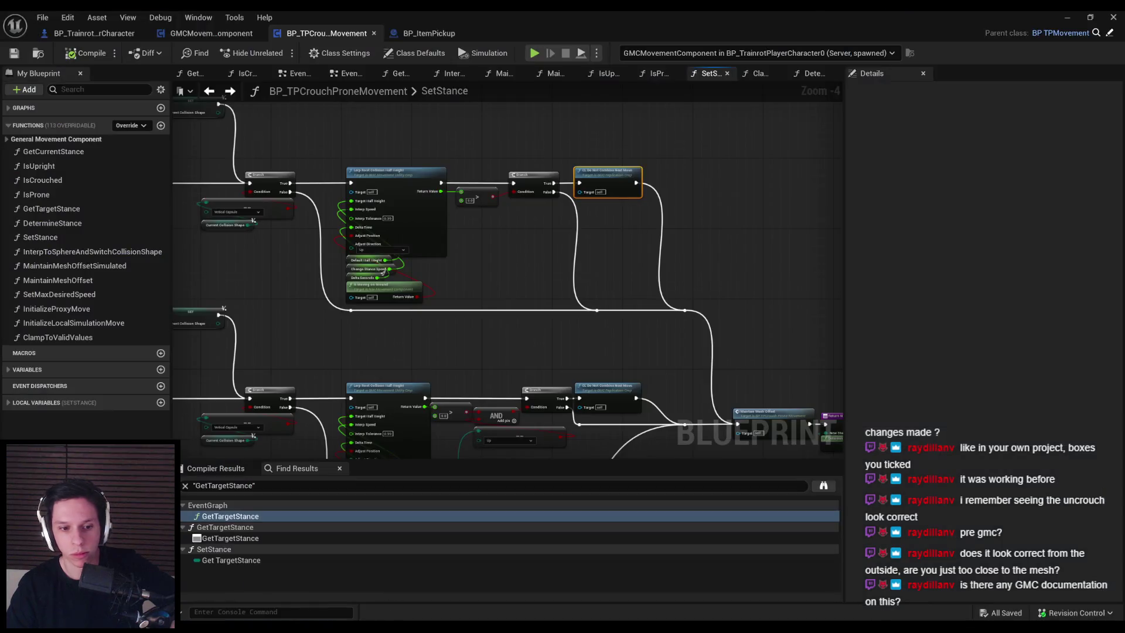
pyautogui.hotkey('alt', 'Tab')
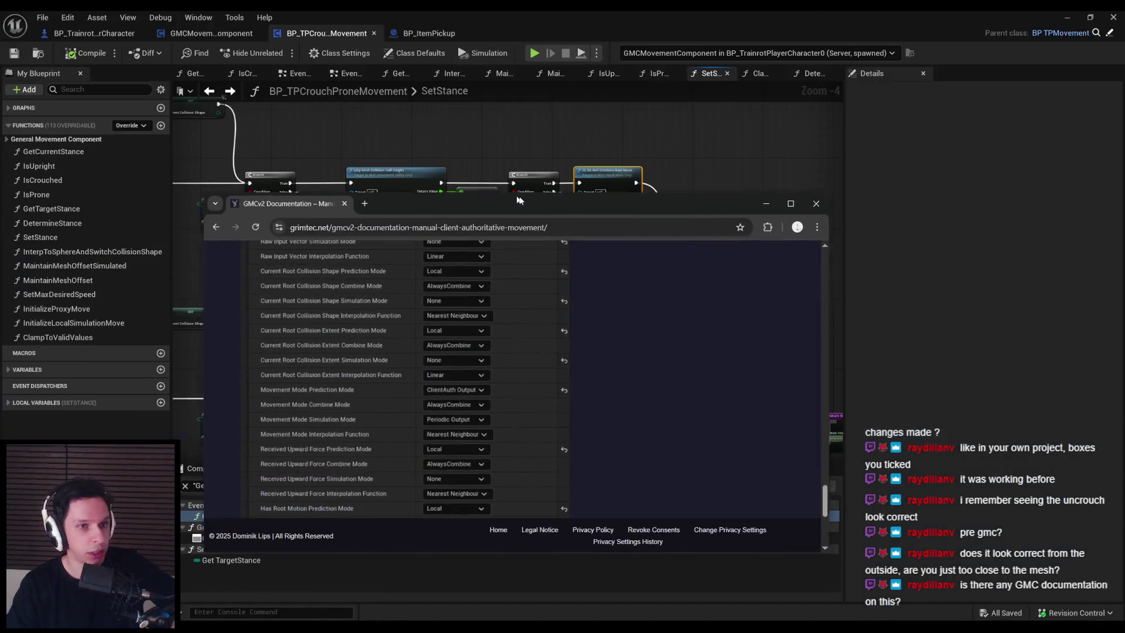
pyautogui.scroll(10, 659, 410)
pyautogui.scroll(15, 660, 409)
pyautogui.moveTo(597, 202)
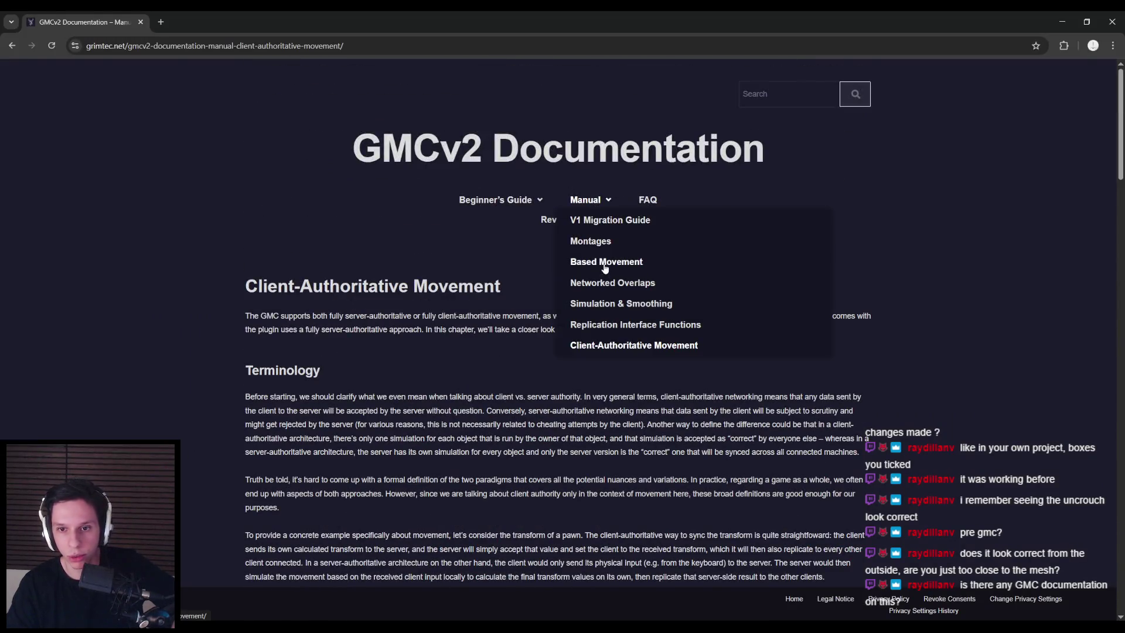
pyautogui.click(586, 303)
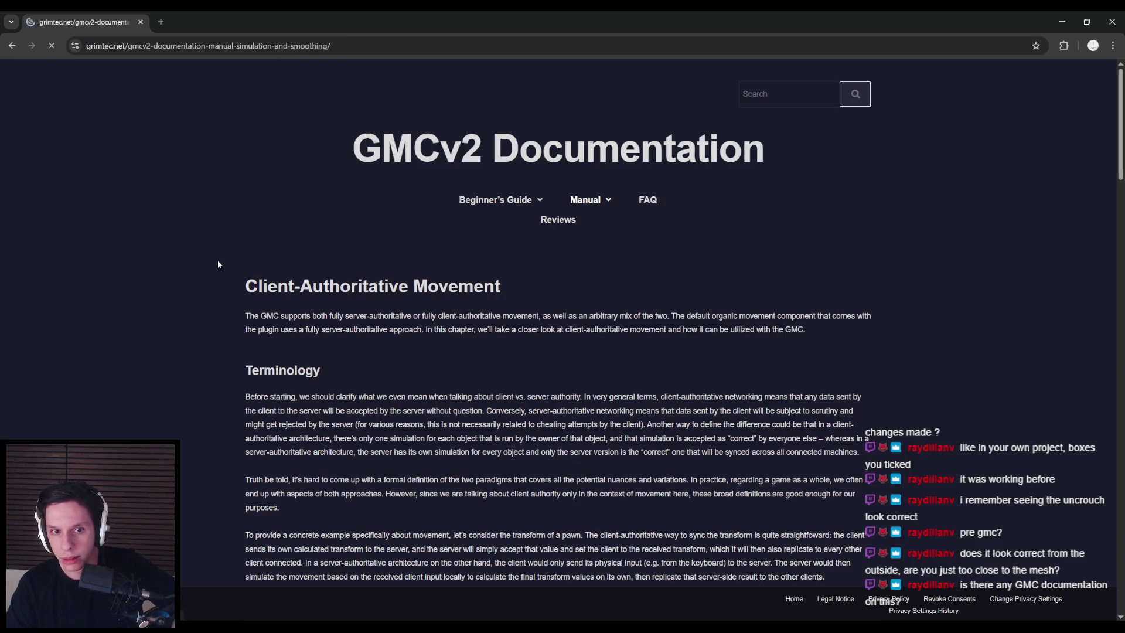
pyautogui.scroll(-5, 217, 259)
pyautogui.scroll(-11, 218, 264)
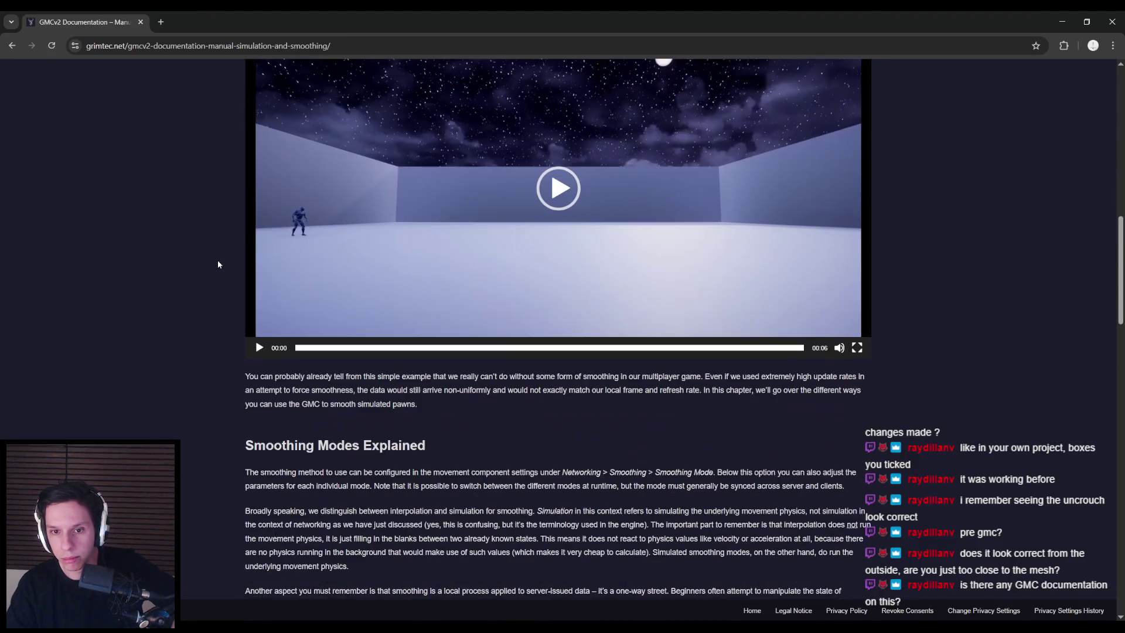
pyautogui.scroll(-8, 218, 265)
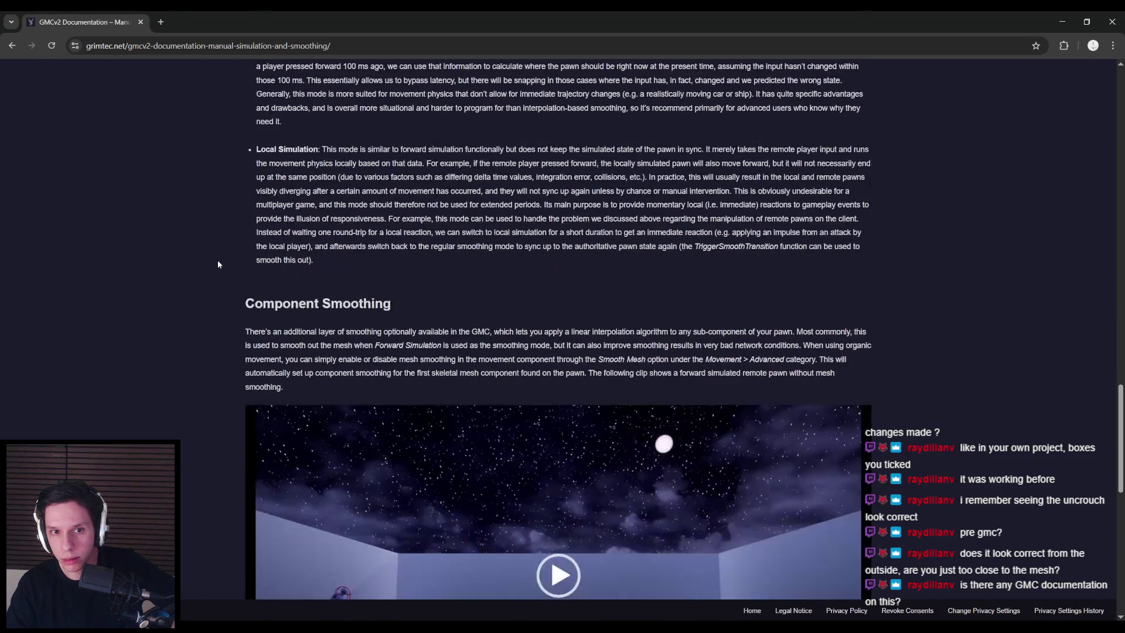
pyautogui.scroll(-8, 218, 265)
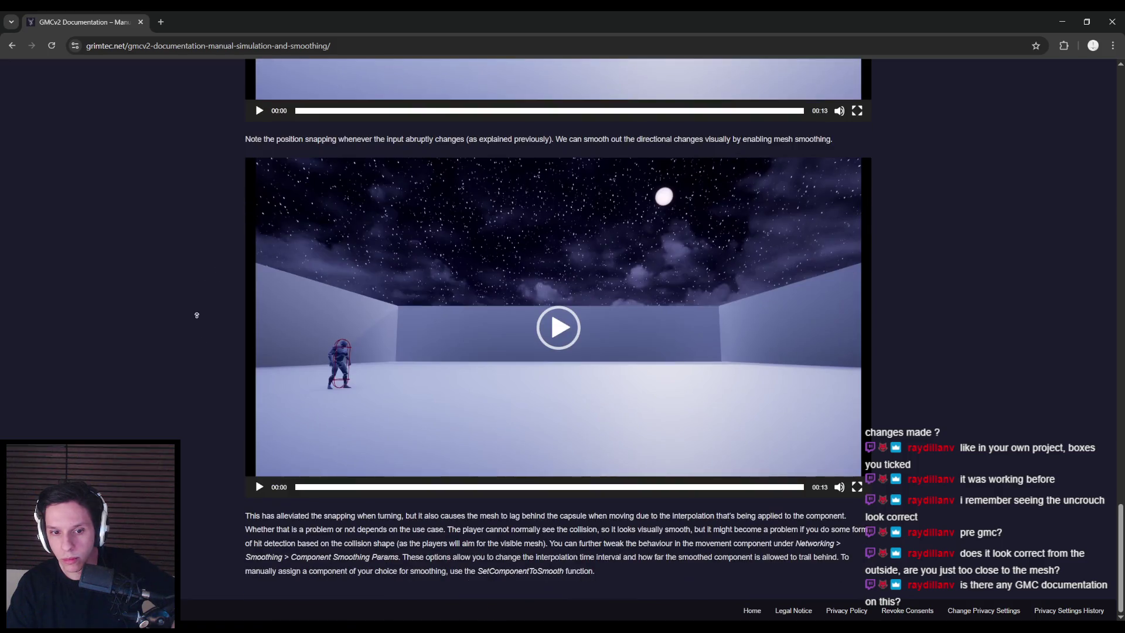
pyautogui.press('Home')
# Skim the Networked Overlaps, FAQ and Based Movement manual pages.
pyautogui.moveTo(550, 195)
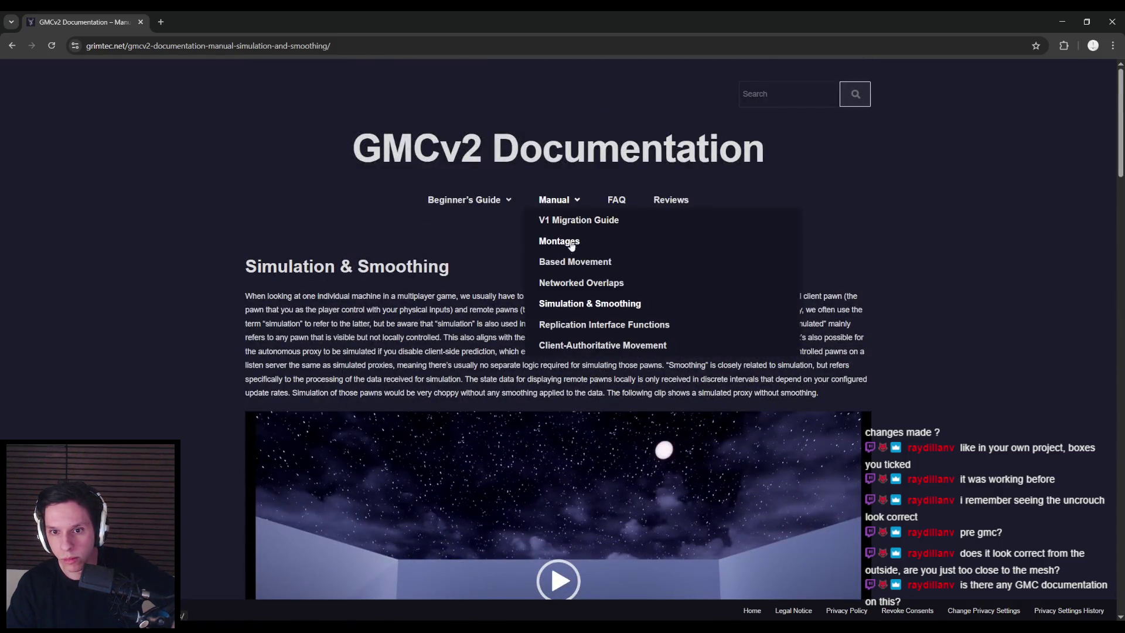
pyautogui.click(561, 284)
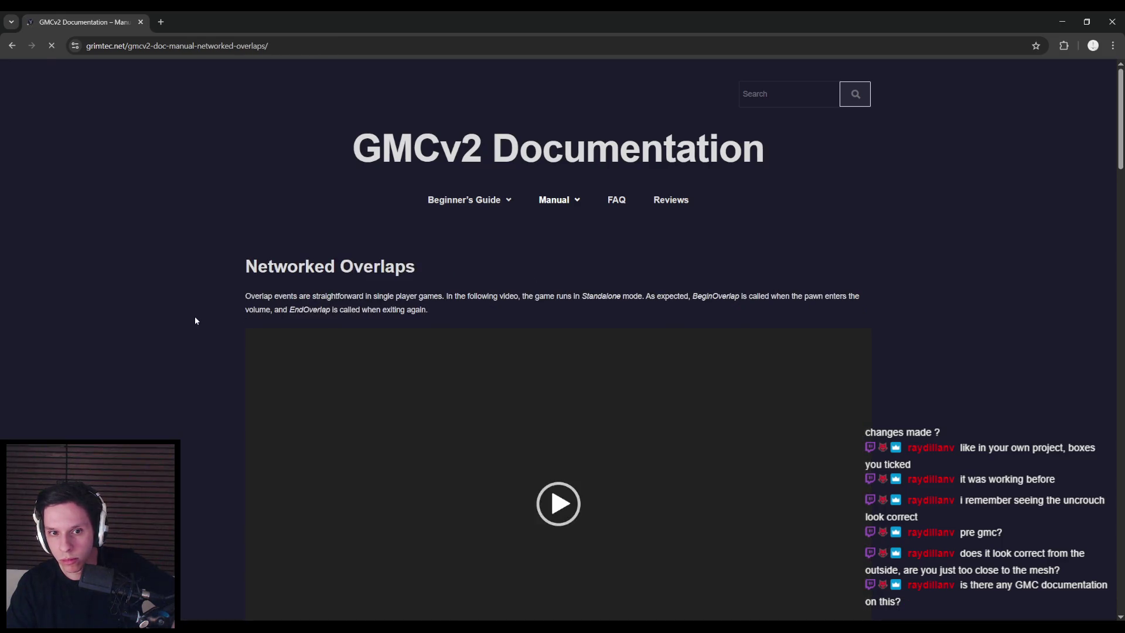
pyautogui.scroll(-15, 196, 317)
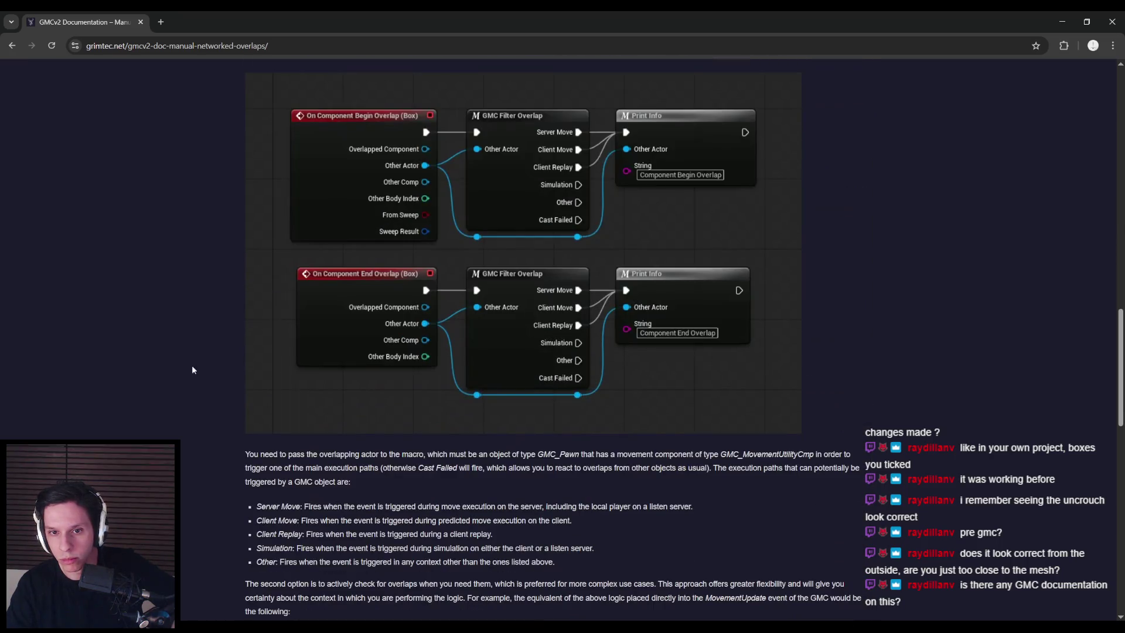
pyautogui.scroll(15, 192, 293)
pyautogui.moveTo(555, 195)
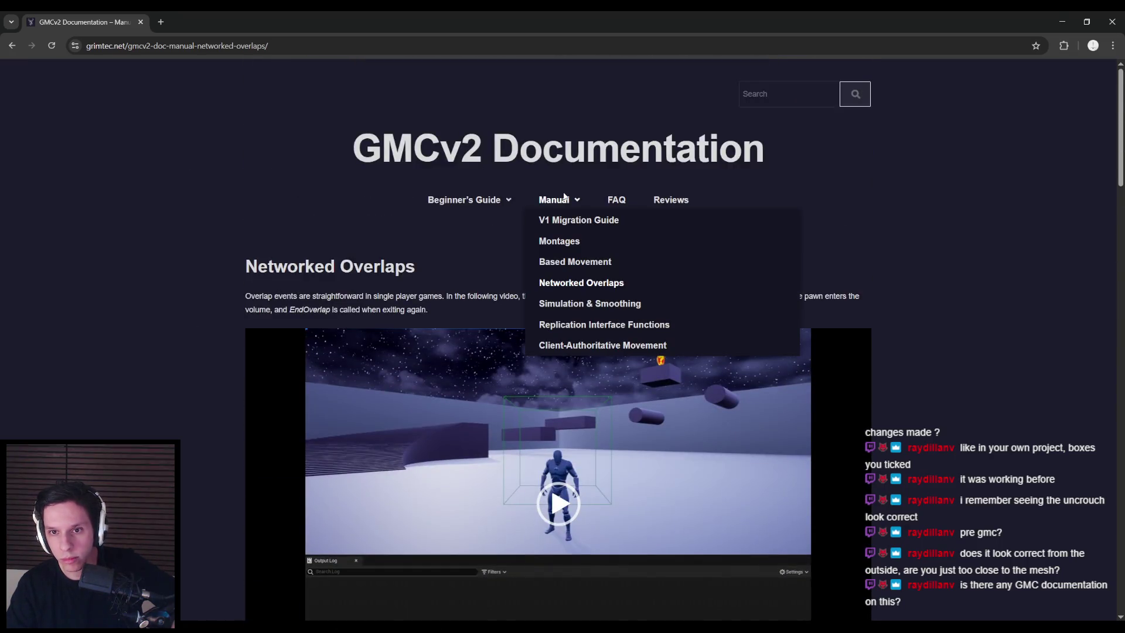
pyautogui.click(617, 199)
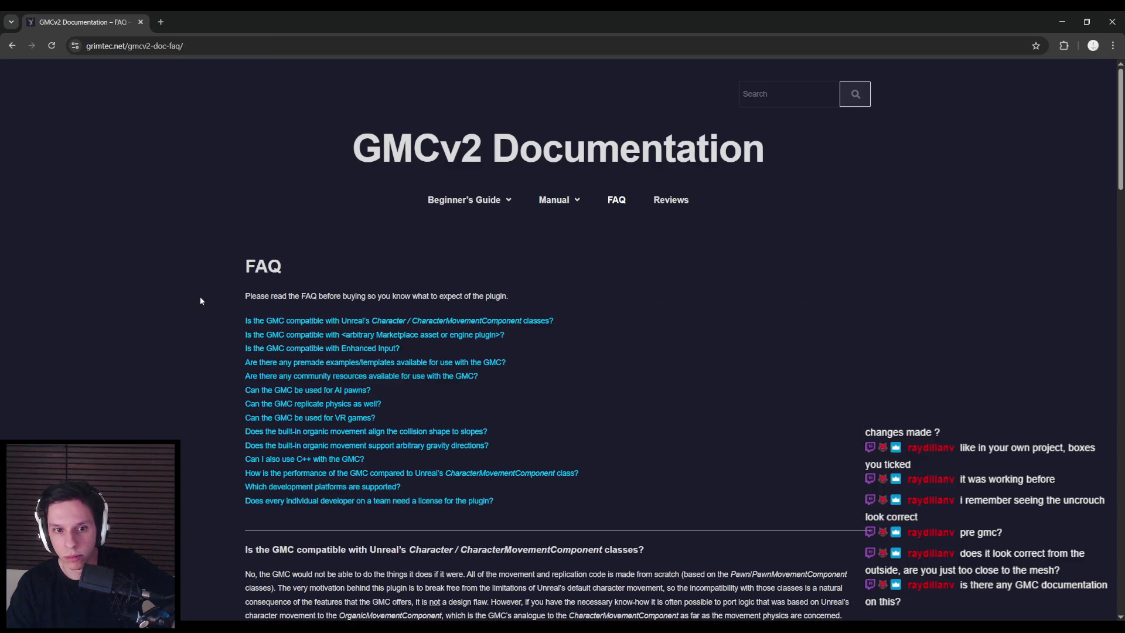
pyautogui.scroll(-1, 262, 289)
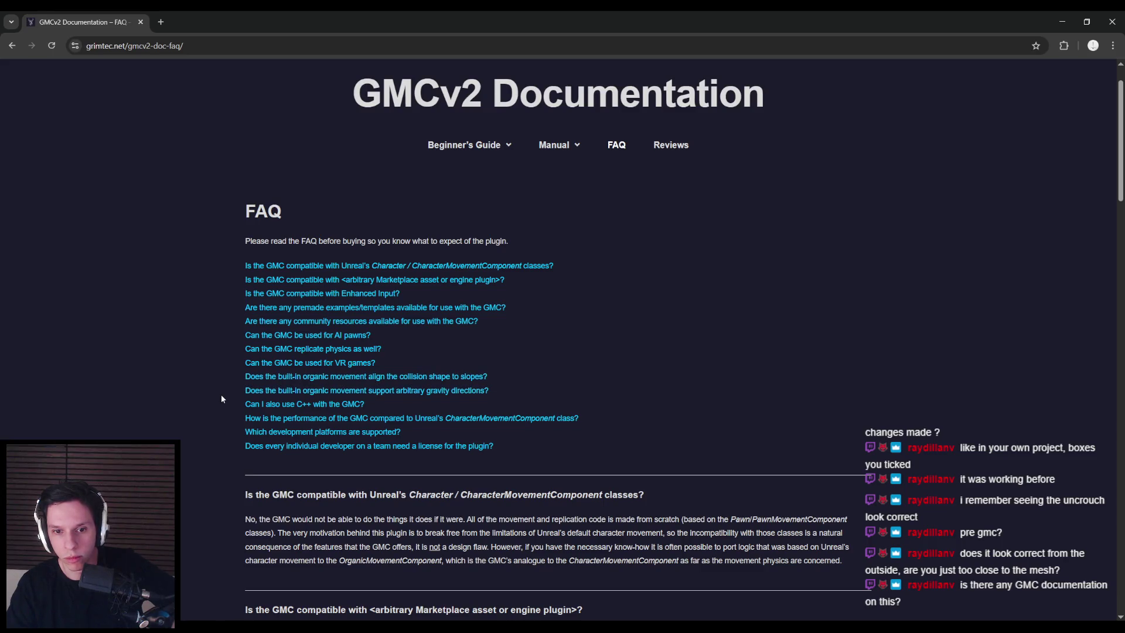
pyautogui.moveTo(556, 148)
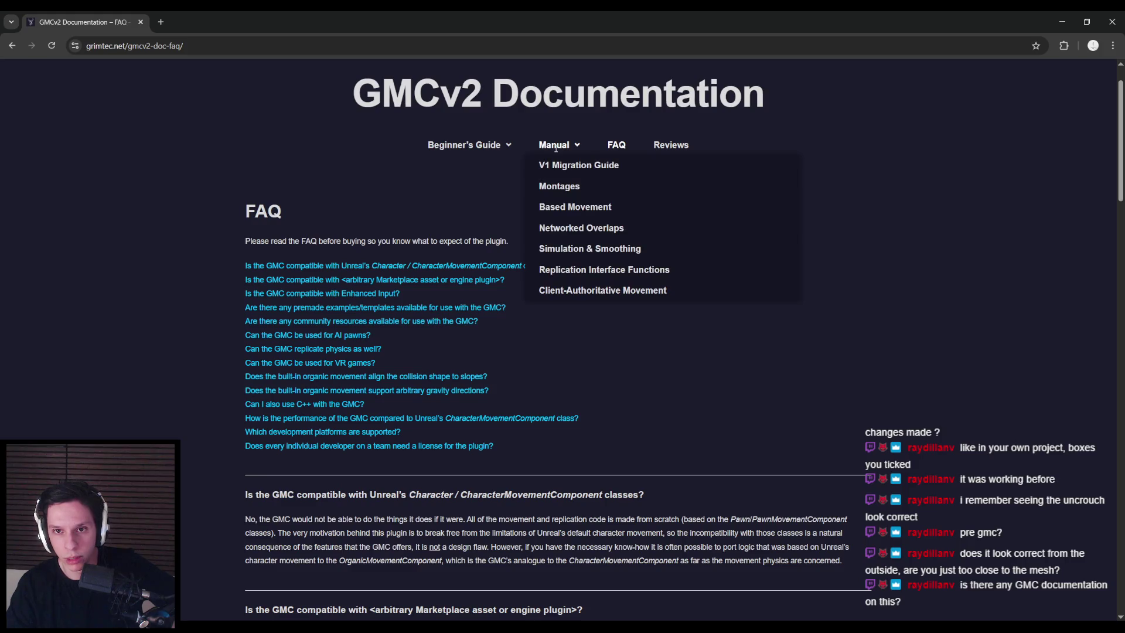
pyautogui.click(555, 208)
pyautogui.scroll(-5, 222, 300)
pyautogui.scroll(-8, 222, 300)
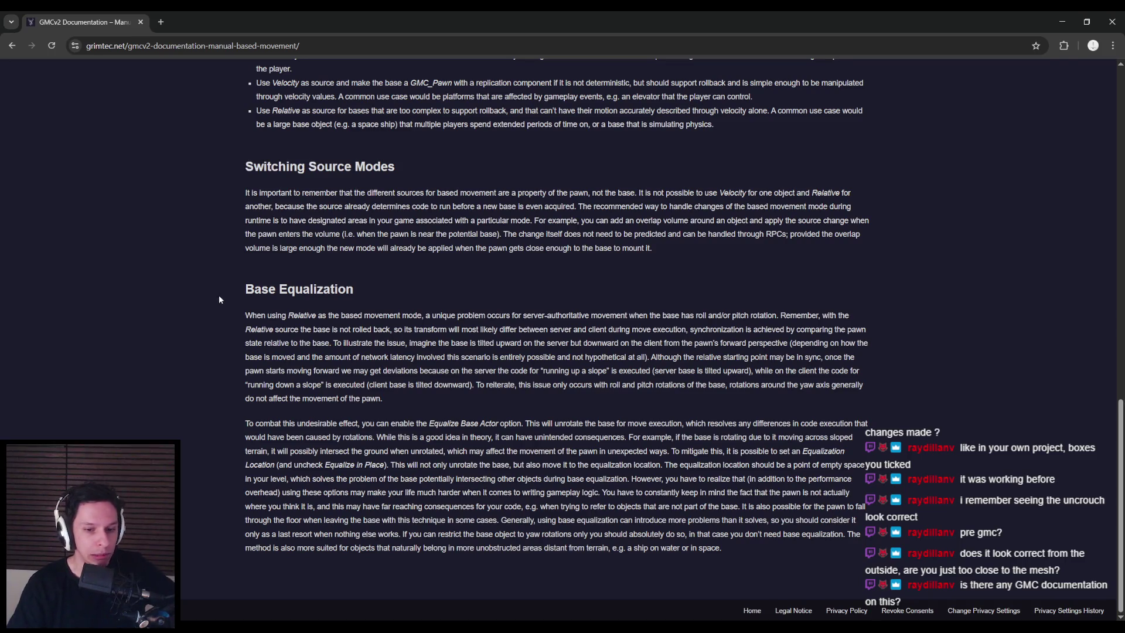
# Back in the Blueprint editor, scroll through the movement component's class default properties.
pyautogui.hotkey('alt', 'Tab')
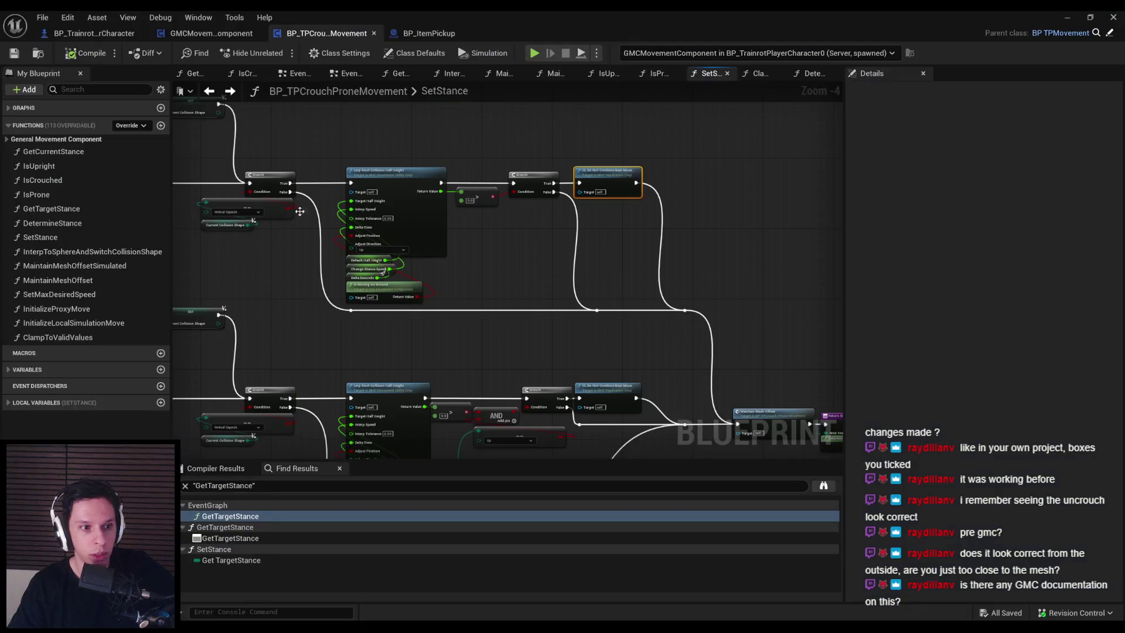
pyautogui.moveTo(300, 211); pyautogui.dragTo(321, 232)
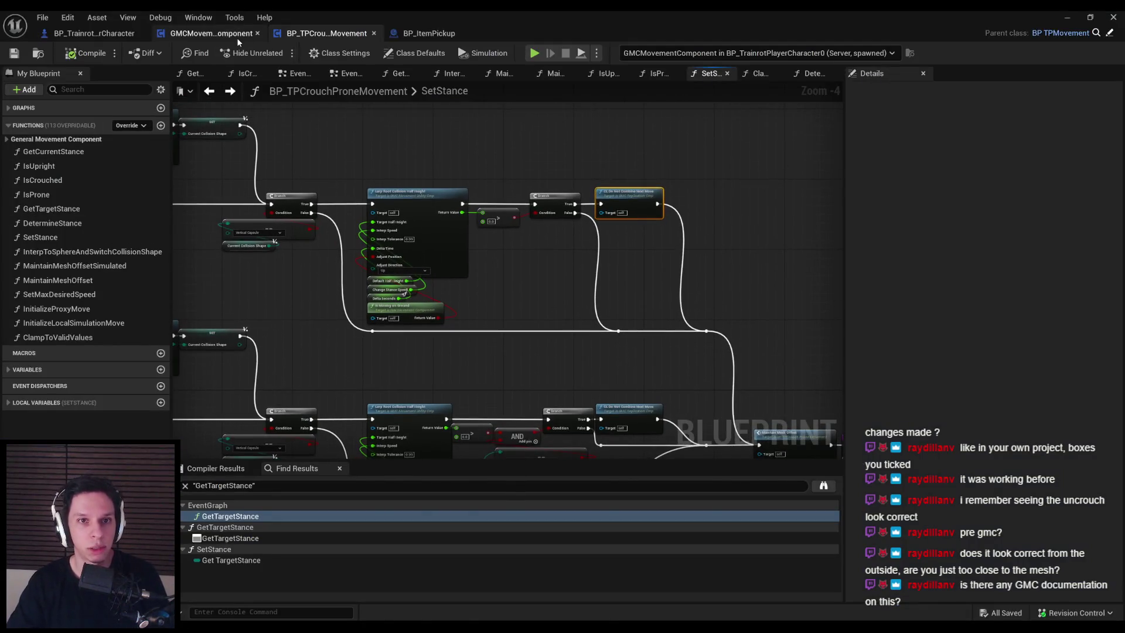
pyautogui.click(414, 53)
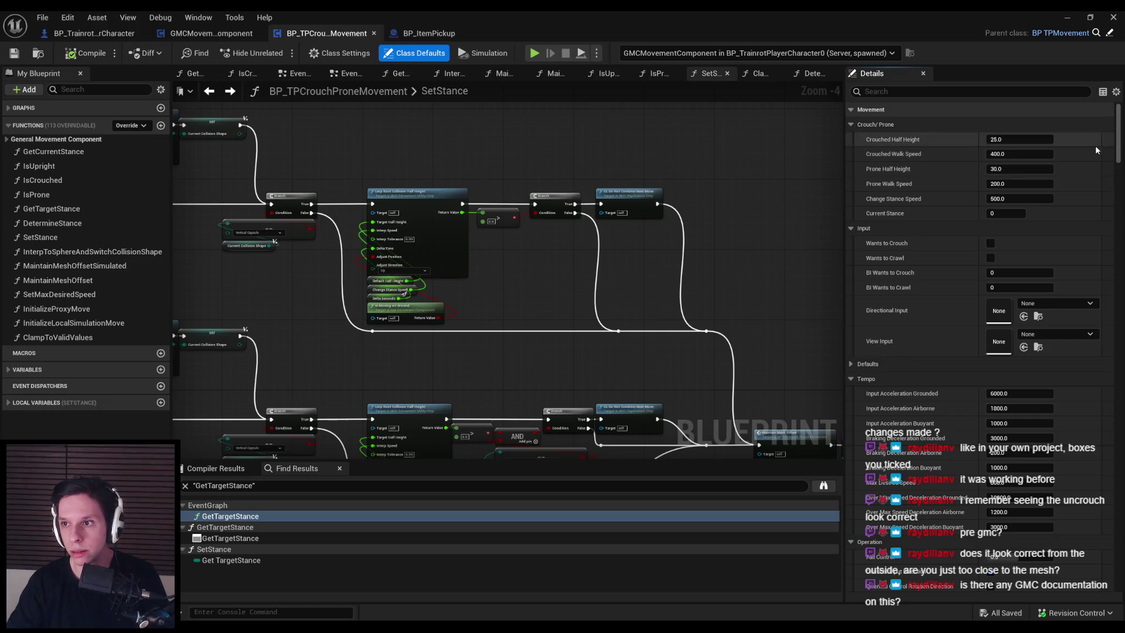
pyautogui.scroll(-1, 967, 143)
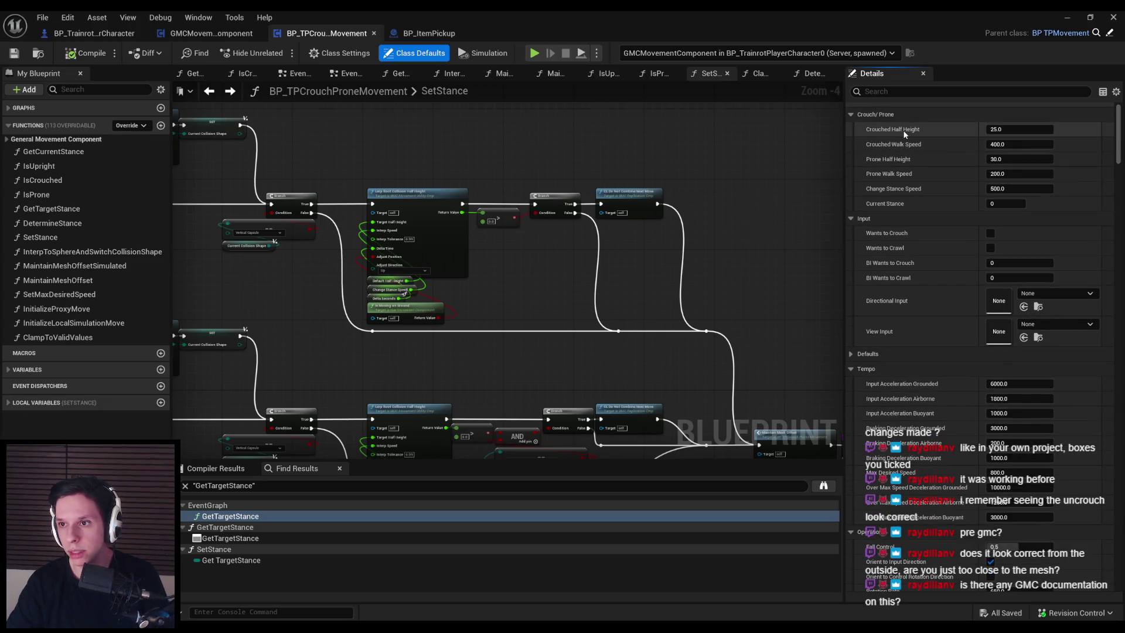
pyautogui.moveTo(1118, 138); pyautogui.dragTo(1117, 167)
pyautogui.scroll(-1, 1117, 167)
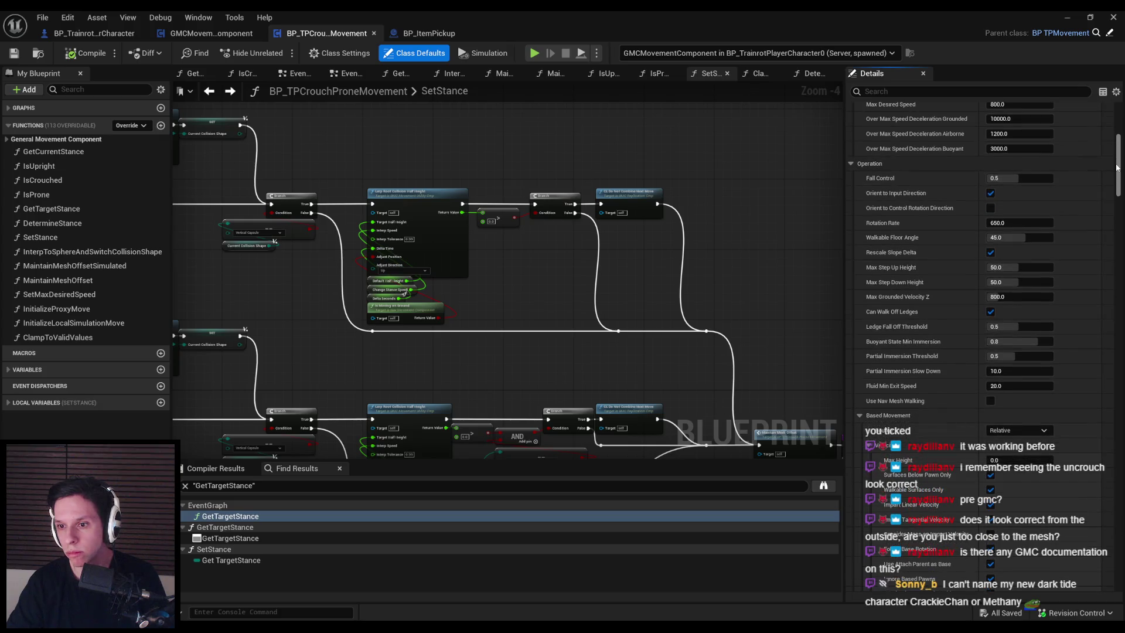
pyautogui.moveTo(906, 363)
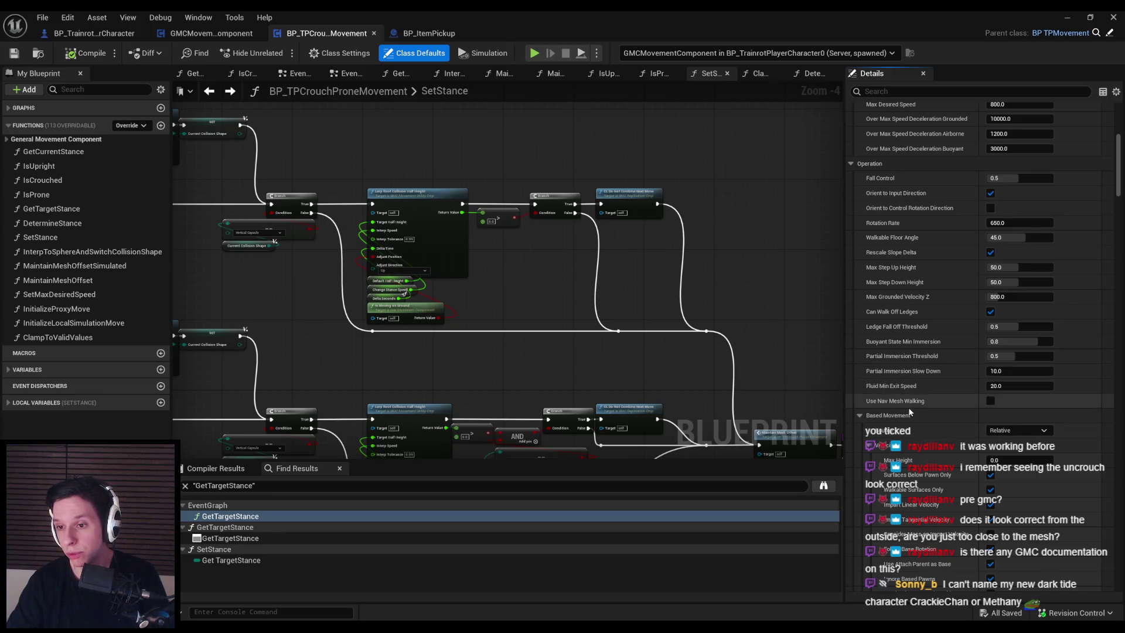
pyautogui.scroll(-2, 1119, 156)
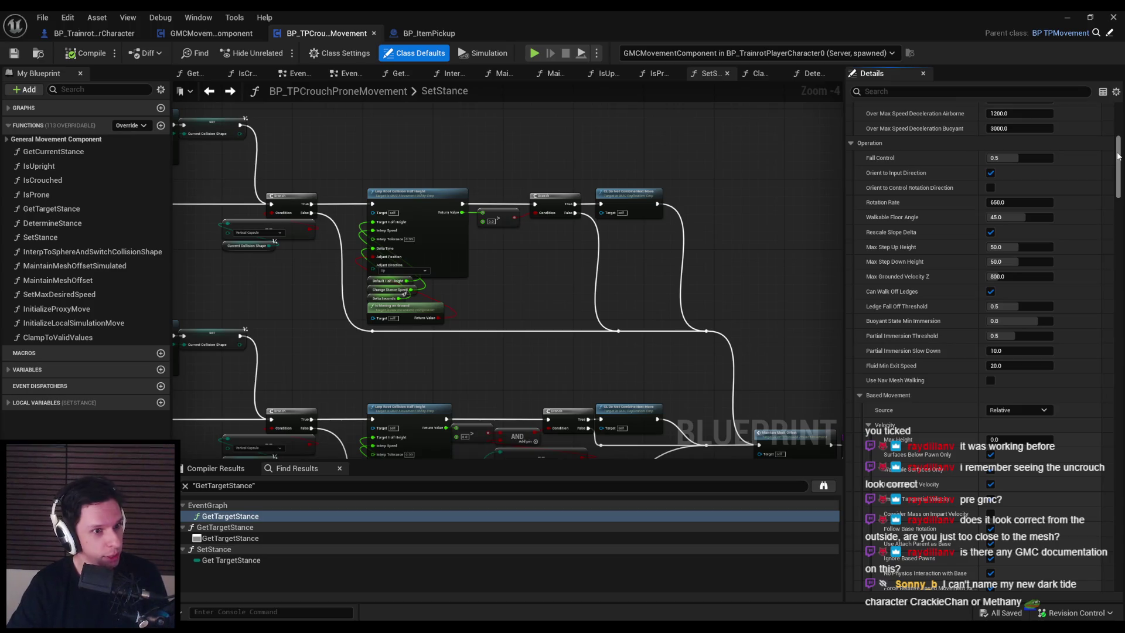
pyautogui.moveTo(1119, 155); pyautogui.dragTo(1122, 196)
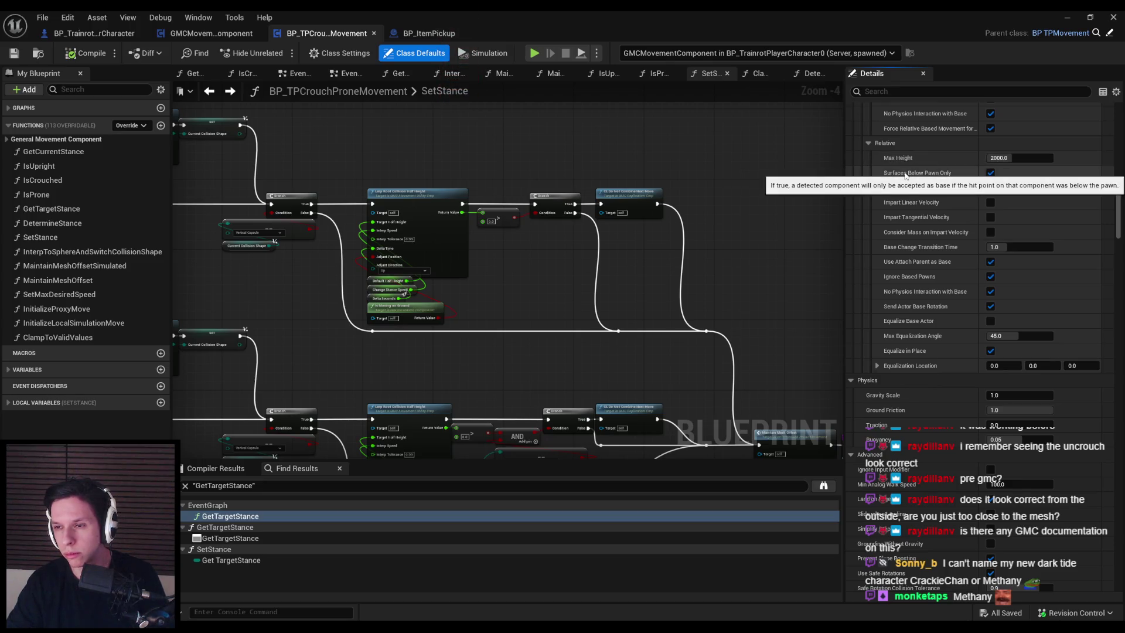
pyautogui.scroll(-2, 1120, 233)
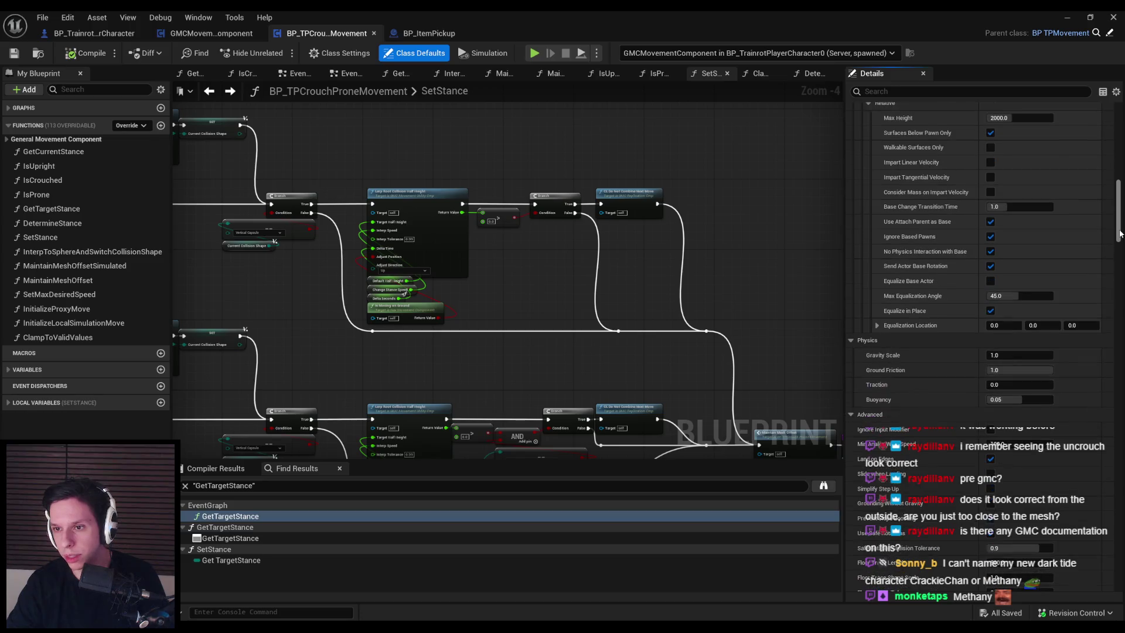
pyautogui.scroll(-3, 1120, 233)
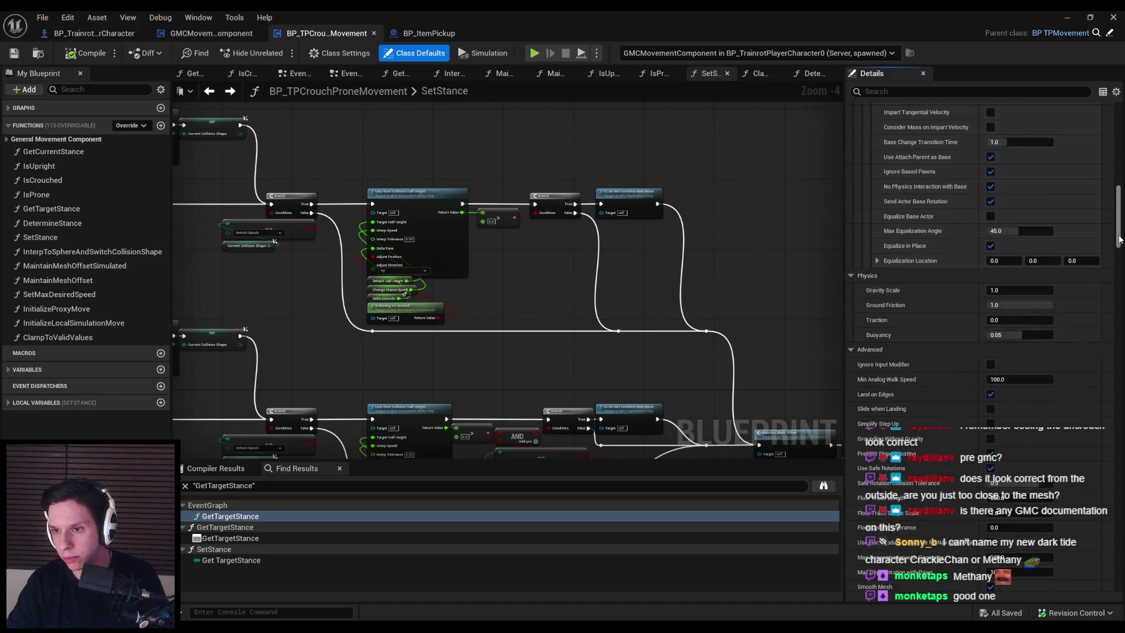
pyautogui.scroll(4, 1120, 240)
# Filter properties by 'partial', clear it, then filter the SetStance Blueprint's Details by 'collisio'.
pyautogui.click(911, 91)
pyautogui.write('partial')
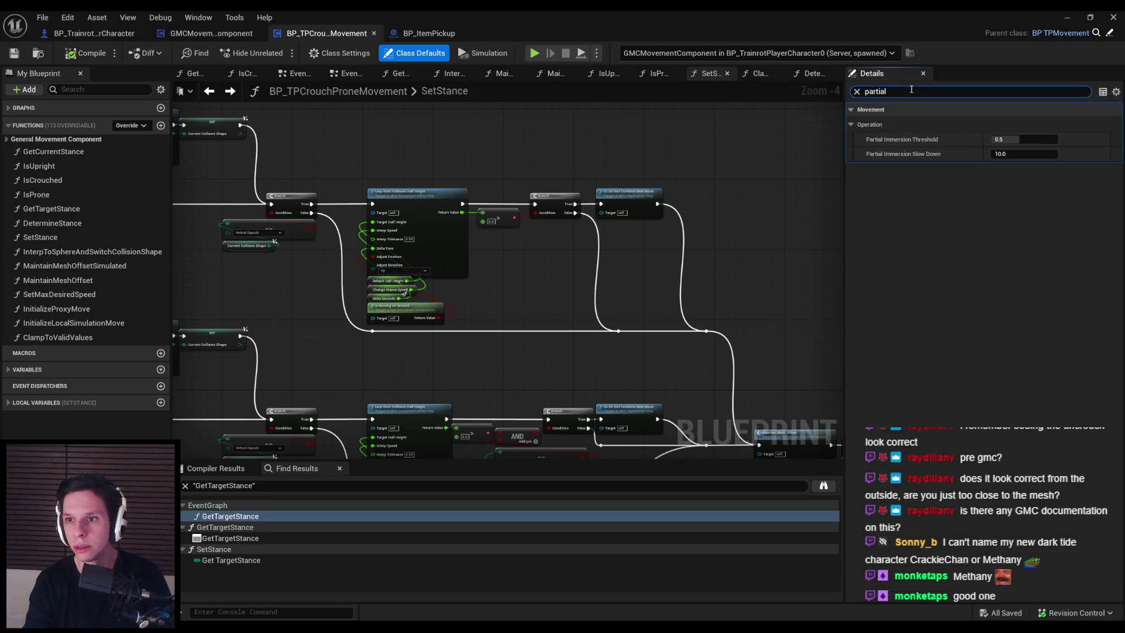
pyautogui.hotkey('ctrl', 'a')
pyautogui.press('BackSpace')
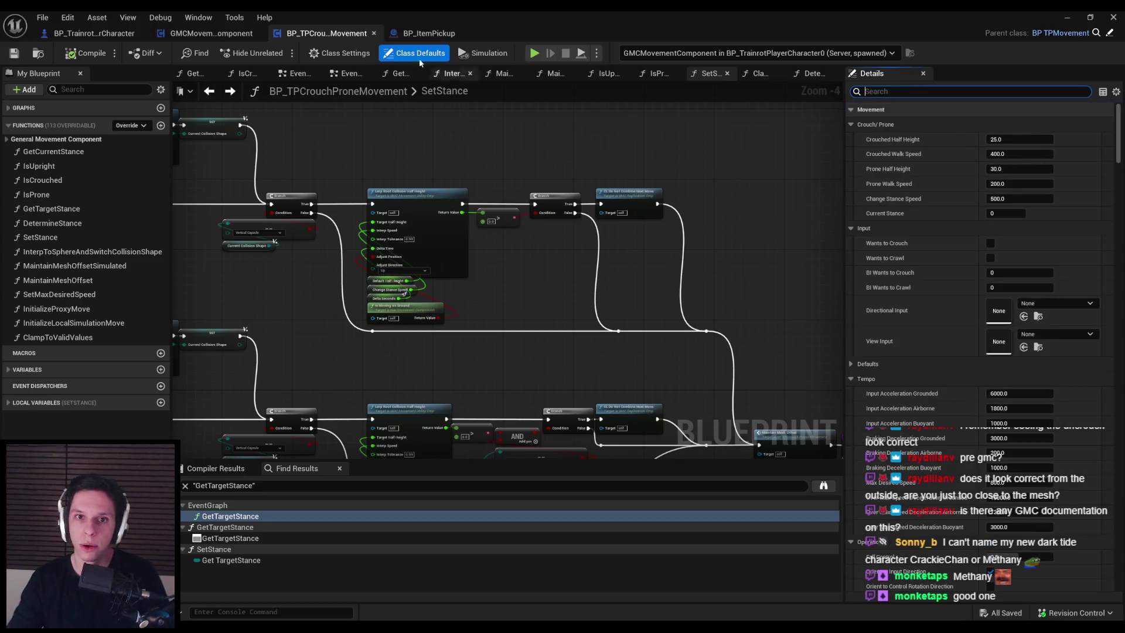
pyautogui.click(93, 33)
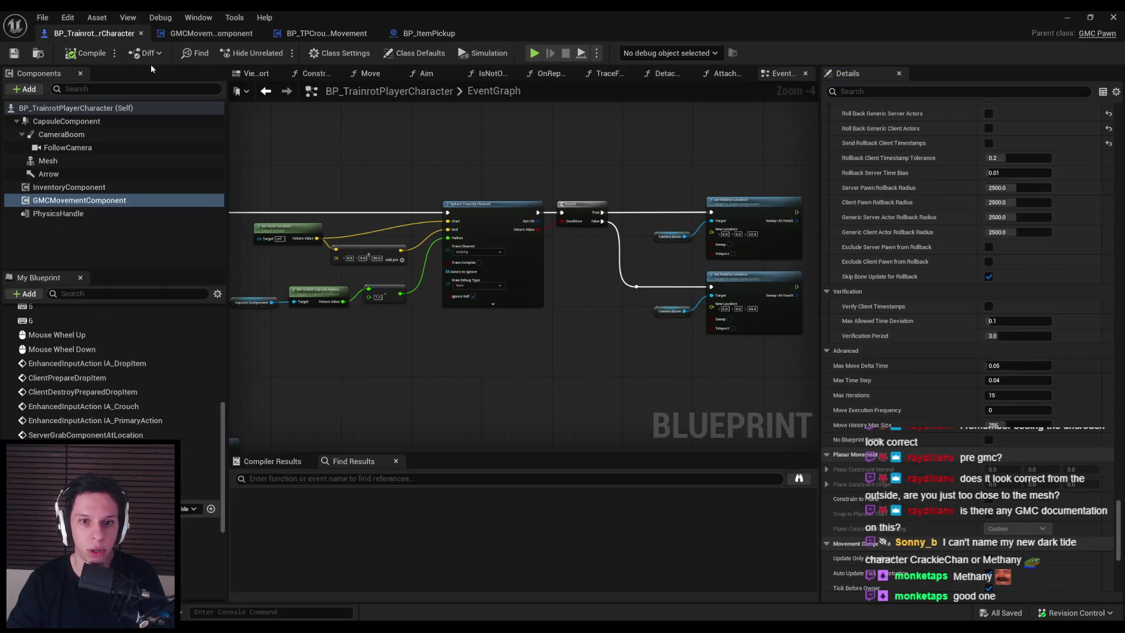
pyautogui.click(333, 34)
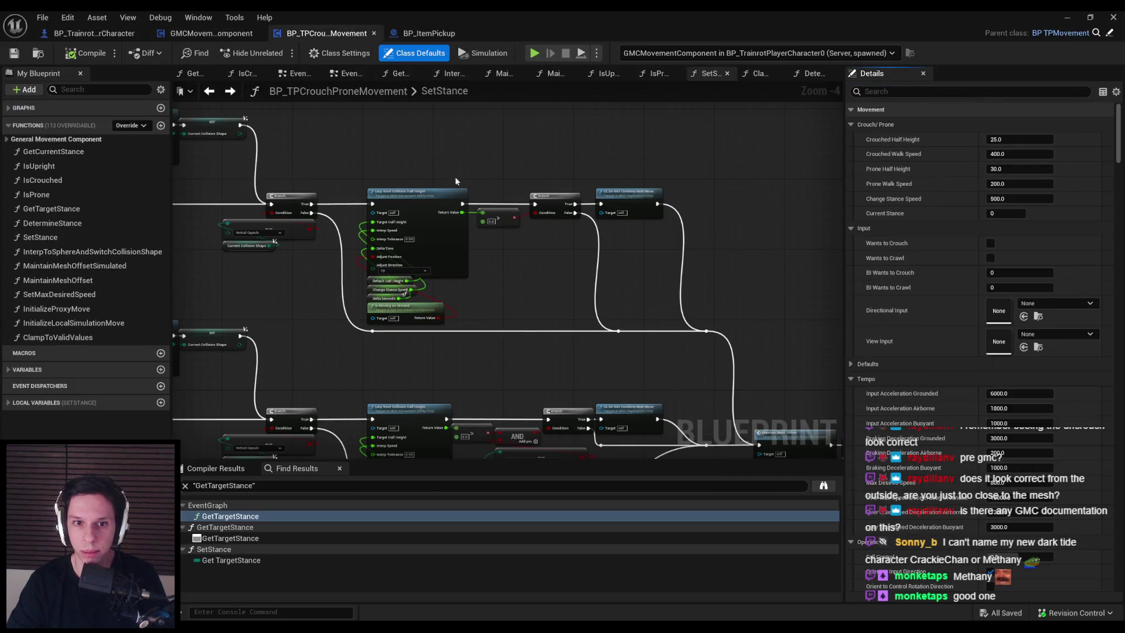
pyautogui.scroll(-1, 533, 122)
pyautogui.click(988, 89)
pyautogui.write('collisio')
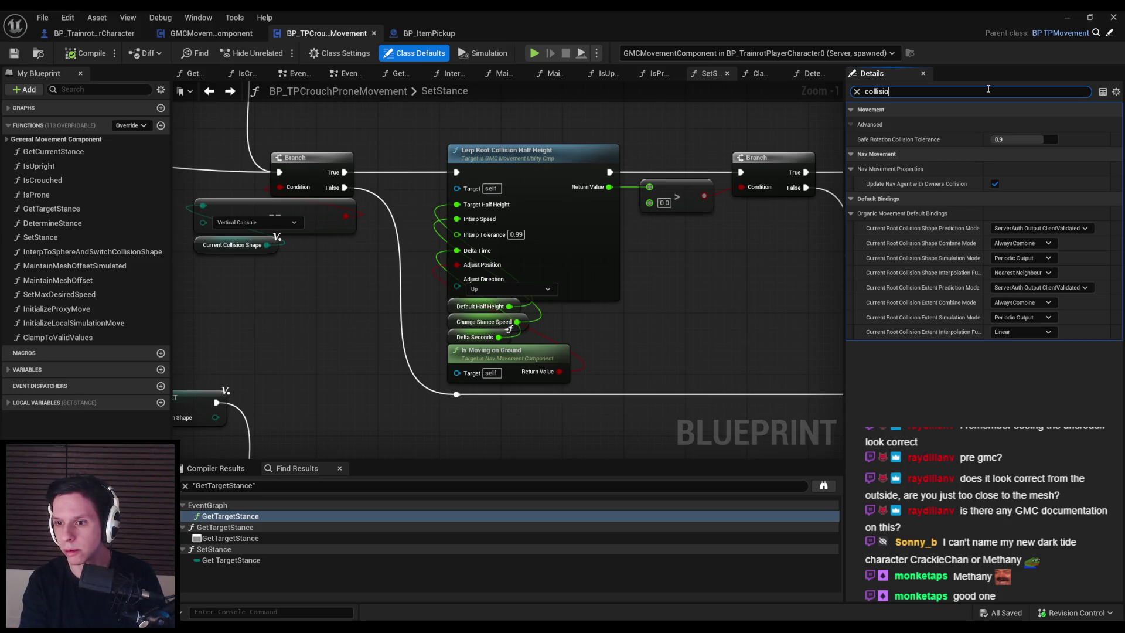
pyautogui.hotkey('ctrl', 'a')
pyautogui.write('extent')
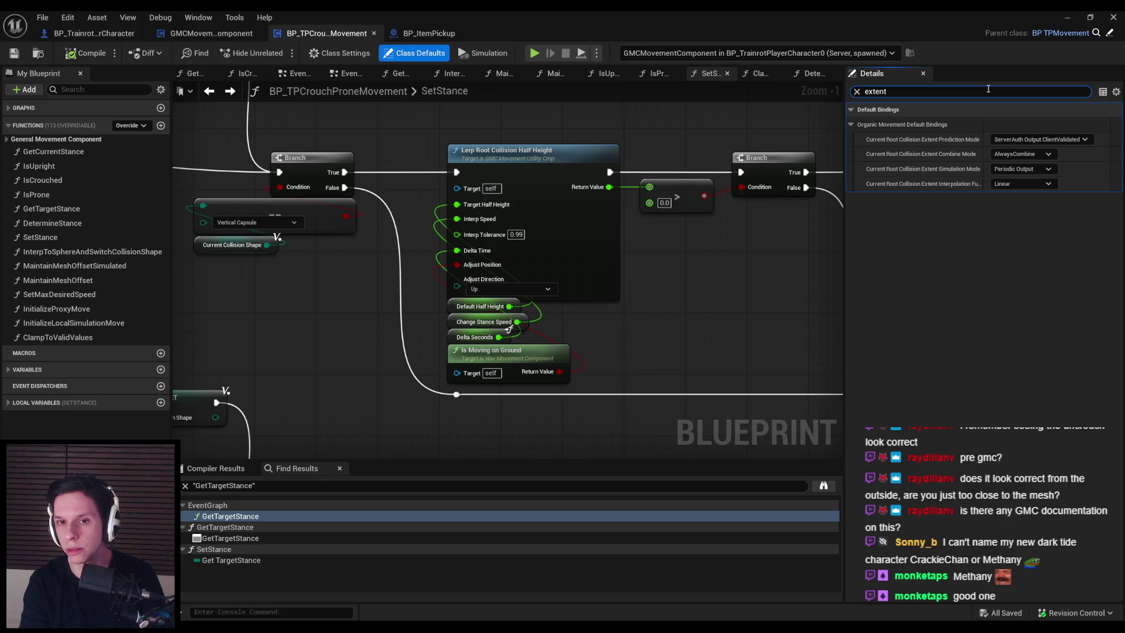
pyautogui.hotkey('ctrl', 'a')
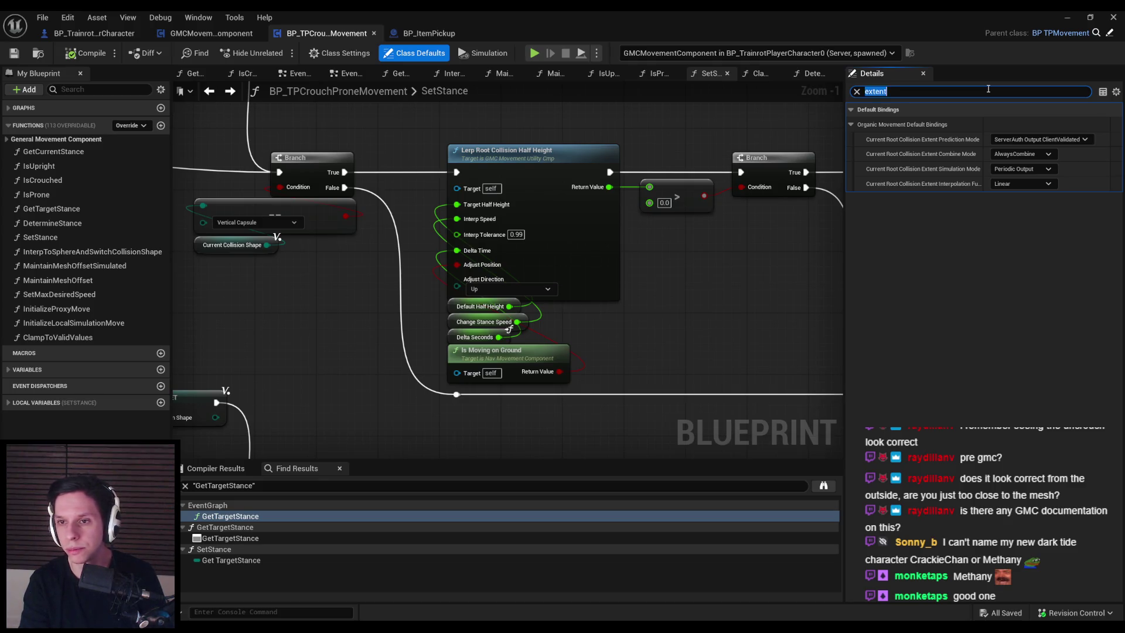
pyautogui.press('BackSpace')
pyautogui.click(305, 334)
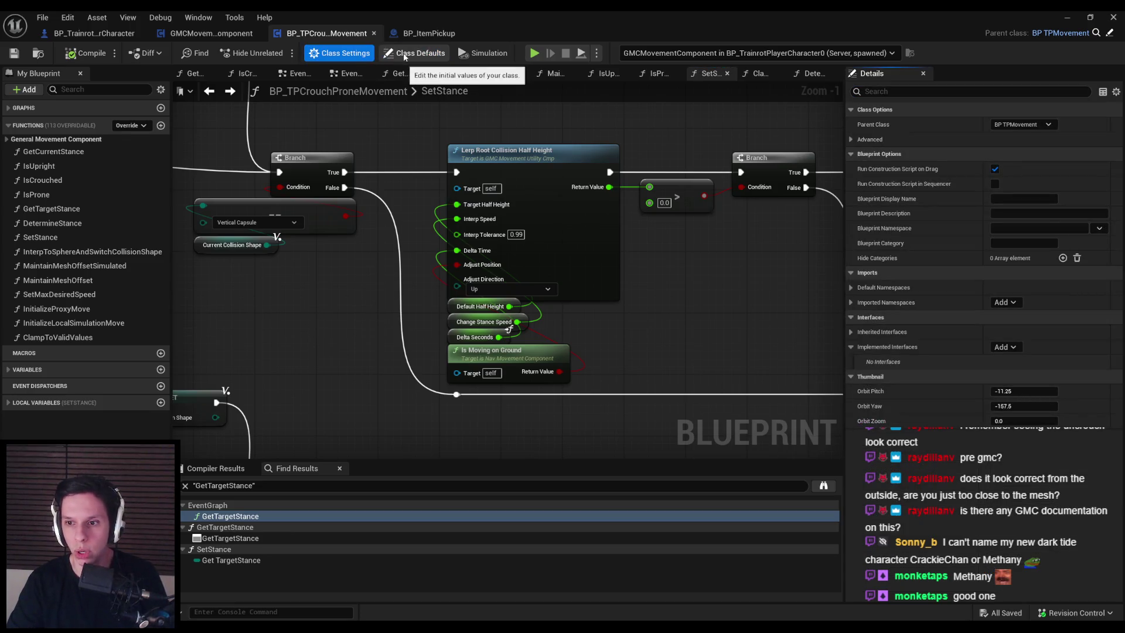
pyautogui.scroll(-1, 375, 219)
pyautogui.scroll(2, 445, 234)
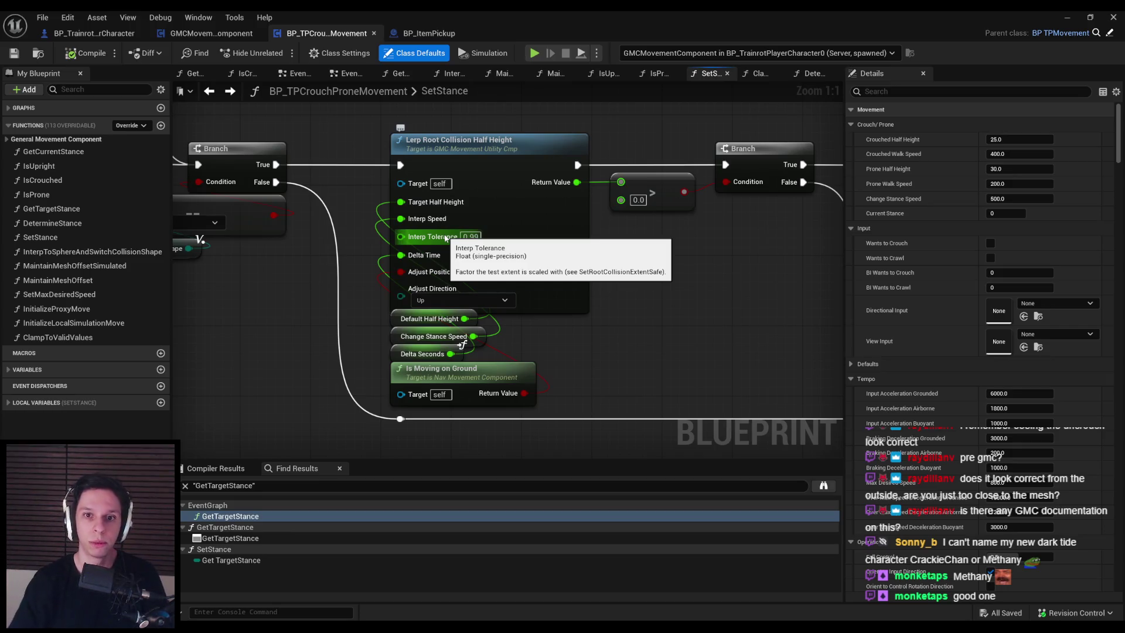
# Go to the EventGraph and pan over the Bind Bool, Controls and Begin Play nodes.
pyautogui.scroll(-2, 318, 249)
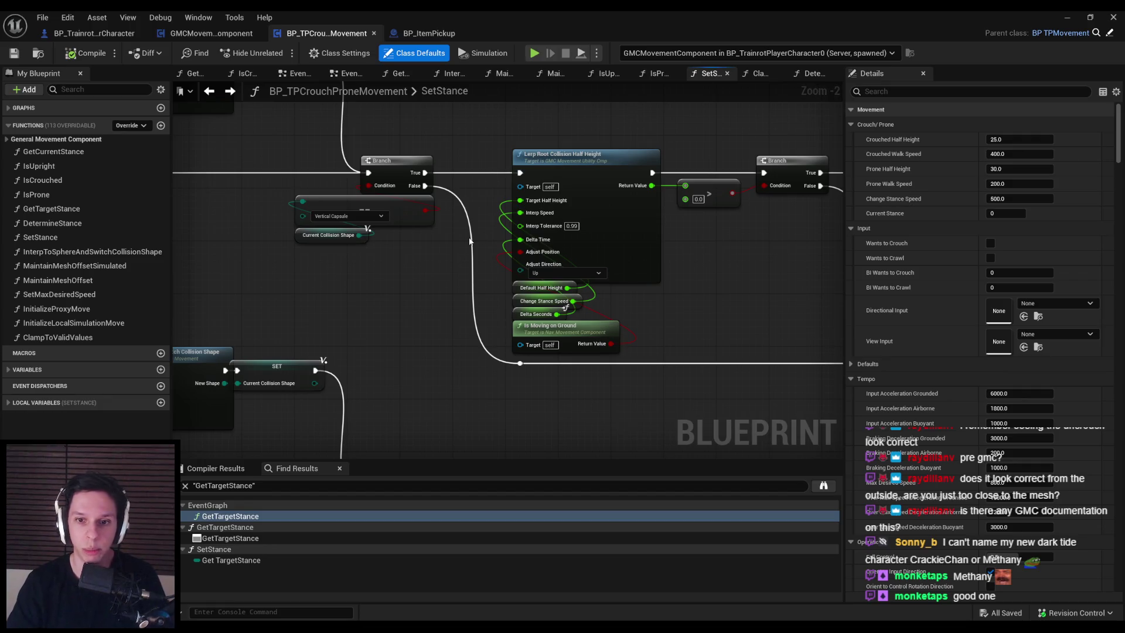
pyautogui.scroll(-2, 428, 301)
pyautogui.scroll(3, 544, 317)
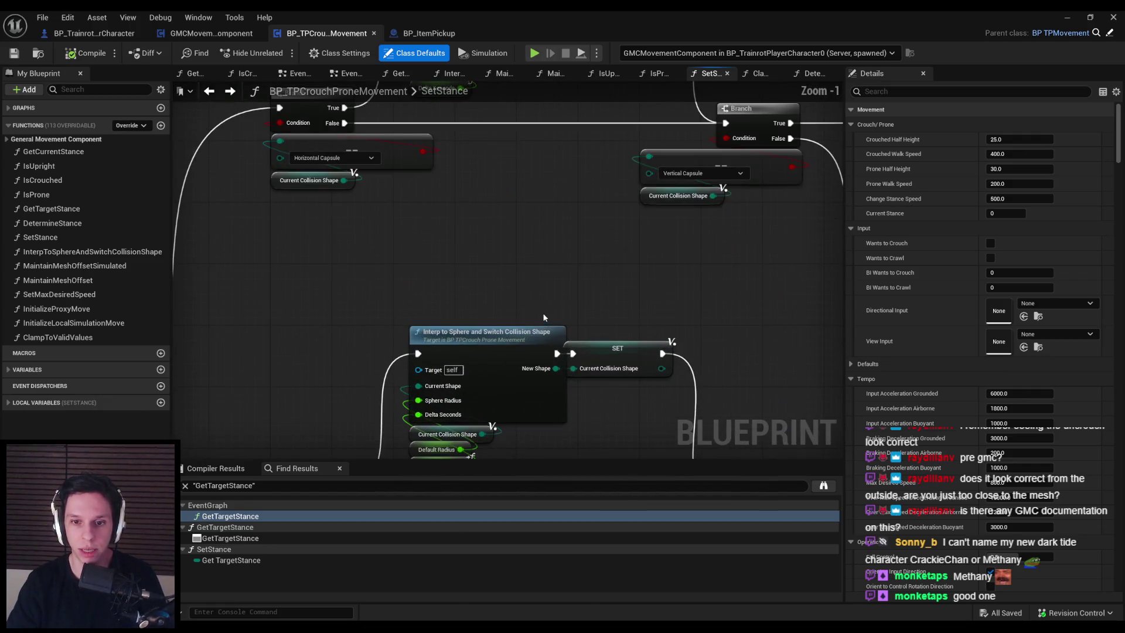
pyautogui.scroll(-3, 501, 276)
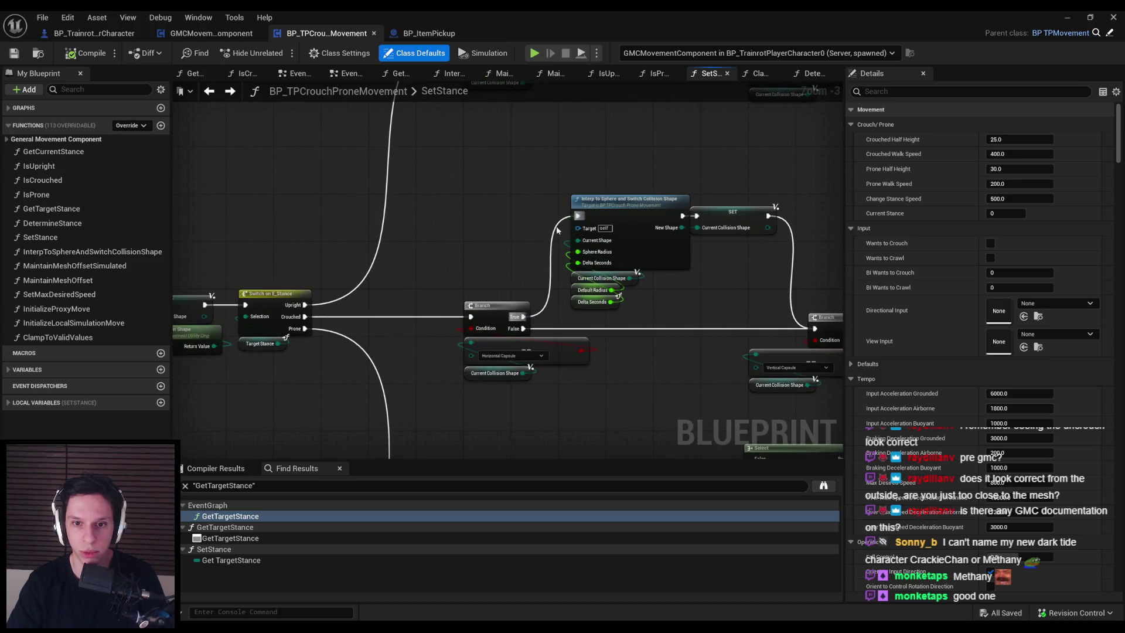
pyautogui.hotkey('alt', 'Left')
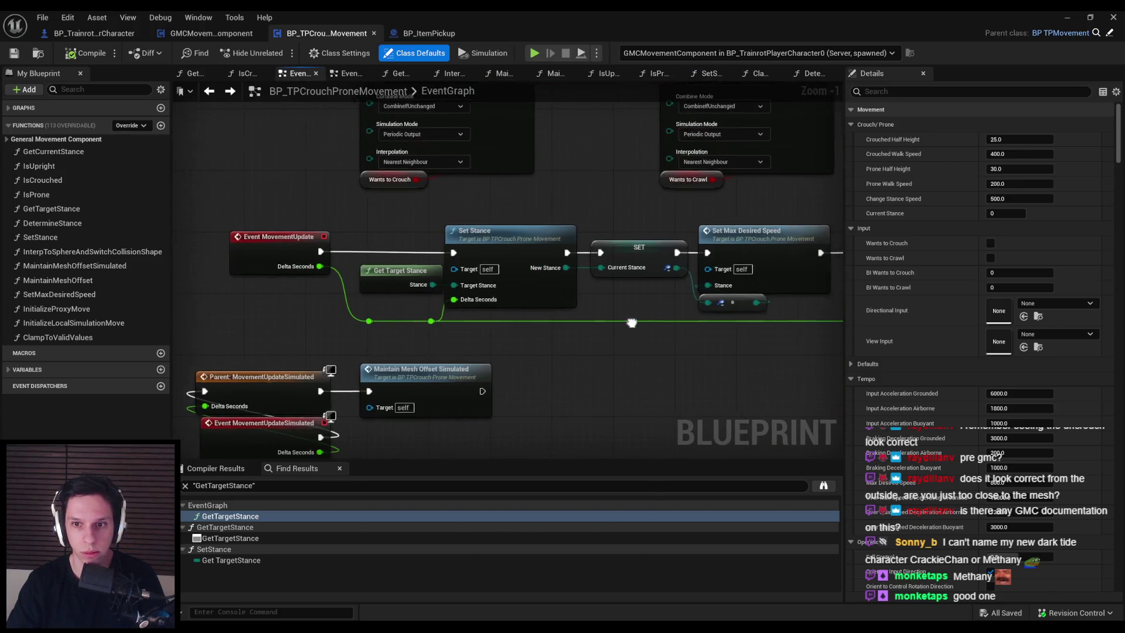
pyautogui.scroll(-1, 545, 246)
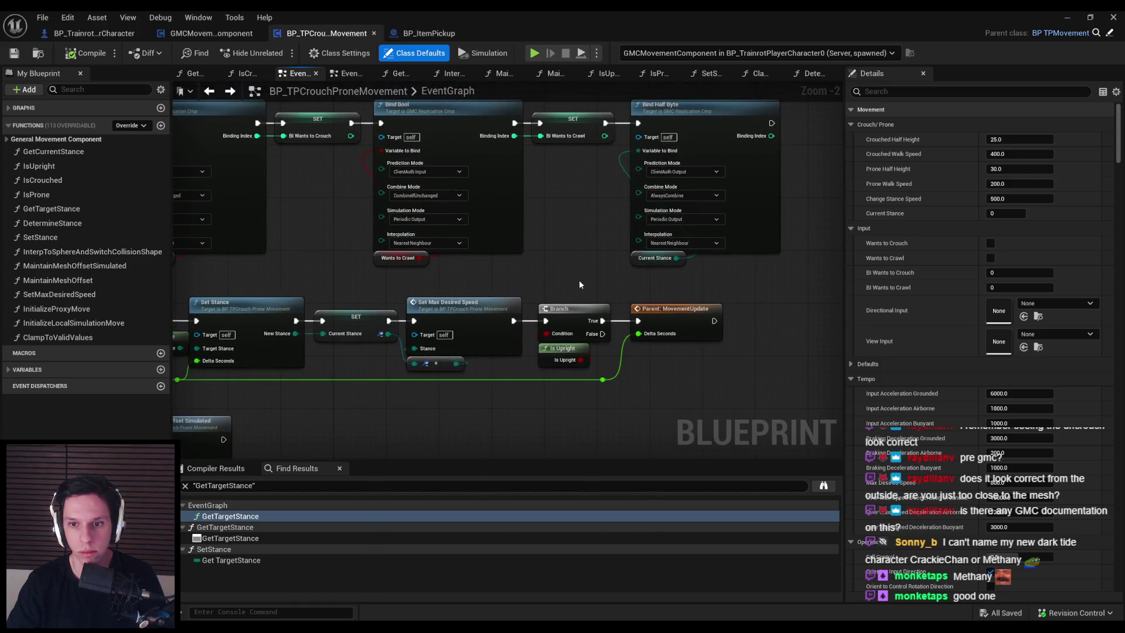
pyautogui.moveTo(561, 264); pyautogui.dragTo(559, 469)
pyautogui.scroll(-1, 519, 373)
pyautogui.moveTo(519, 269); pyautogui.dragTo(519, 373)
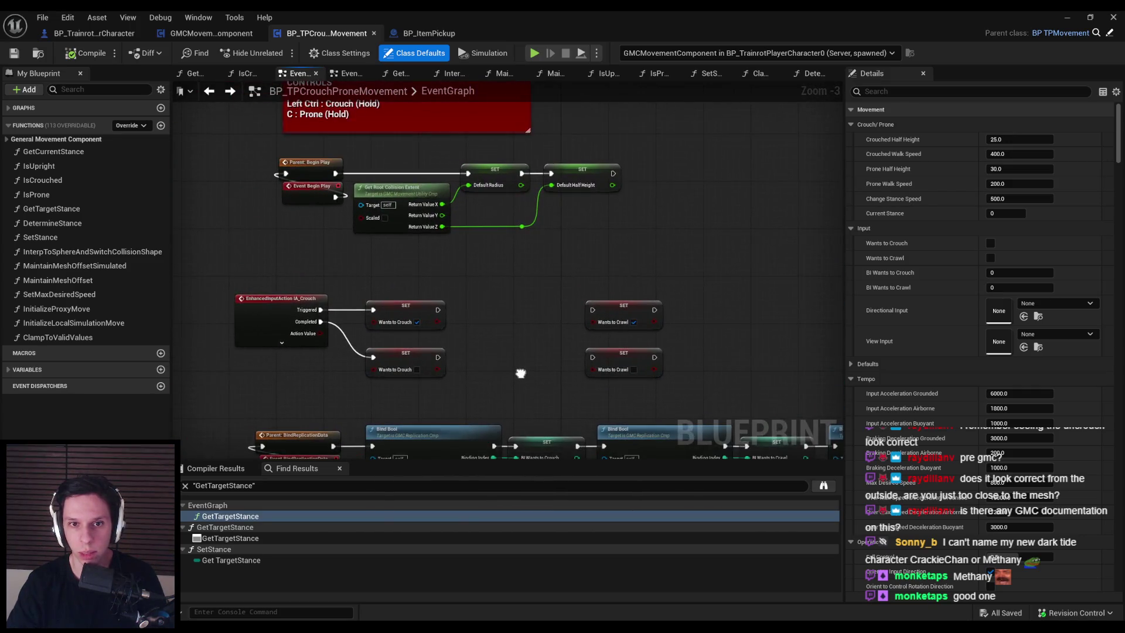
pyautogui.scroll(3, 508, 302)
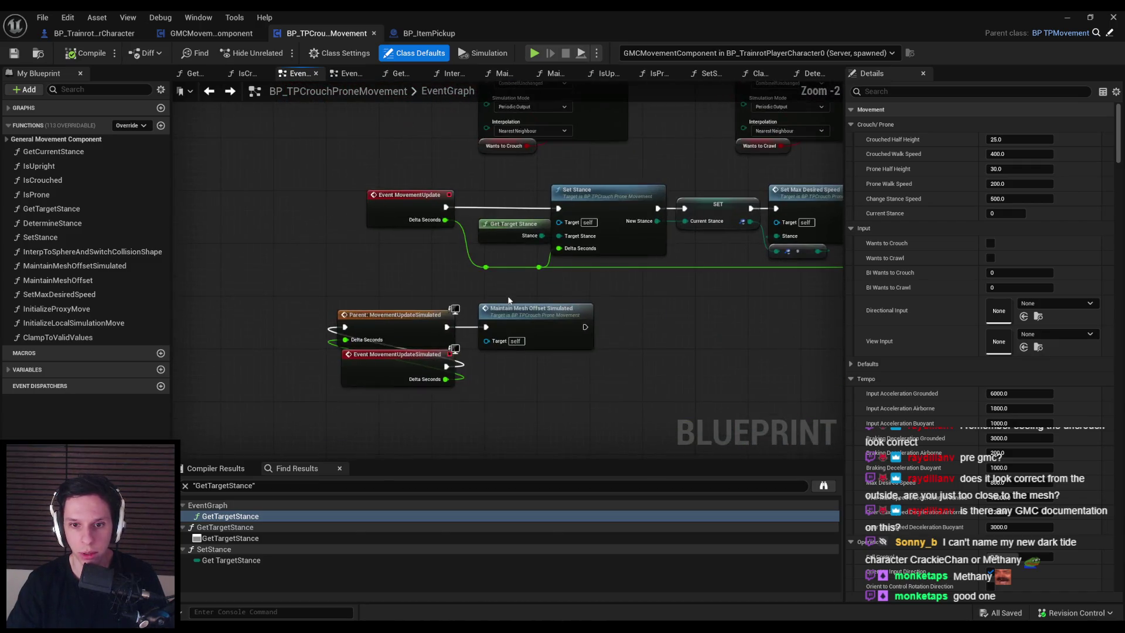
# Open MaintainMeshOffsetSimulated and pan along it to the Access Move History nodes.
pyautogui.doubleClick(529, 328)
pyautogui.scroll(4, 231, 286)
pyautogui.scroll(-2, 410, 271)
pyautogui.scroll(2, 410, 271)
pyautogui.moveTo(352, 337); pyautogui.dragTo(295, 336)
pyautogui.moveTo(375, 305); pyautogui.dragTo(317, 299)
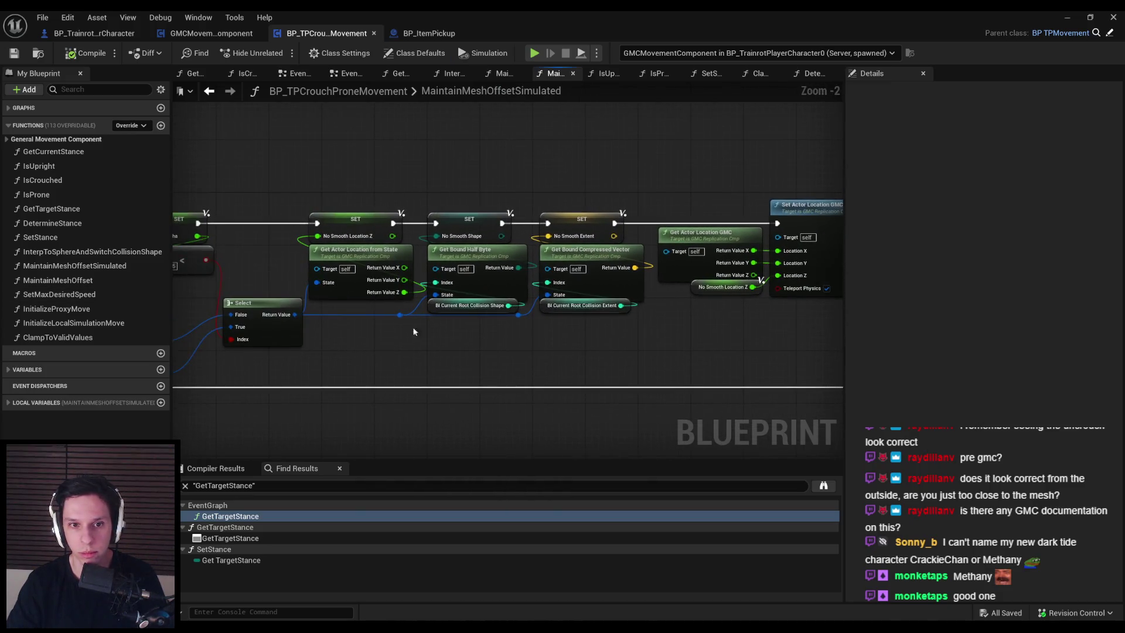
pyautogui.moveTo(398, 287); pyautogui.dragTo(341, 282)
pyautogui.moveTo(247, 377)
pyautogui.mouseDown()
pyautogui.moveTo(470, 298)
pyautogui.moveTo(702, 294)
pyautogui.moveTo(452, 306)
pyautogui.moveTo(408, 368)
pyautogui.moveTo(517, 368)
pyautogui.moveTo(217, 361)
pyautogui.mouseUp()
# Start a Play-in-Editor session of Lvl_ThirdPerson, restarting it once.
pyautogui.hotkey('alt', 'Tab')
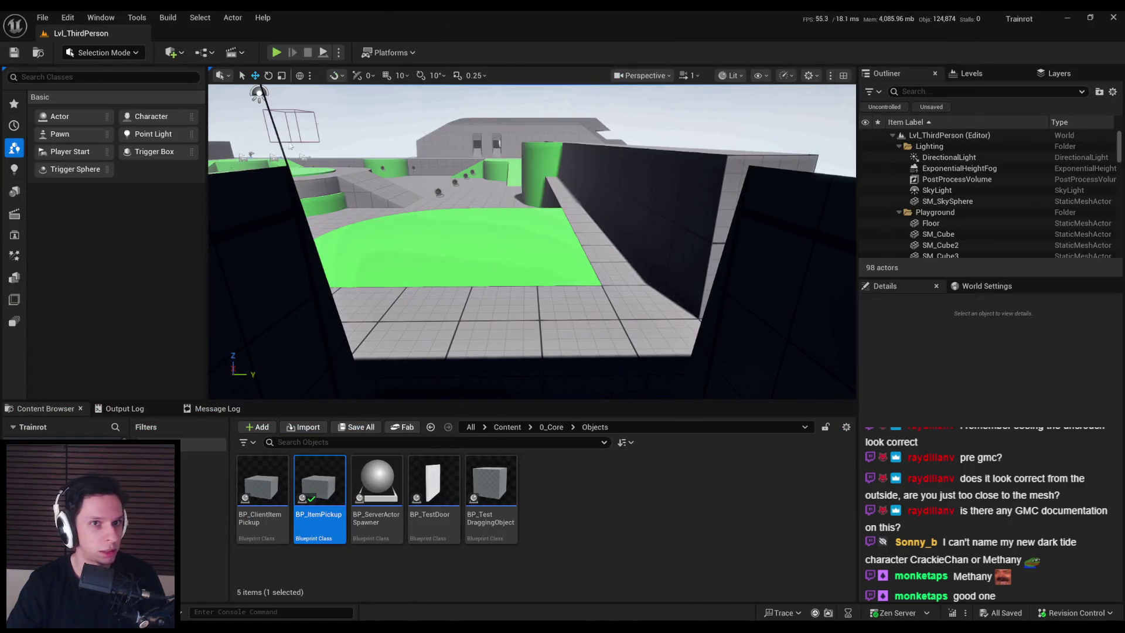
pyautogui.click(278, 52)
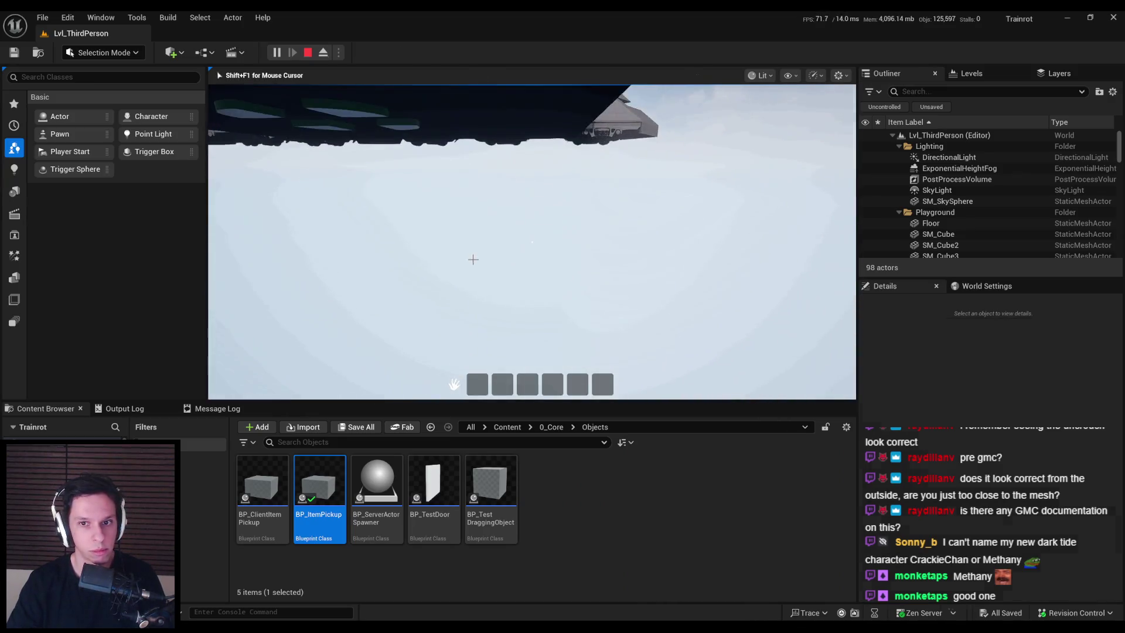
pyautogui.press('Escape')
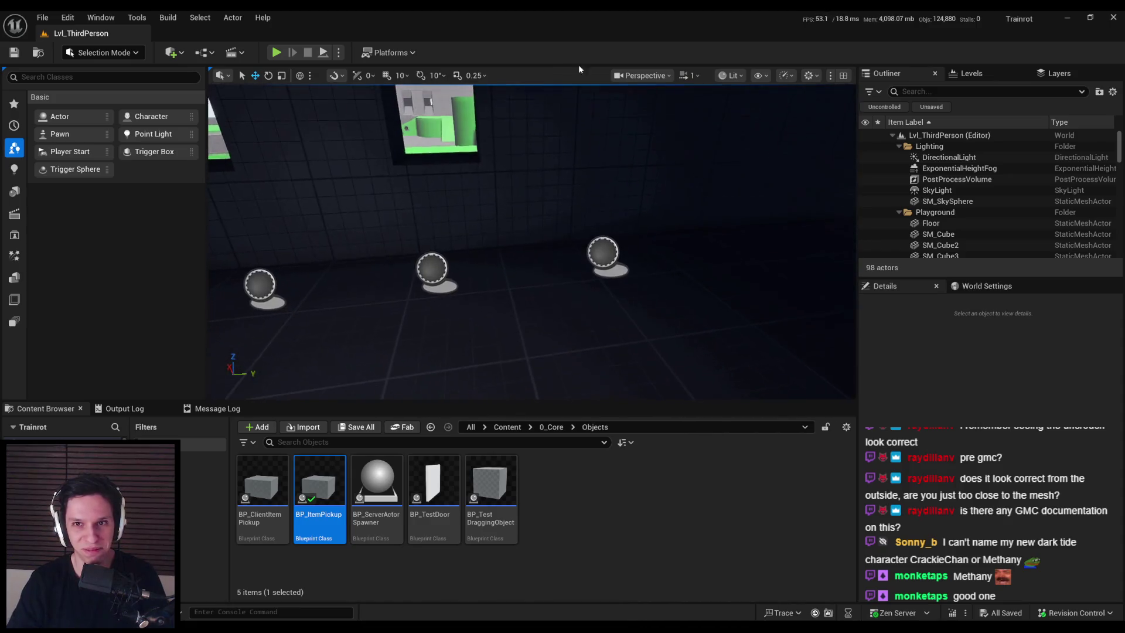
pyautogui.click(278, 52)
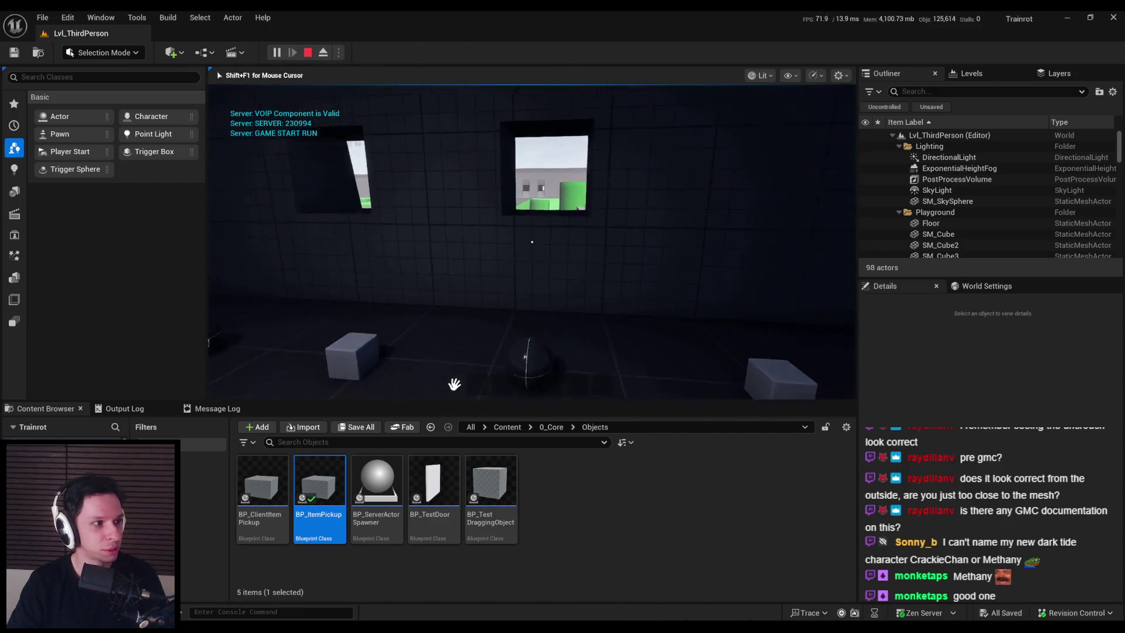
pyautogui.press('super')
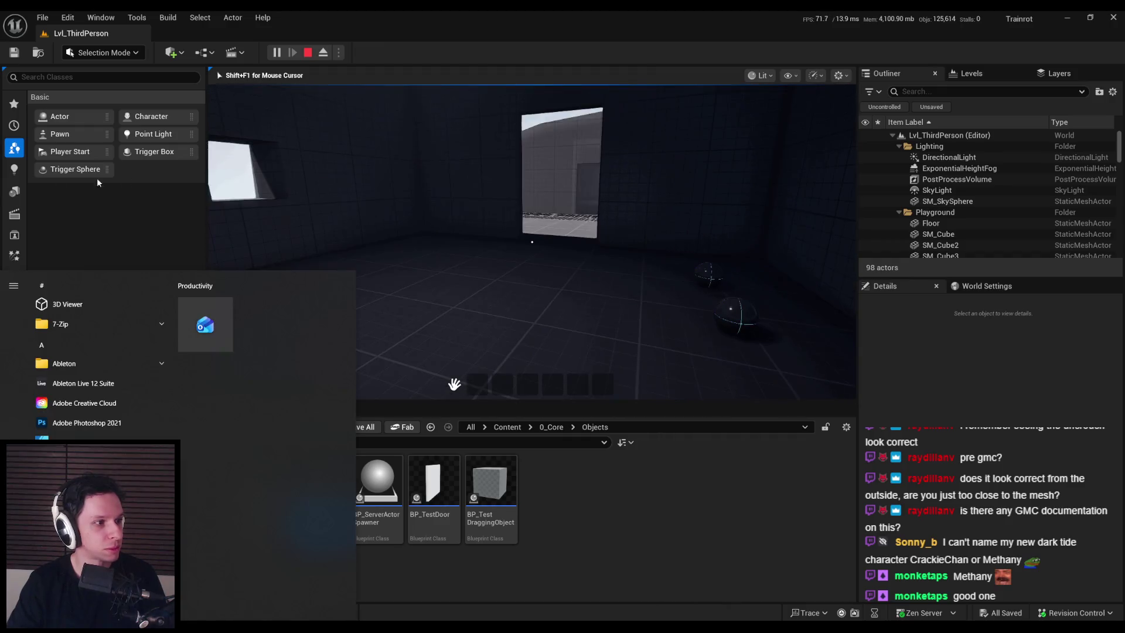
pyautogui.press('super')
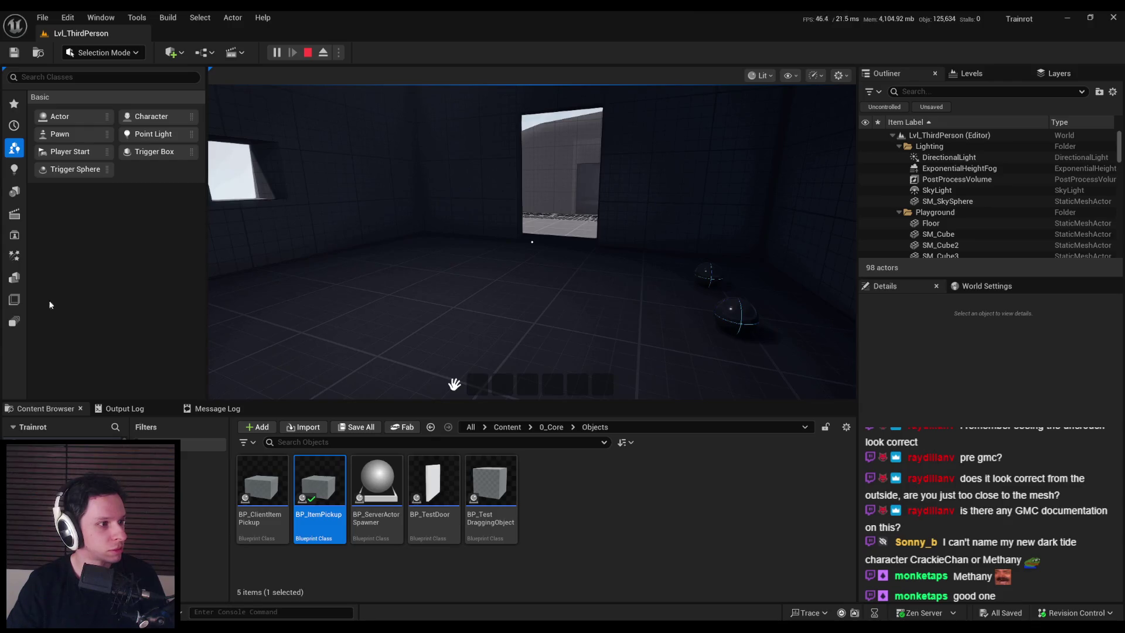
pyautogui.click(351, 293)
# Walk the character to the outdoor area and test crouching in the game view.
pyautogui.press('w')
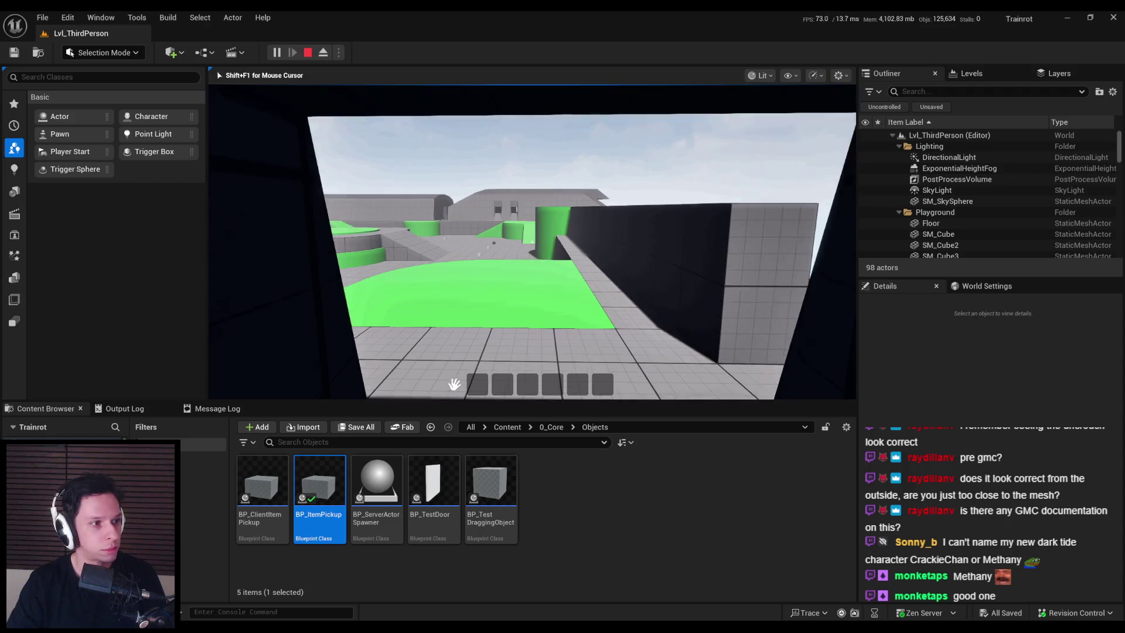
pyautogui.press('super')
pyautogui.press('Escape')
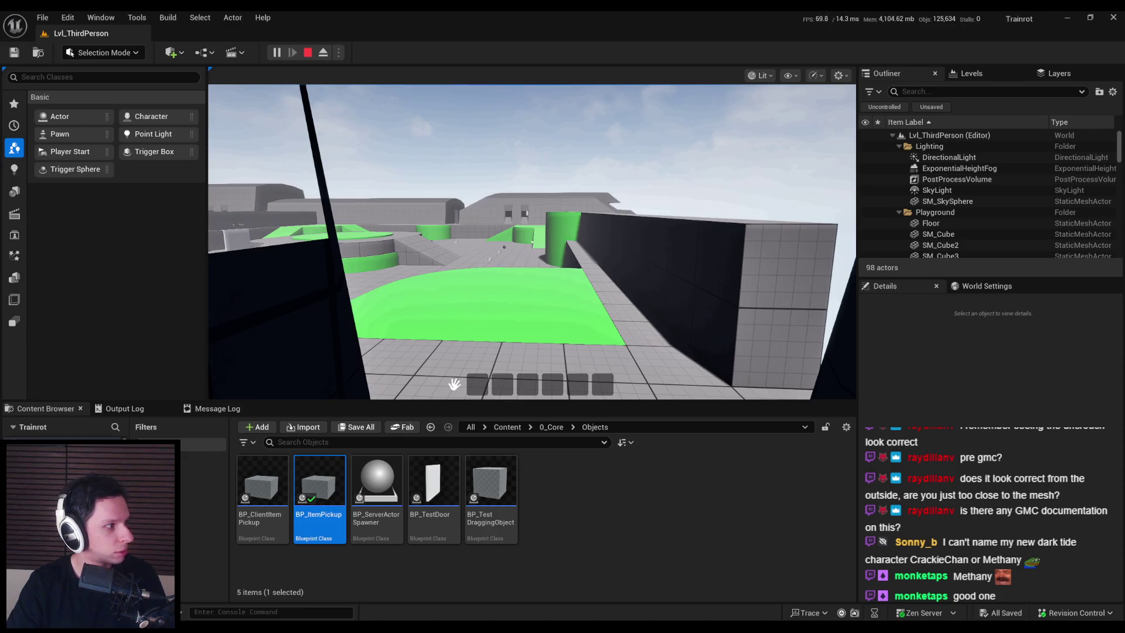
pyautogui.click(532, 242)
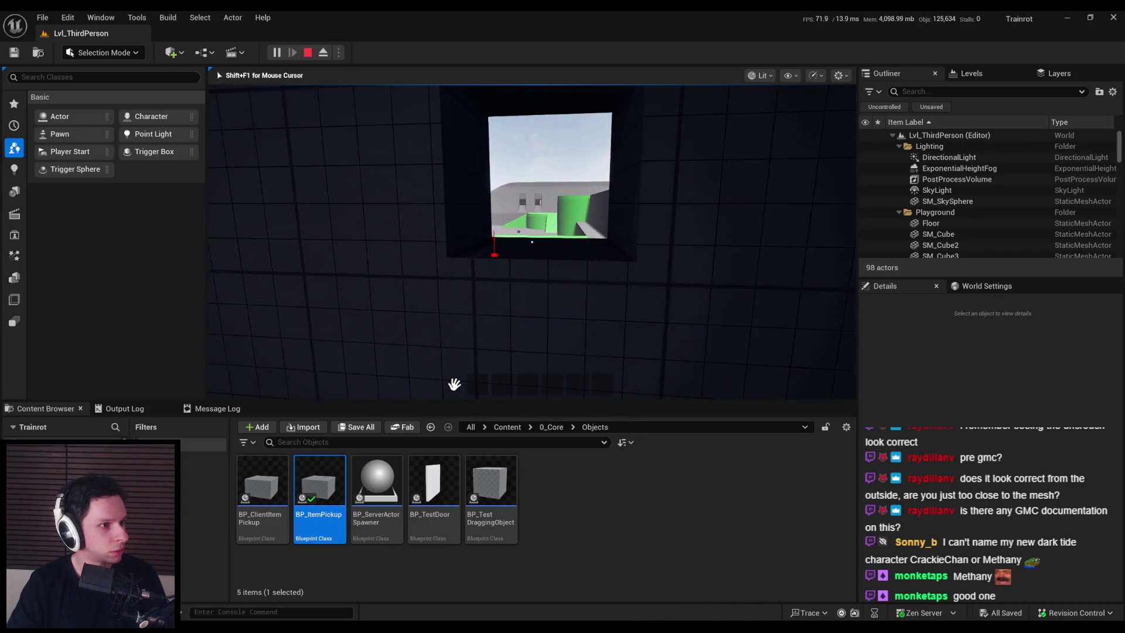
pyautogui.press('super')
pyautogui.press('Escape')
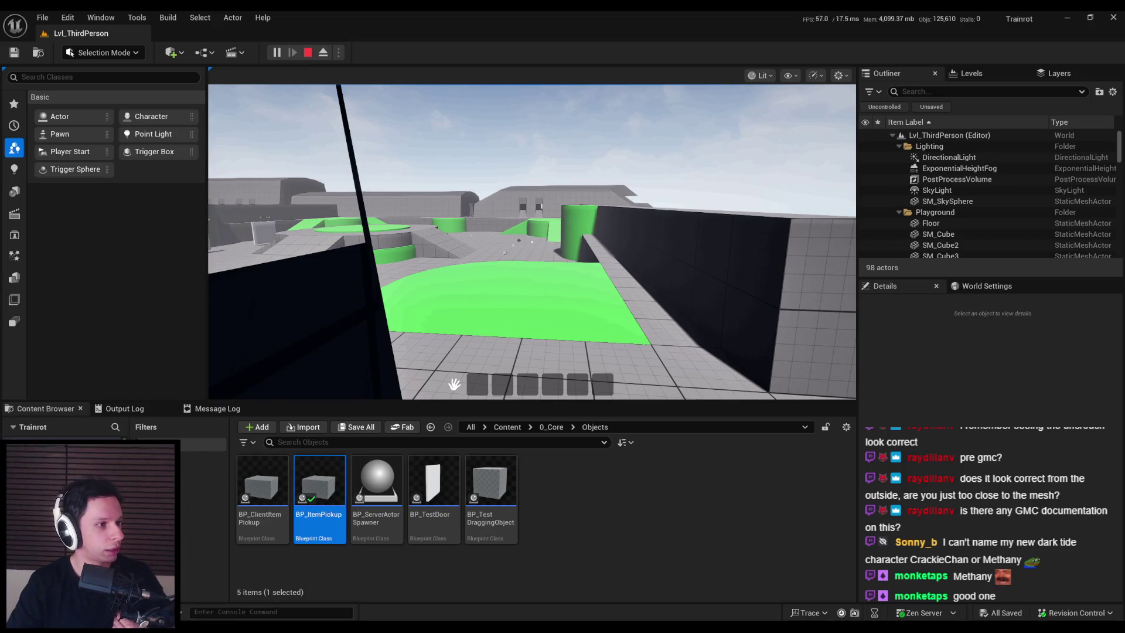
pyautogui.click(265, 267)
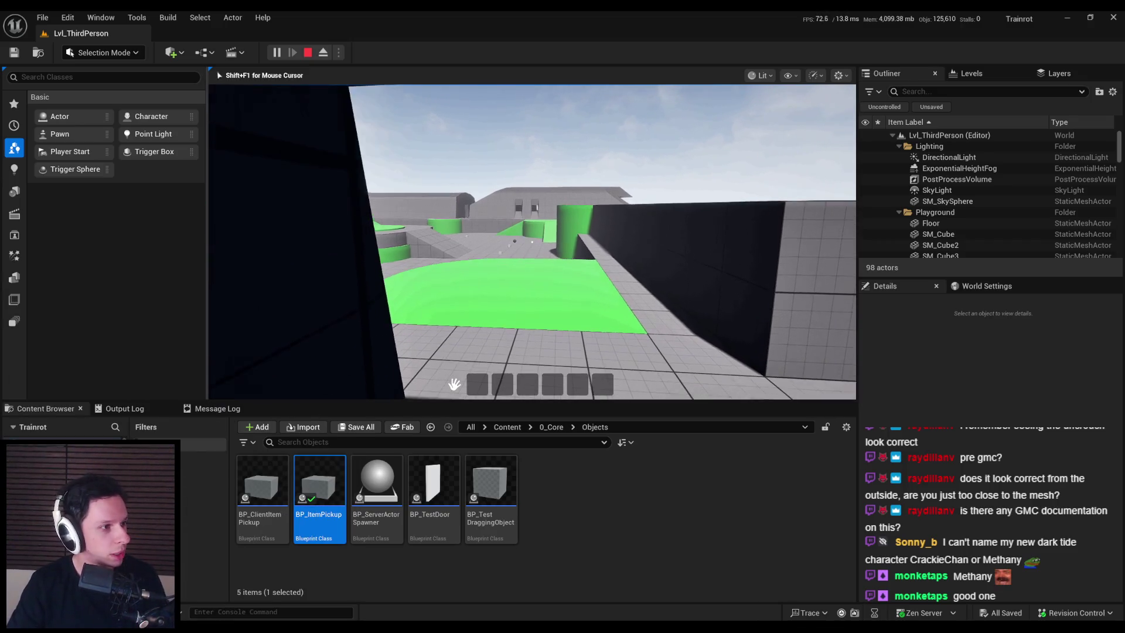
pyautogui.press('super')
pyautogui.press('Escape')
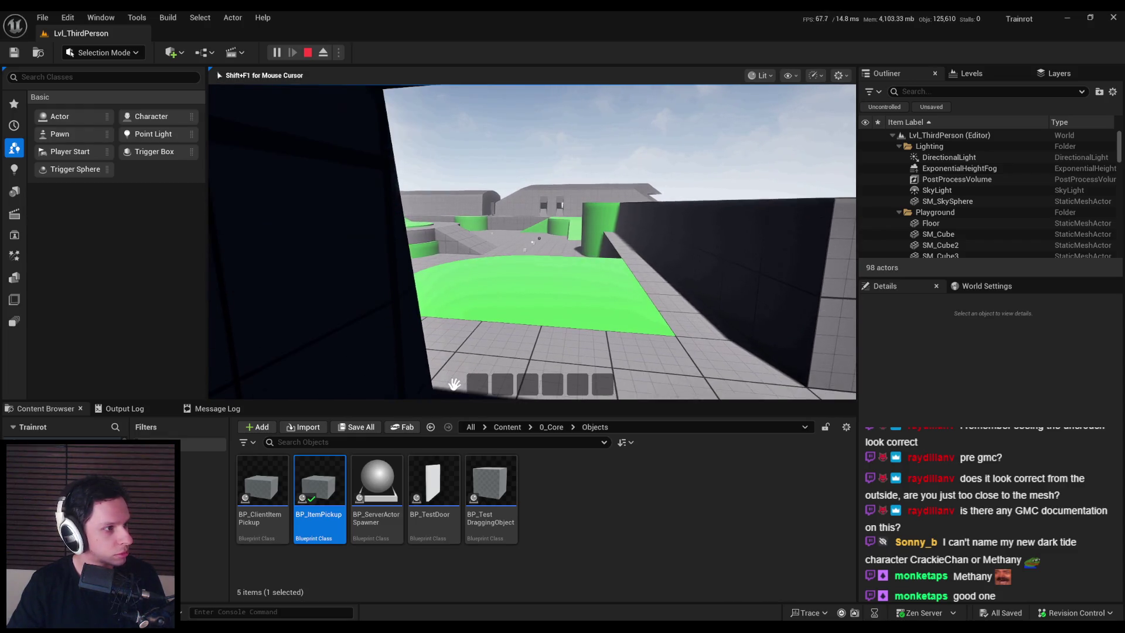
# Finish the play test and return to the Blueprint editor, maximizing its window.
pyautogui.press('super')
pyautogui.press('Escape')
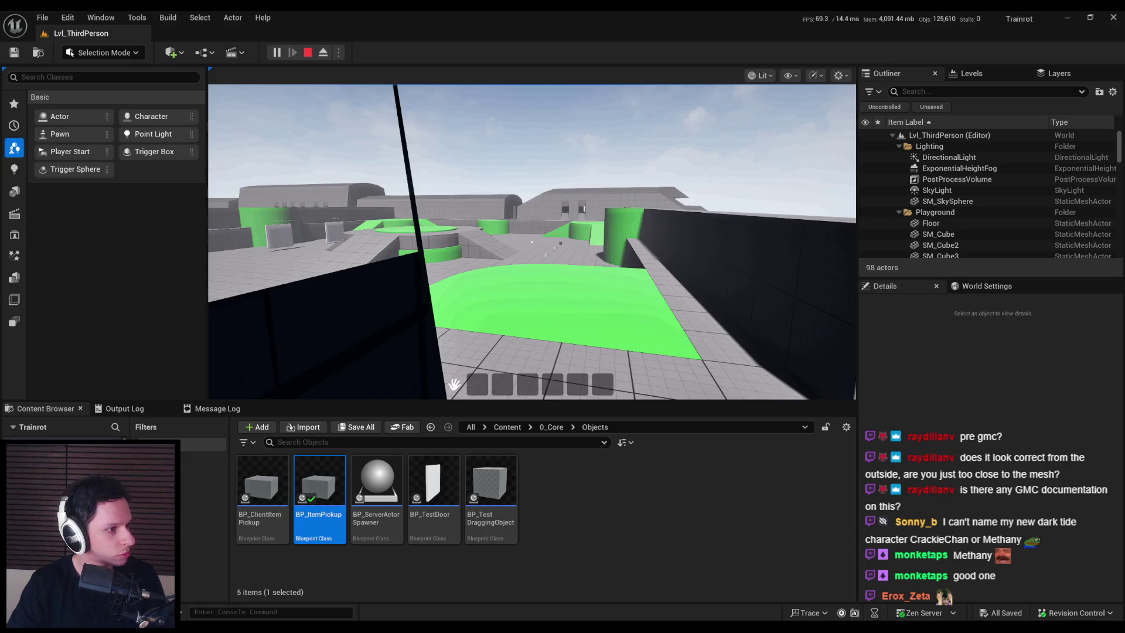
pyautogui.click(454, 384)
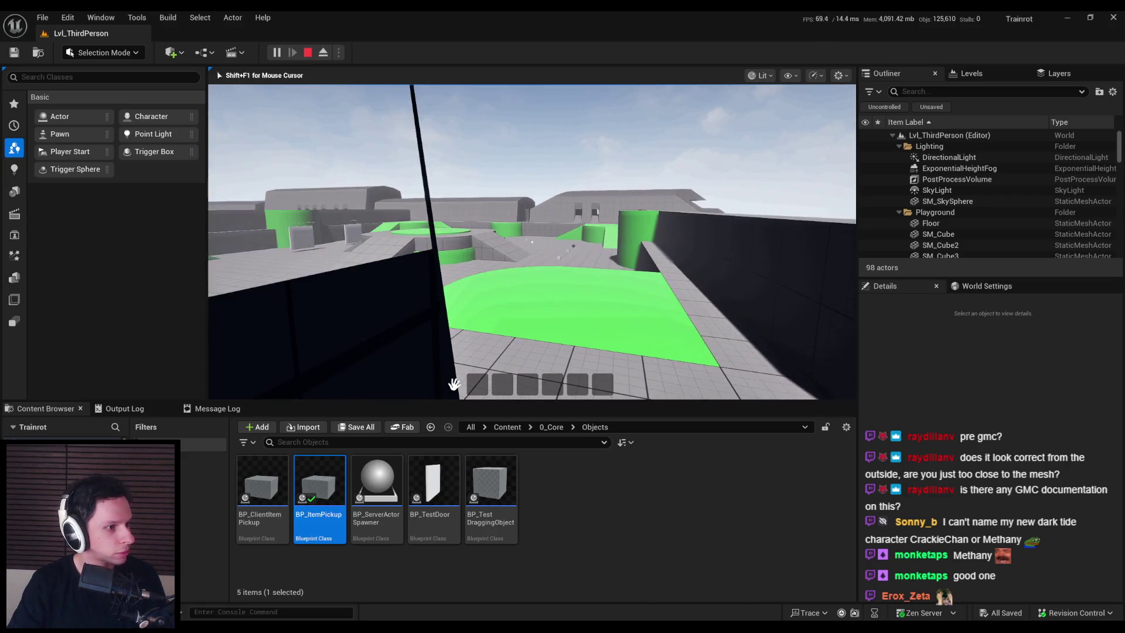
pyautogui.press('super')
pyautogui.press('super')
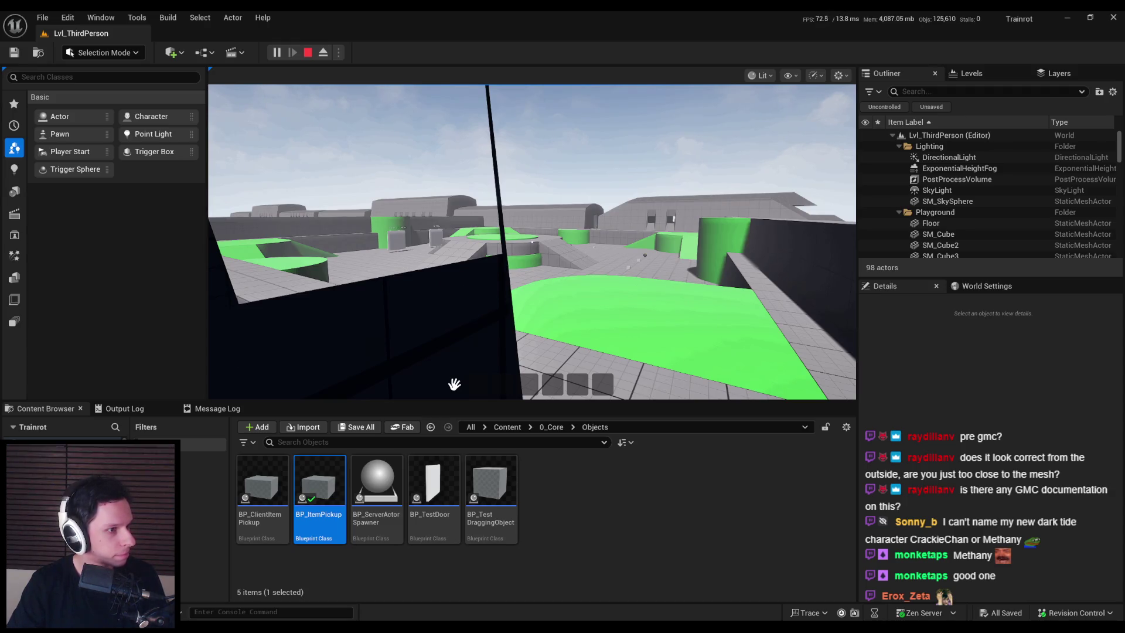
pyautogui.hotkey('alt', 'Tab')
pyautogui.doubleClick(707, 155)
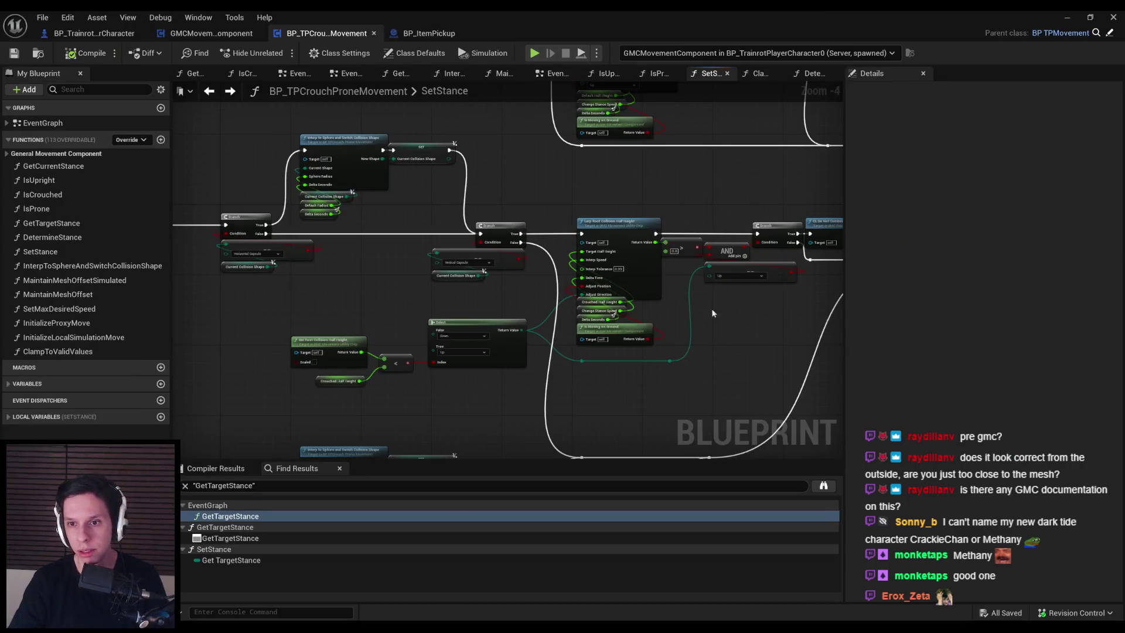
# Search 'root collision' and place a Compute Distance Root Collision To Impact Percent XY node.
pyautogui.rightClick(290, 303)
pyautogui.write('root col')
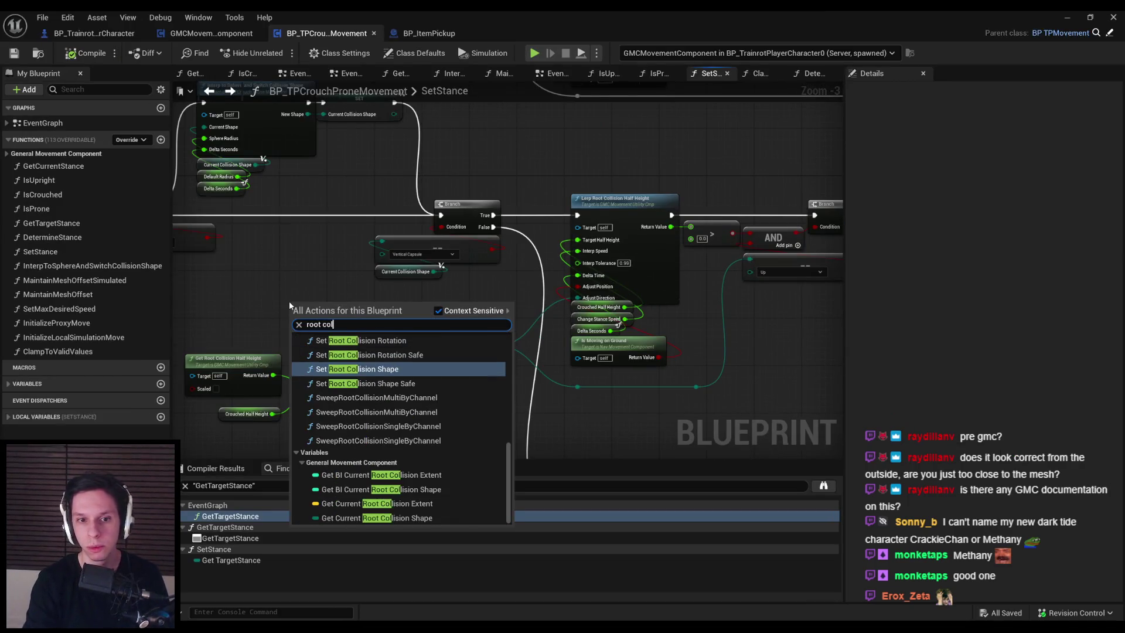
pyautogui.write('lision')
pyautogui.scroll(5, 437, 458)
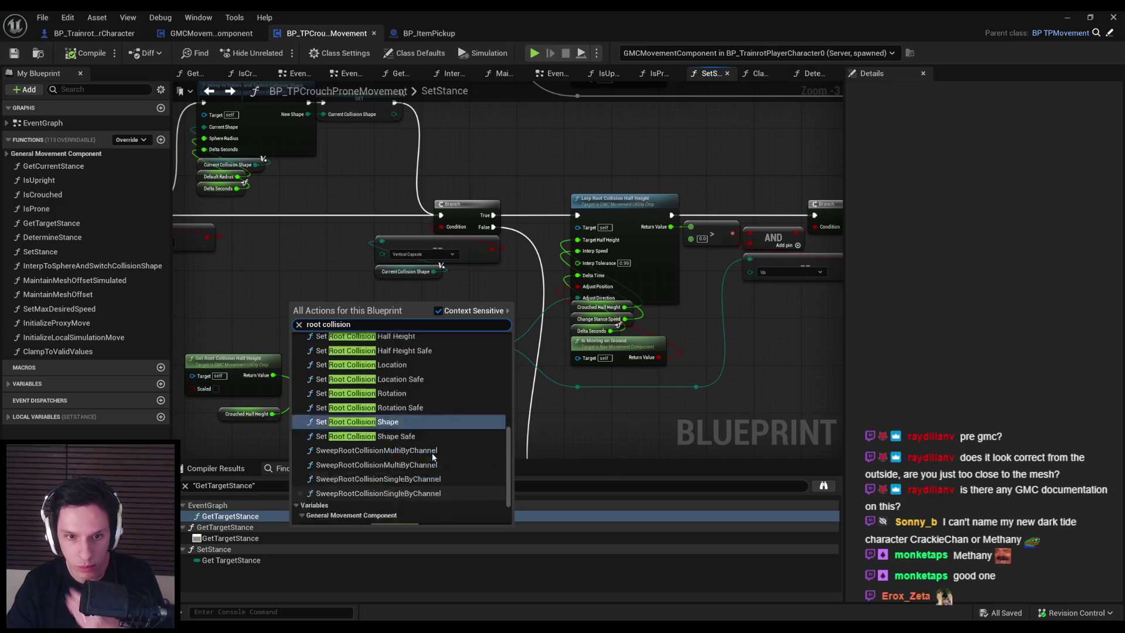
pyautogui.scroll(1, 404, 434)
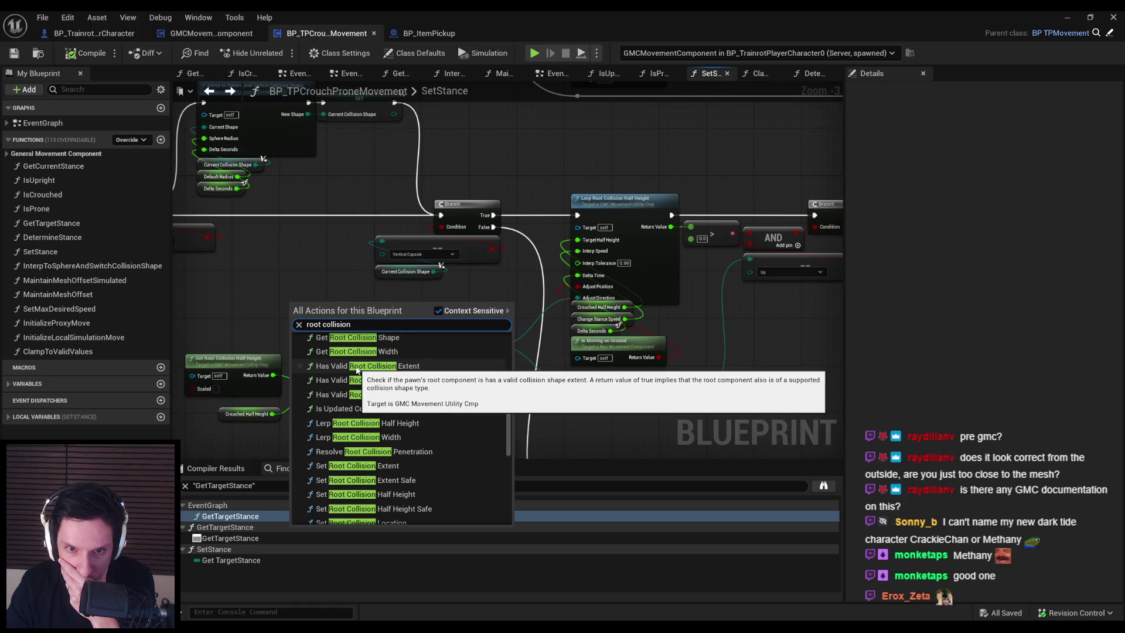
pyautogui.scroll(3, 356, 370)
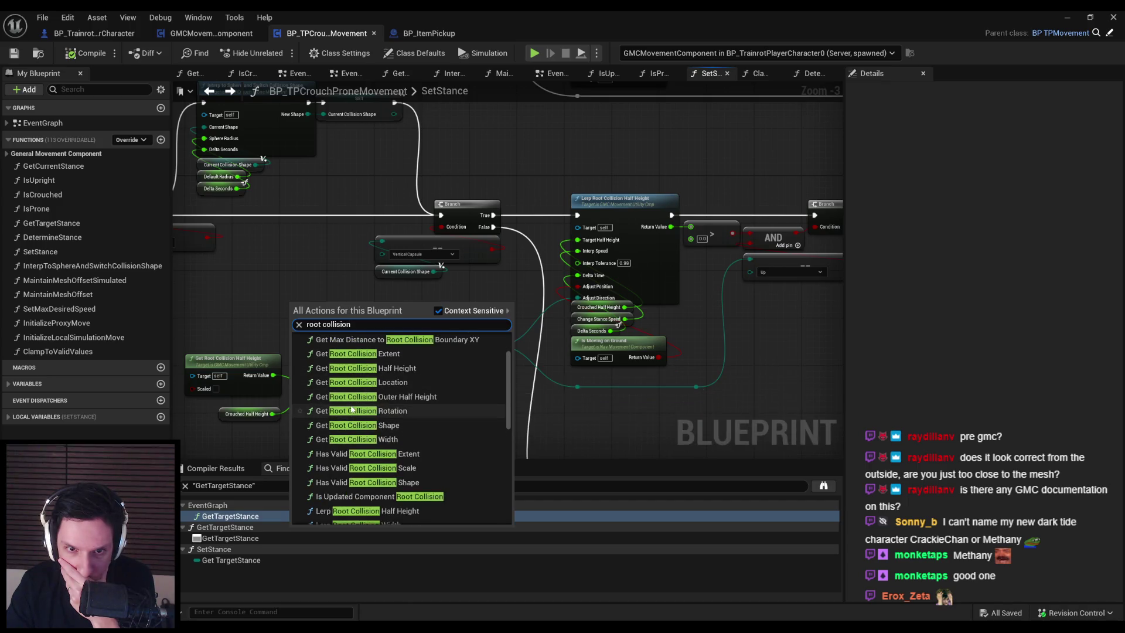
pyautogui.scroll(2, 354, 379)
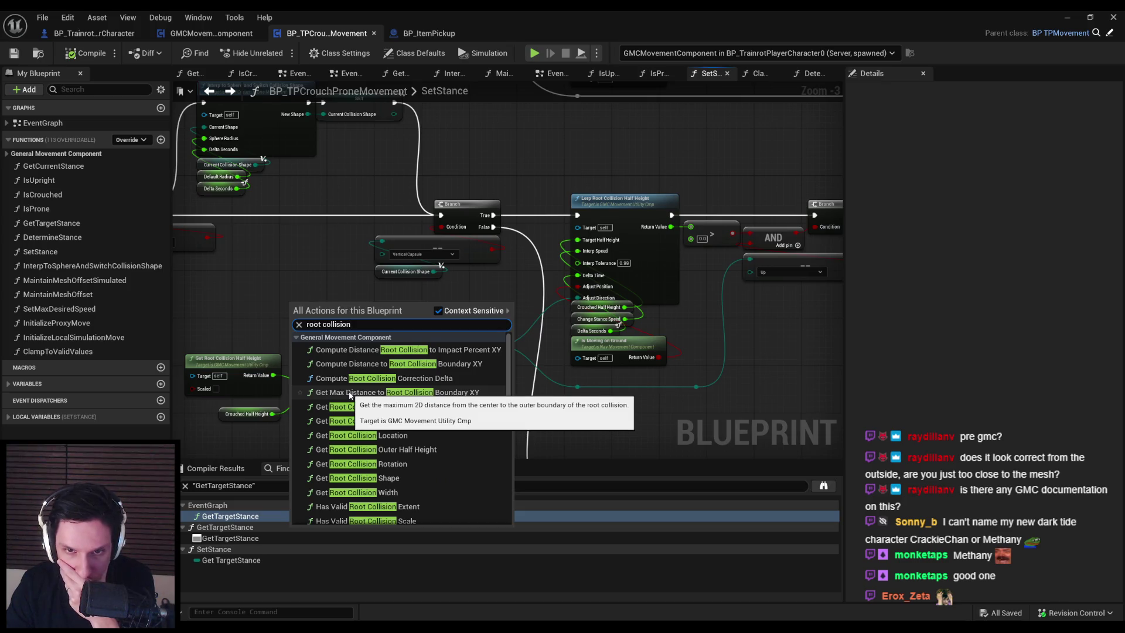
pyautogui.click(345, 350)
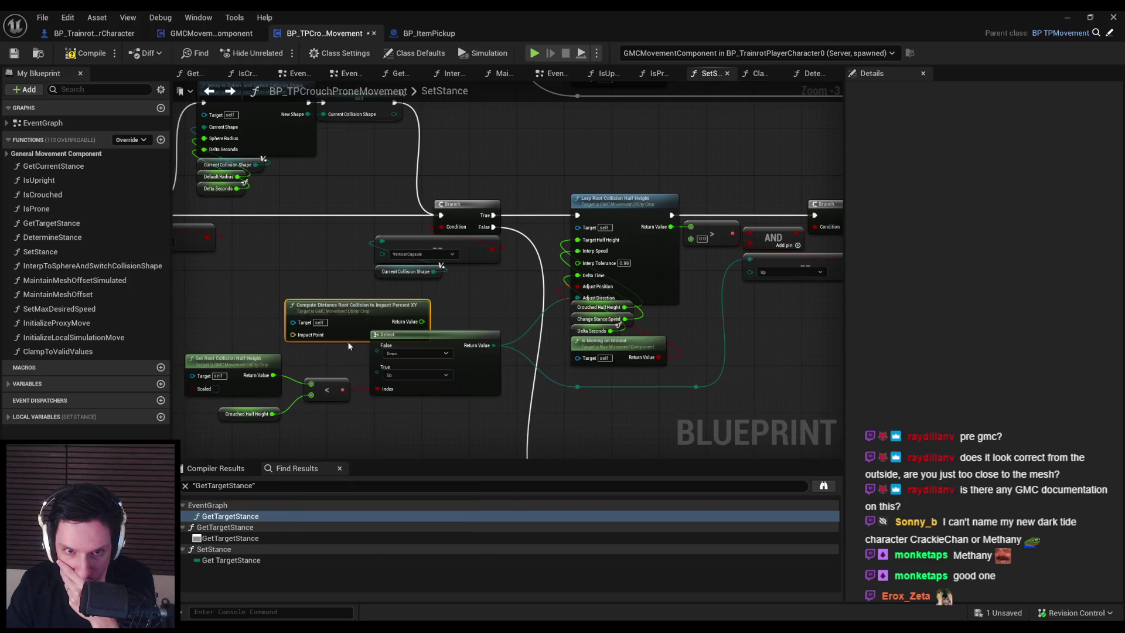
pyautogui.moveTo(351, 324); pyautogui.dragTo(287, 293)
# Find the node's references by name, search all Blueprints, then close that search window.
pyautogui.rightClick(298, 306)
pyautogui.moveTo(357, 426)
pyautogui.click(434, 431)
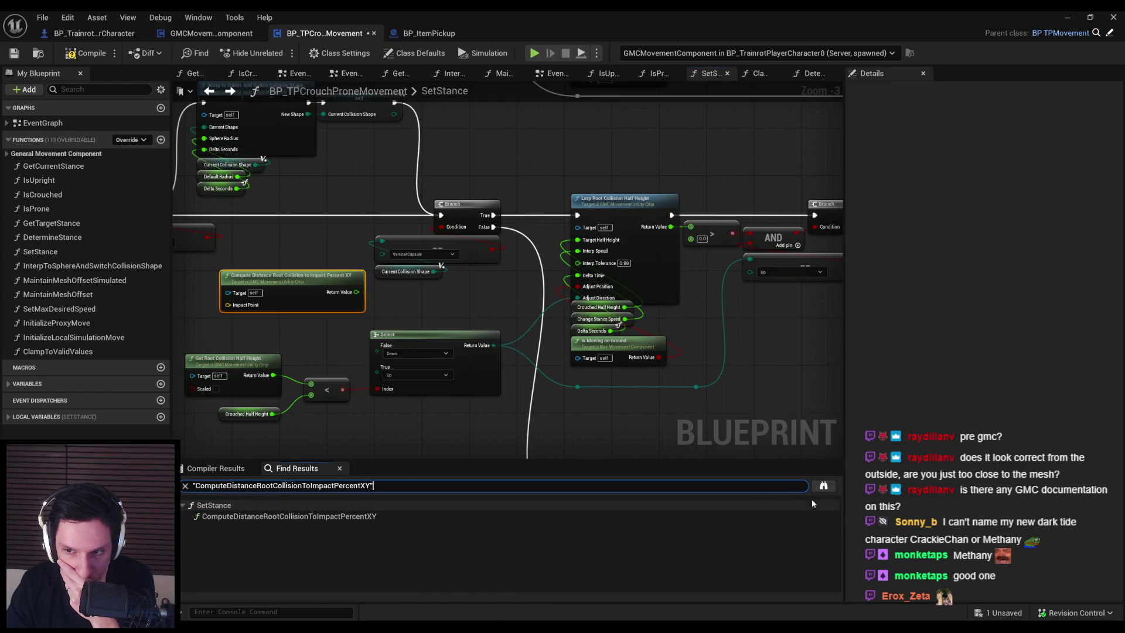
pyautogui.click(823, 486)
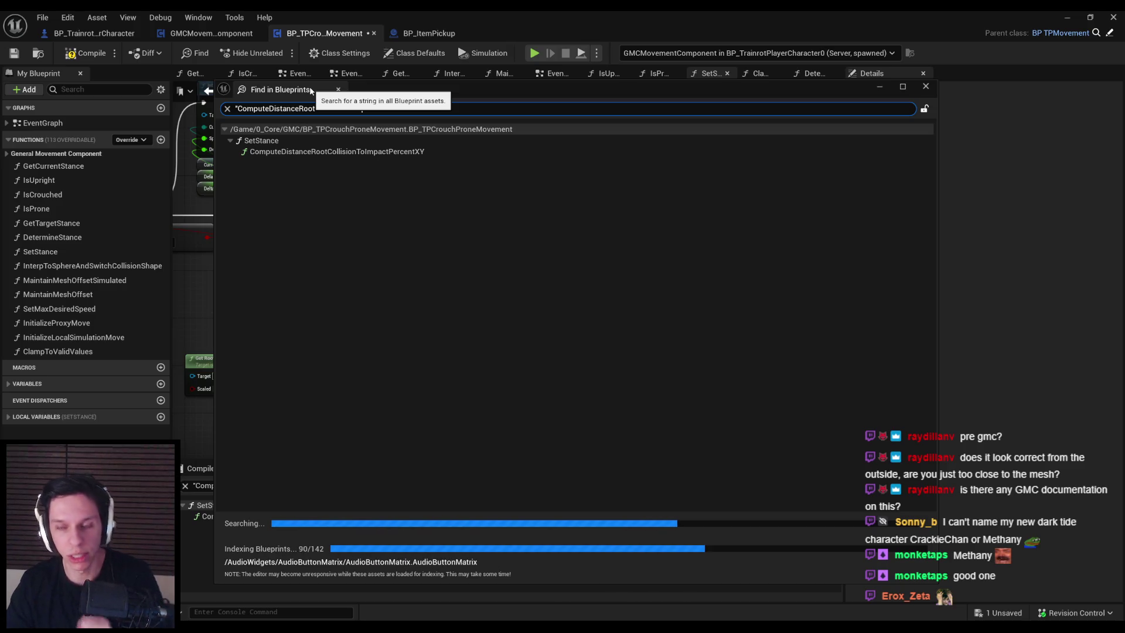
pyautogui.click(338, 89)
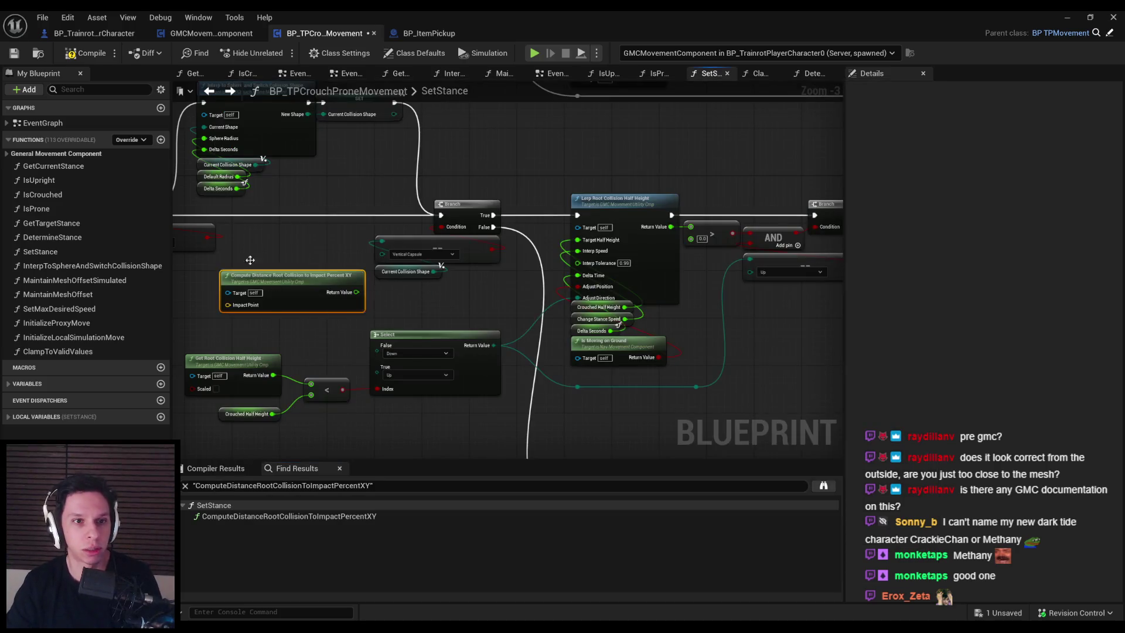
# Delete the Compute Distance node, save, and pan across the Lerp Root Collision and Interp nodes.
pyautogui.press('Delete')
pyautogui.hotkey('ctrl', 's')
pyautogui.moveTo(332, 259)
pyautogui.mouseDown()
pyautogui.moveTo(282, 366)
pyautogui.moveTo(352, 328)
pyautogui.moveTo(392, 269)
pyautogui.moveTo(431, 246)
pyautogui.moveTo(440, 296)
pyautogui.mouseUp()
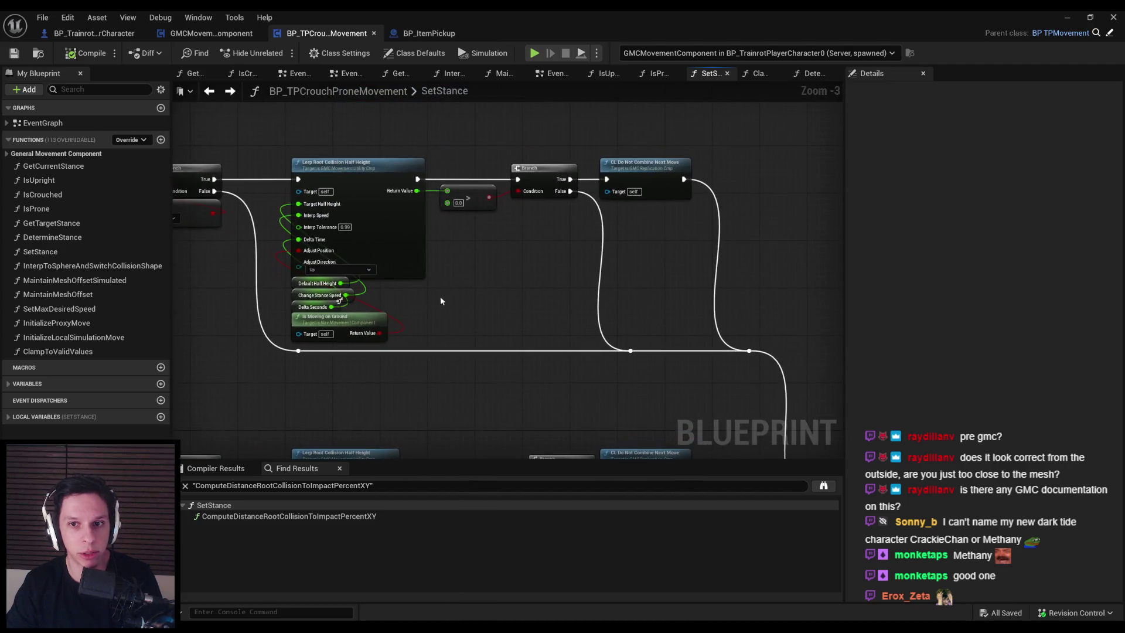
pyautogui.scroll(-1, 434, 292)
pyautogui.scroll(1, 335, 256)
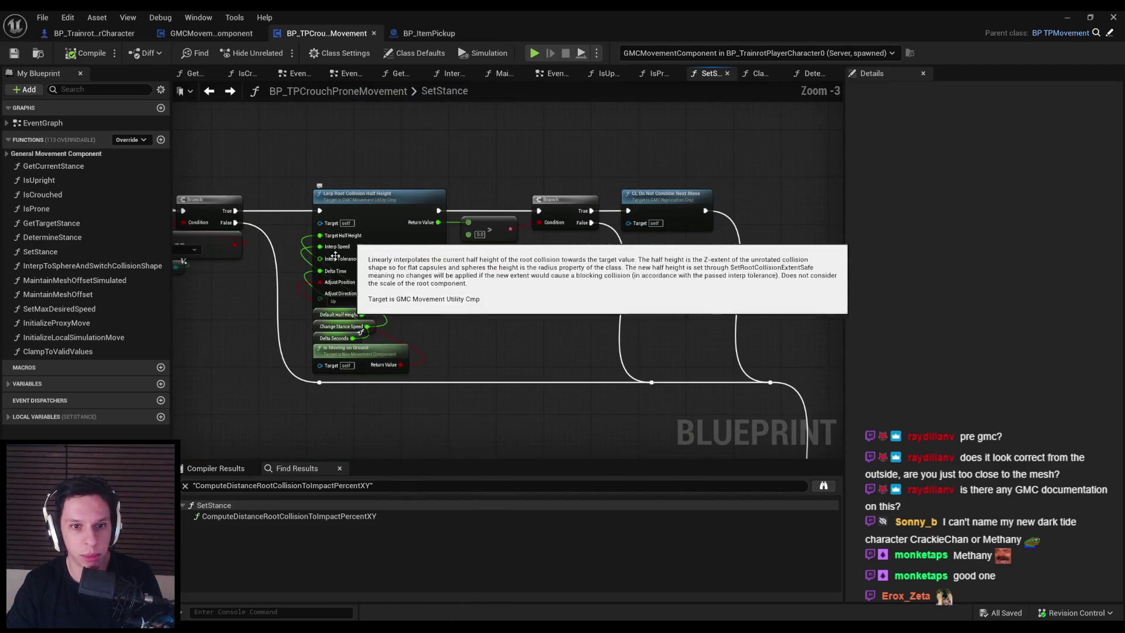
pyautogui.scroll(1, 336, 256)
pyautogui.moveTo(335, 263)
pyautogui.mouseDown()
pyautogui.moveTo(430, 280)
pyautogui.moveTo(691, 362)
pyautogui.mouseUp()
pyautogui.scroll(1, 597, 235)
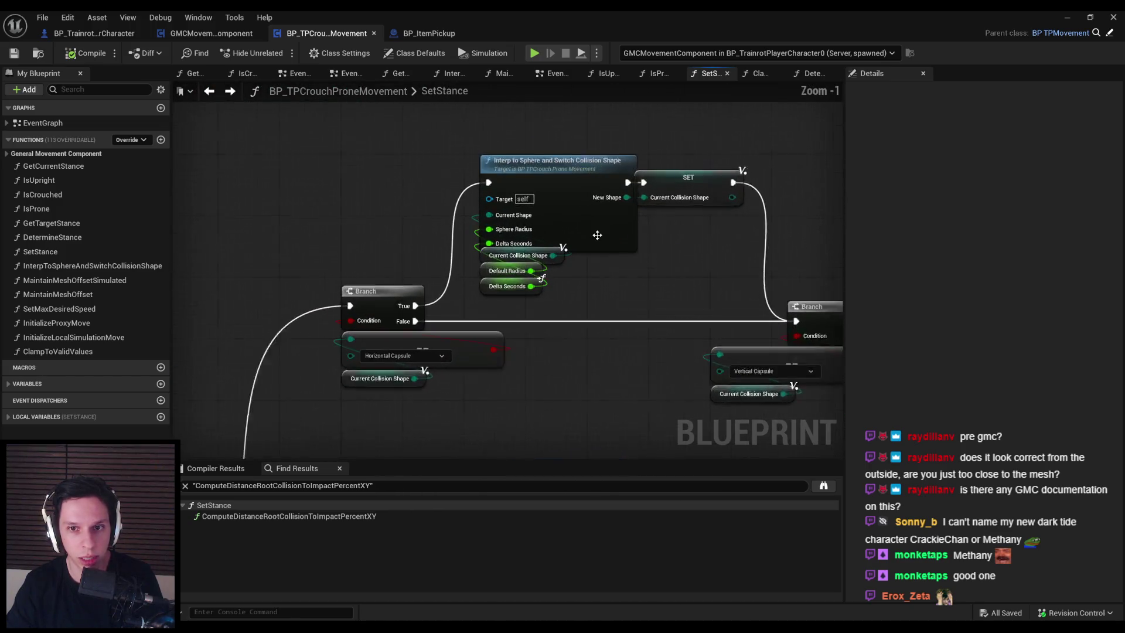
pyautogui.moveTo(639, 300); pyautogui.dragTo(430, 288)
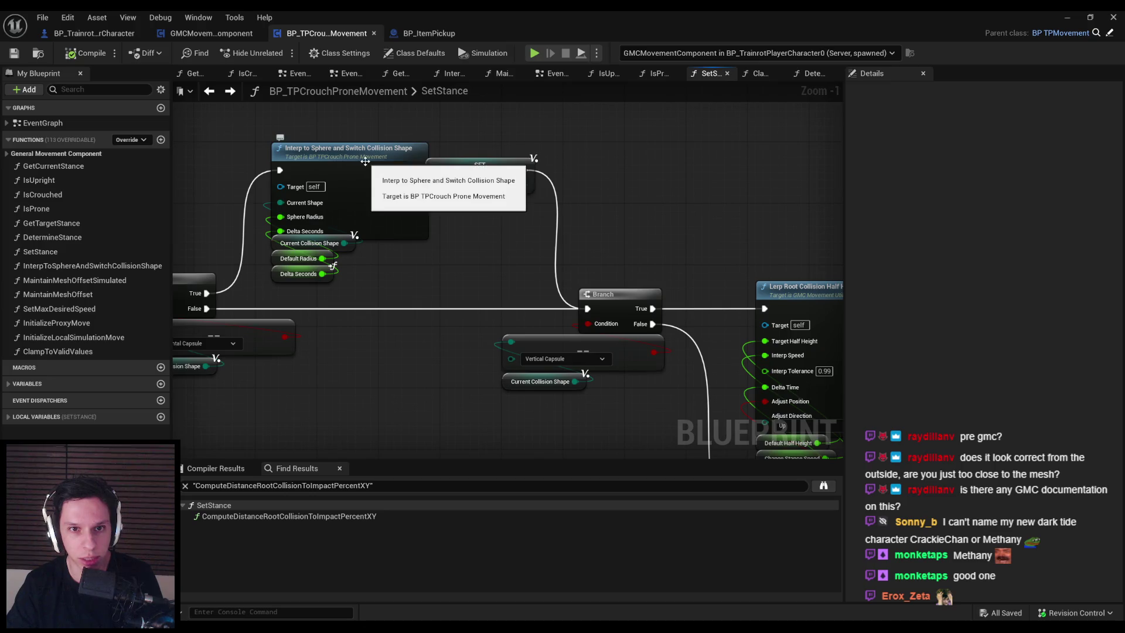
pyautogui.moveTo(241, 263); pyautogui.dragTo(422, 306)
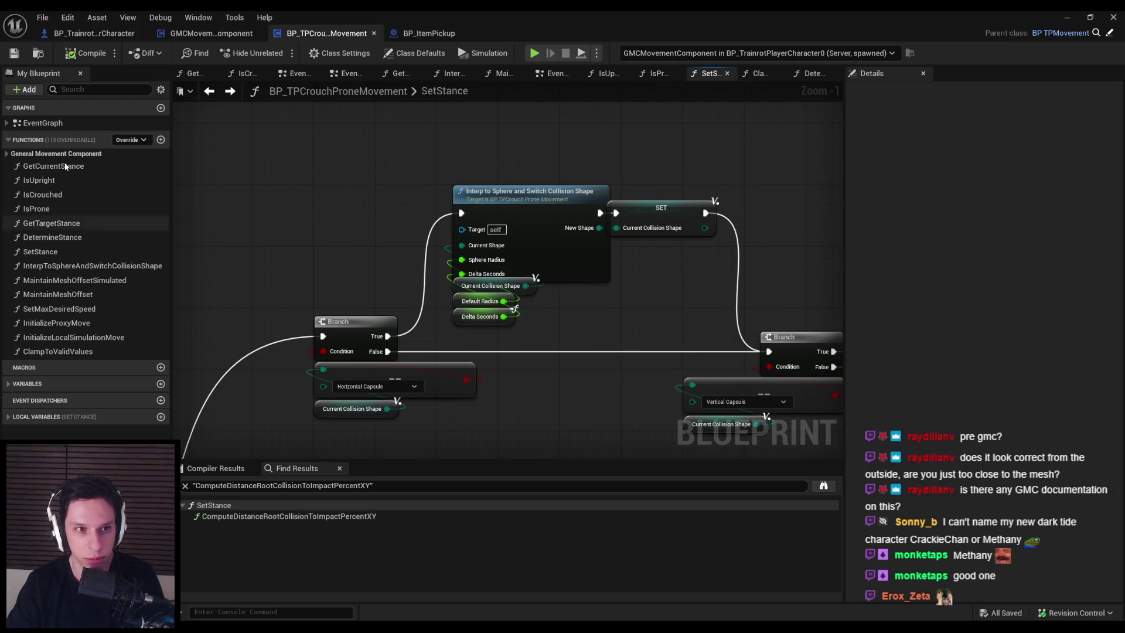
# Open OnLocalSimulationMoveInitialized and browse its Initialize Local Simulation Move function.
pyautogui.click(82, 154)
pyautogui.doubleClick(87, 167)
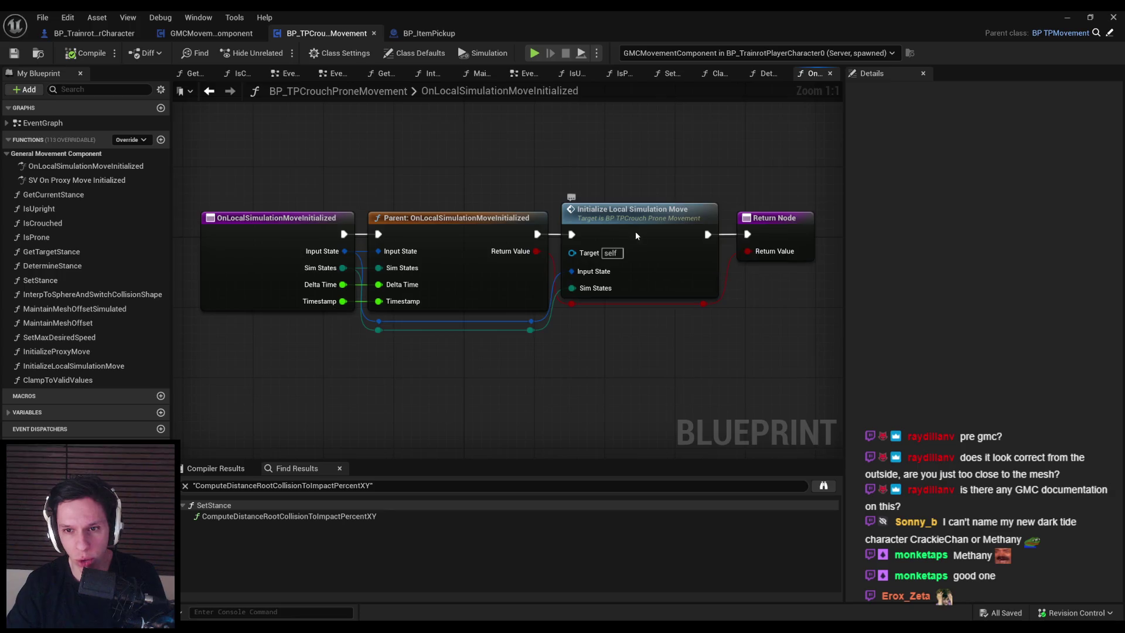
pyautogui.doubleClick(632, 227)
pyautogui.scroll(3, 465, 259)
pyautogui.moveTo(514, 302)
pyautogui.mouseDown()
pyautogui.moveTo(488, 286)
pyautogui.moveTo(607, 269)
pyautogui.moveTo(299, 242)
pyautogui.mouseUp()
pyautogui.scroll(-1, 488, 286)
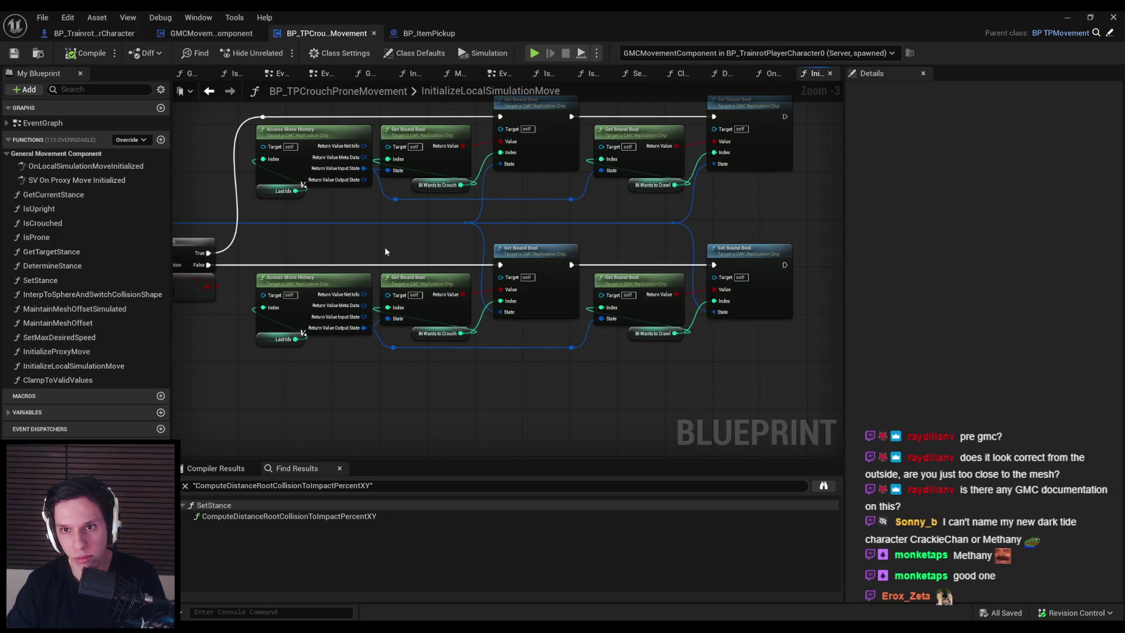
pyautogui.hotkey('alt', 'Left')
# Browse SV On Proxy Move Initialized and Initialize Proxy Move, then return to OnLocalSimulationMoveInitialized.
pyautogui.doubleClick(64, 180)
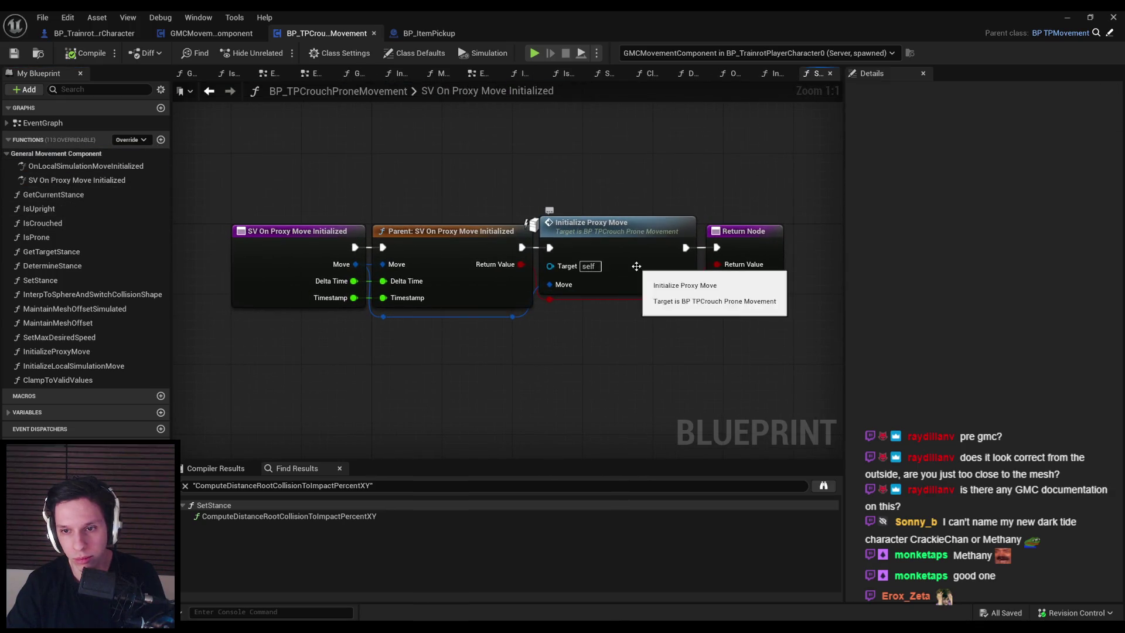
pyautogui.doubleClick(636, 266)
pyautogui.scroll(2, 414, 296)
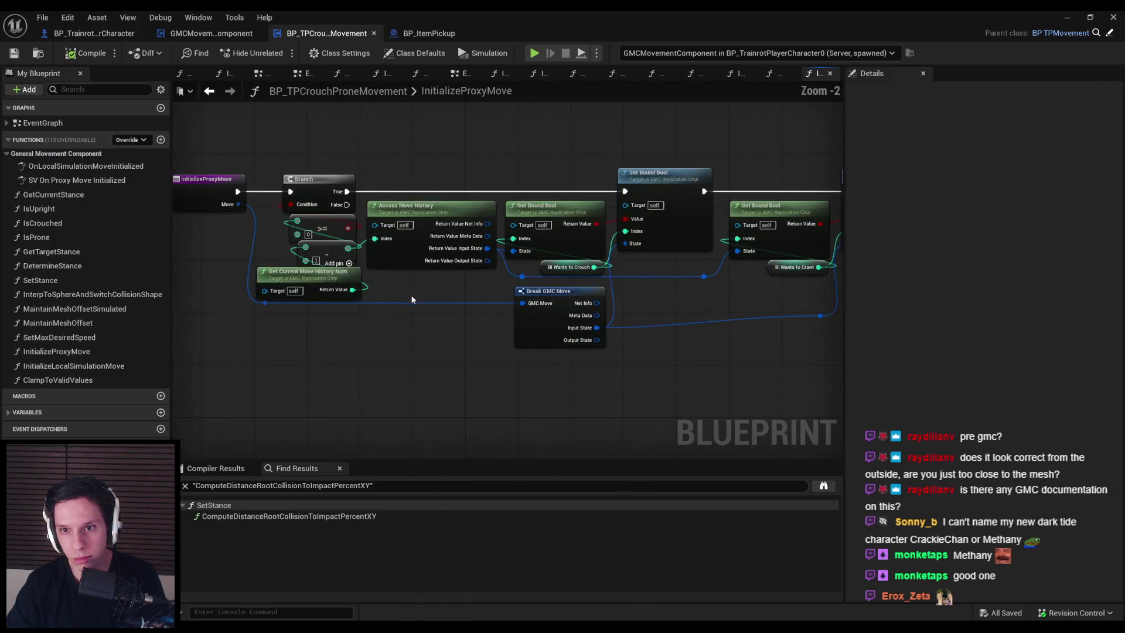
pyautogui.doubleClick(85, 166)
pyautogui.click(6, 123)
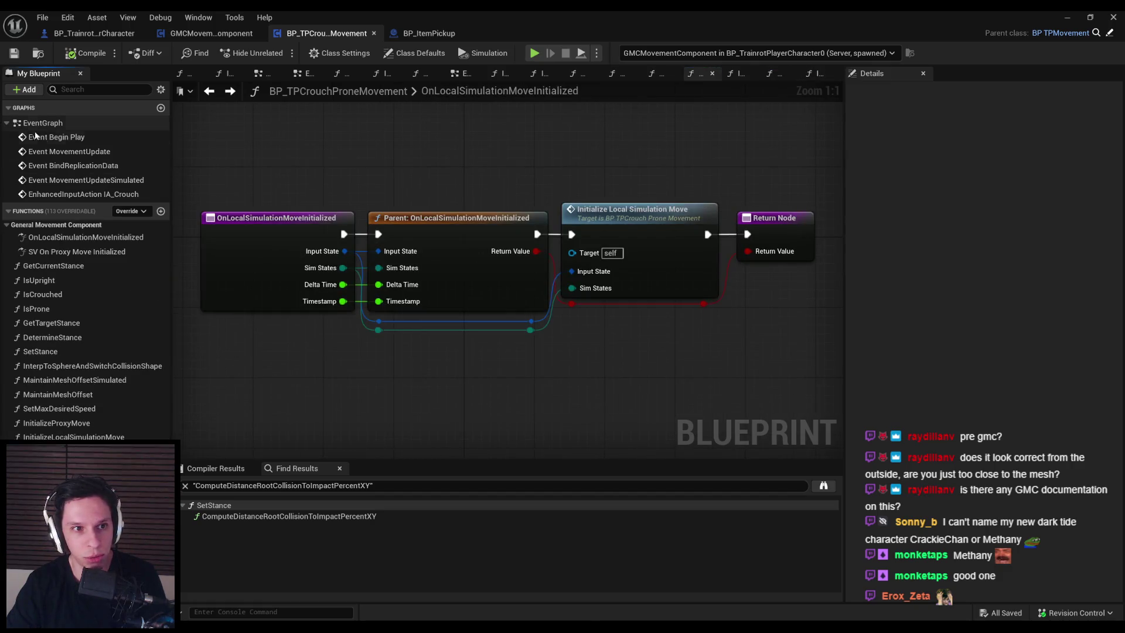
# From Event Begin Play, open the SetStance call and select the Default Half Height getter.
pyautogui.doubleClick(56, 137)
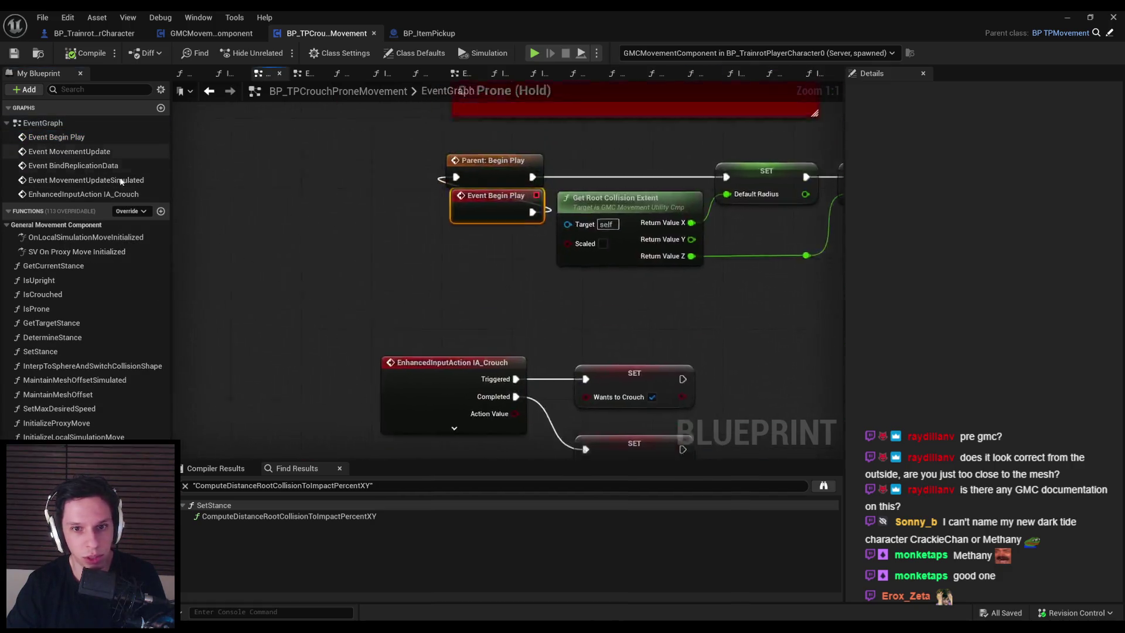
pyautogui.scroll(-3, 411, 264)
pyautogui.moveTo(328, 301)
pyautogui.mouseDown()
pyautogui.moveTo(487, 364)
pyautogui.moveTo(401, 300)
pyautogui.moveTo(366, 174)
pyautogui.mouseUp()
pyautogui.doubleClick(411, 307)
pyautogui.moveTo(412, 311); pyautogui.dragTo(223, 193)
pyautogui.moveTo(551, 212); pyautogui.dragTo(496, 192)
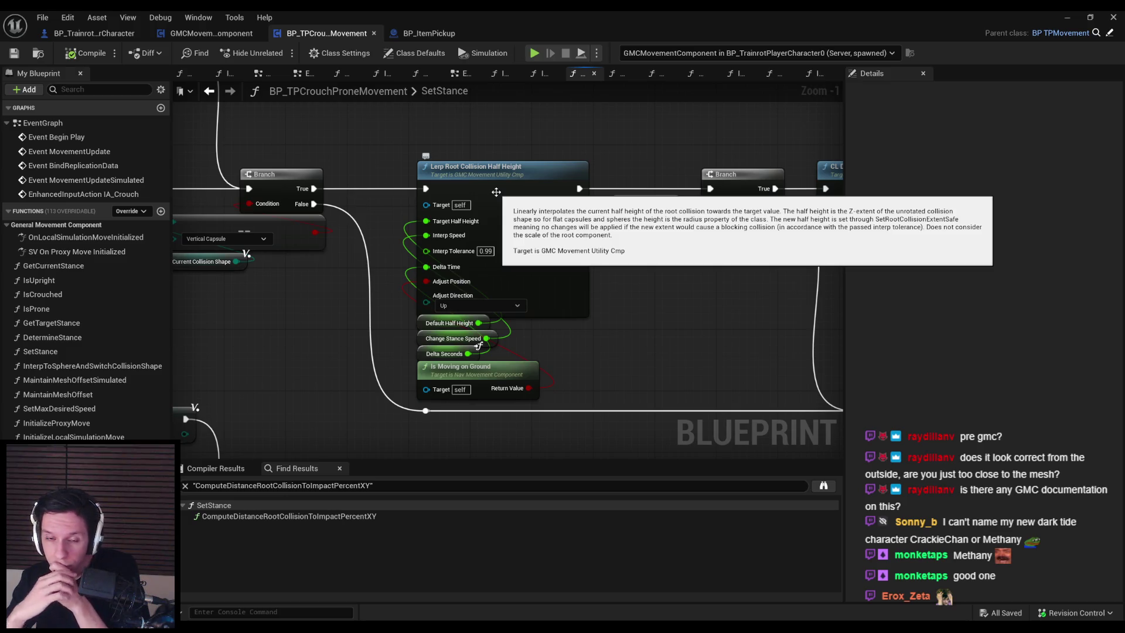
pyautogui.click(423, 323)
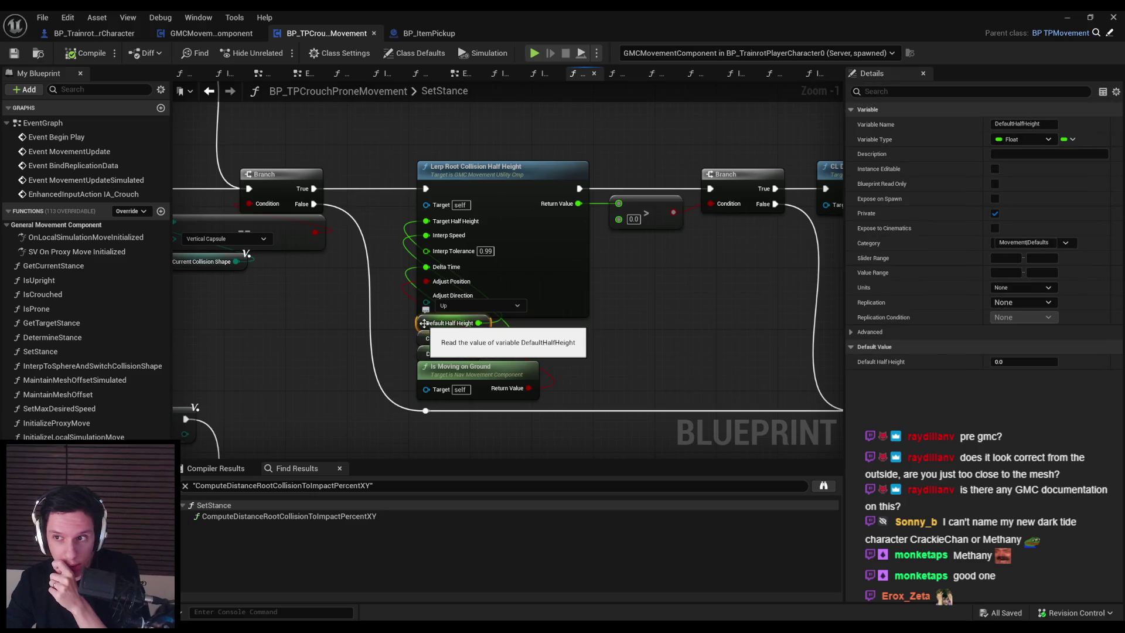
# Search the player character Blueprint's properties for its half height setting, then clear the search.
pyautogui.click(94, 34)
pyautogui.click(902, 92)
pyautogui.write('d')
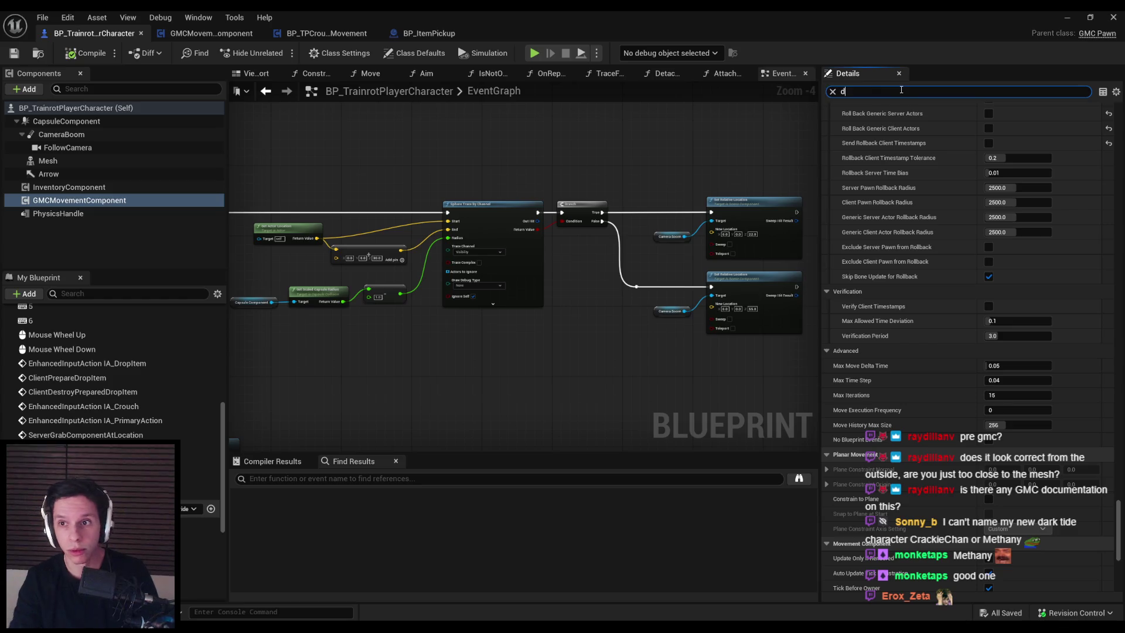
pyautogui.write('lt half hei')
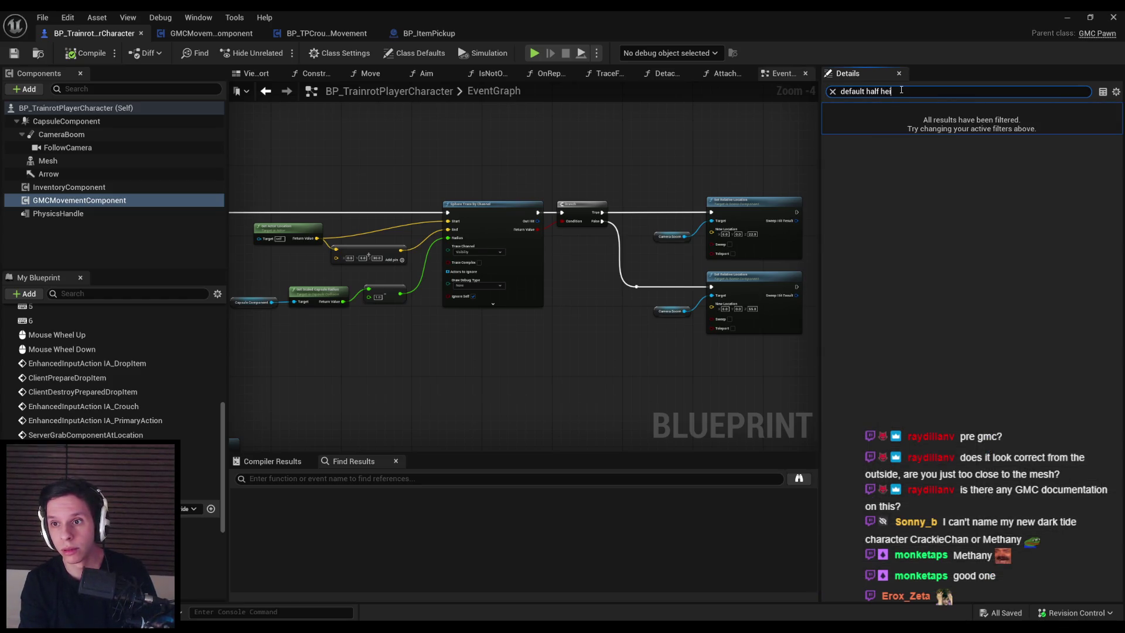
pyautogui.hotkey('ctrl', 'a')
pyautogui.press('BackSpace')
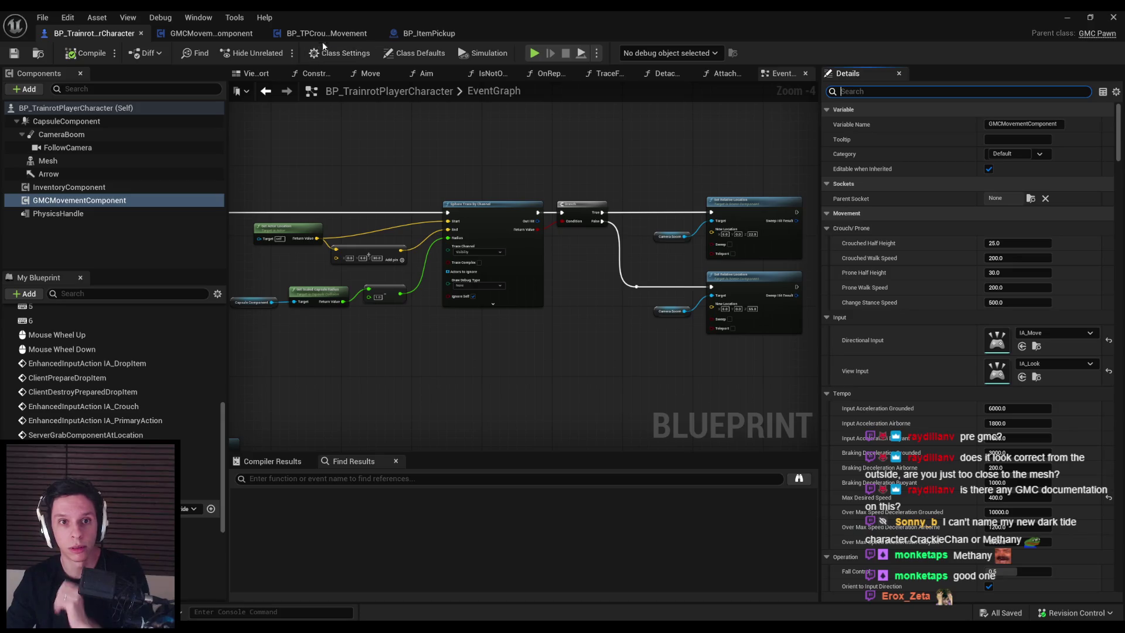
pyautogui.click(282, 34)
# List DefaultHalfHeight references by name and jump to the Begin Play node that sets it.
pyautogui.rightClick(423, 324)
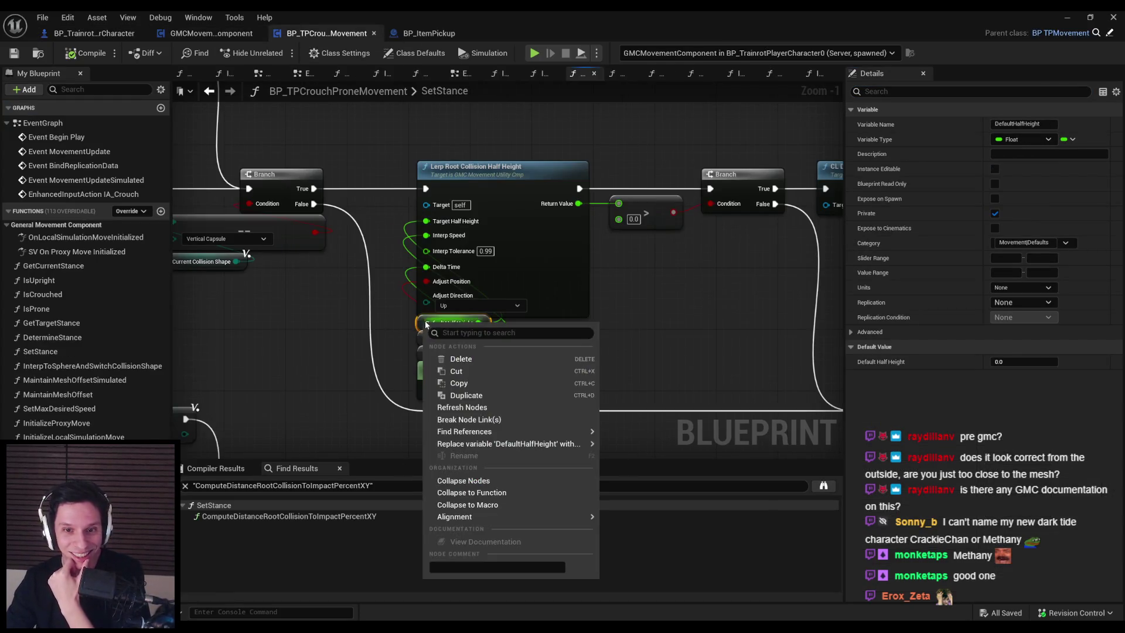
pyautogui.moveTo(486, 446)
pyautogui.click(610, 441)
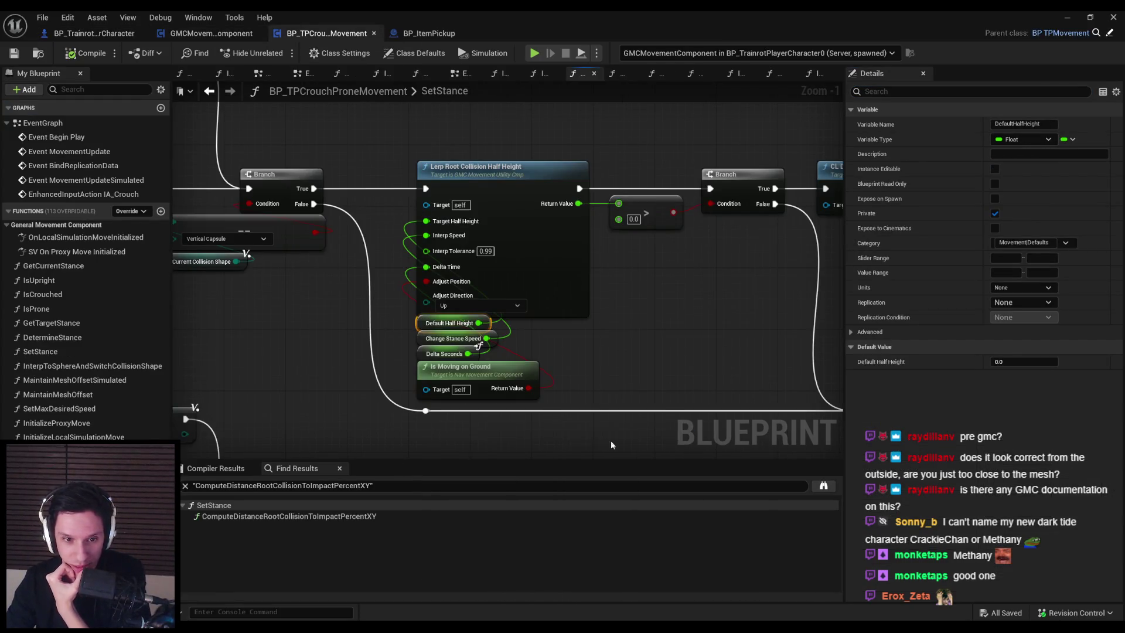
pyautogui.click(254, 527)
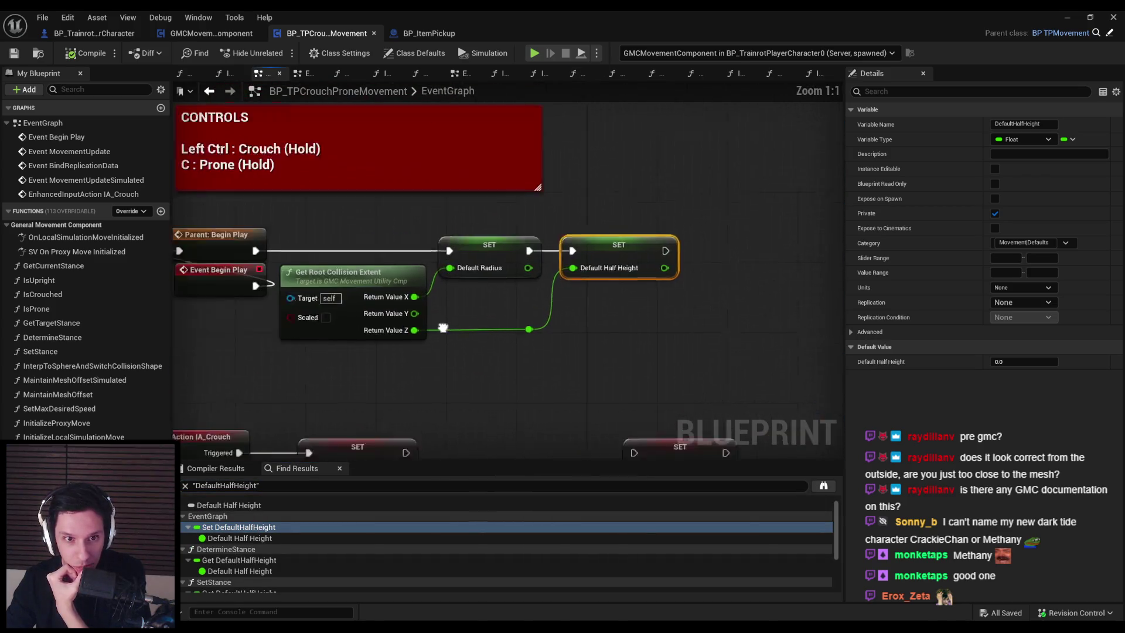
pyautogui.moveTo(430, 270)
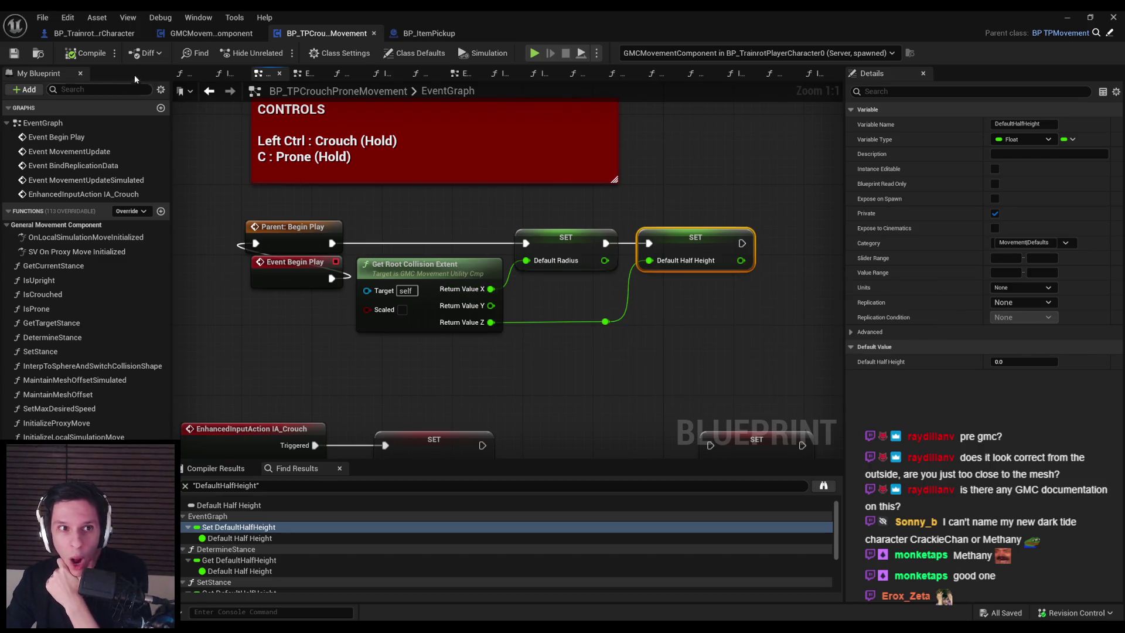
# Check the character's CapsuleComponent half height, then return to the crouch-prone movement Blueprint.
pyautogui.click(94, 33)
pyautogui.click(67, 121)
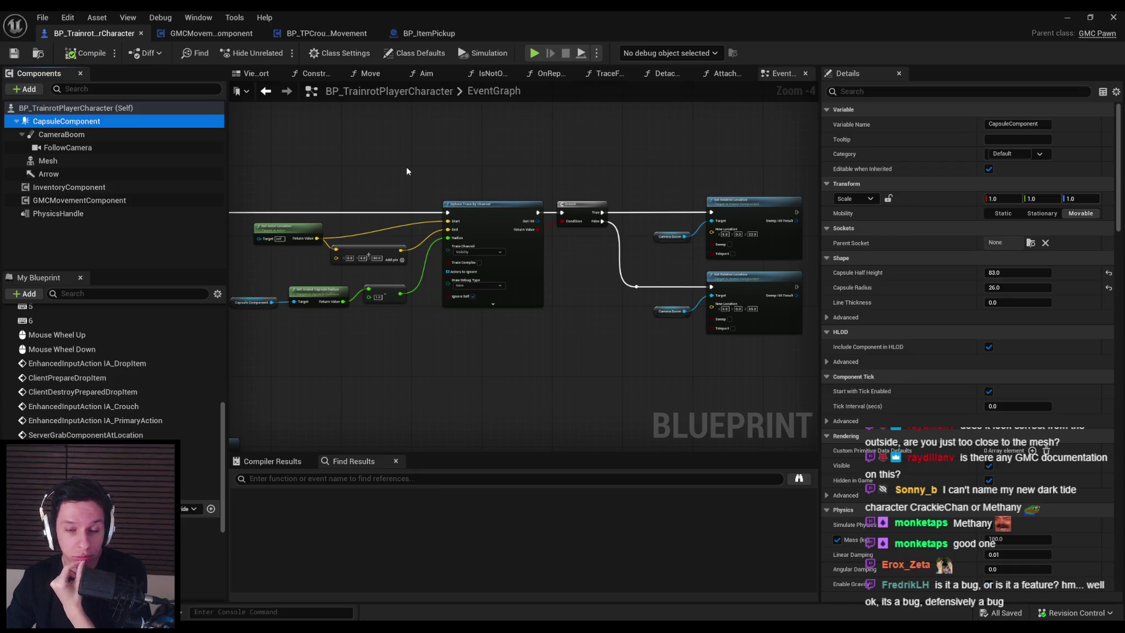
pyautogui.click(439, 34)
pyautogui.click(326, 34)
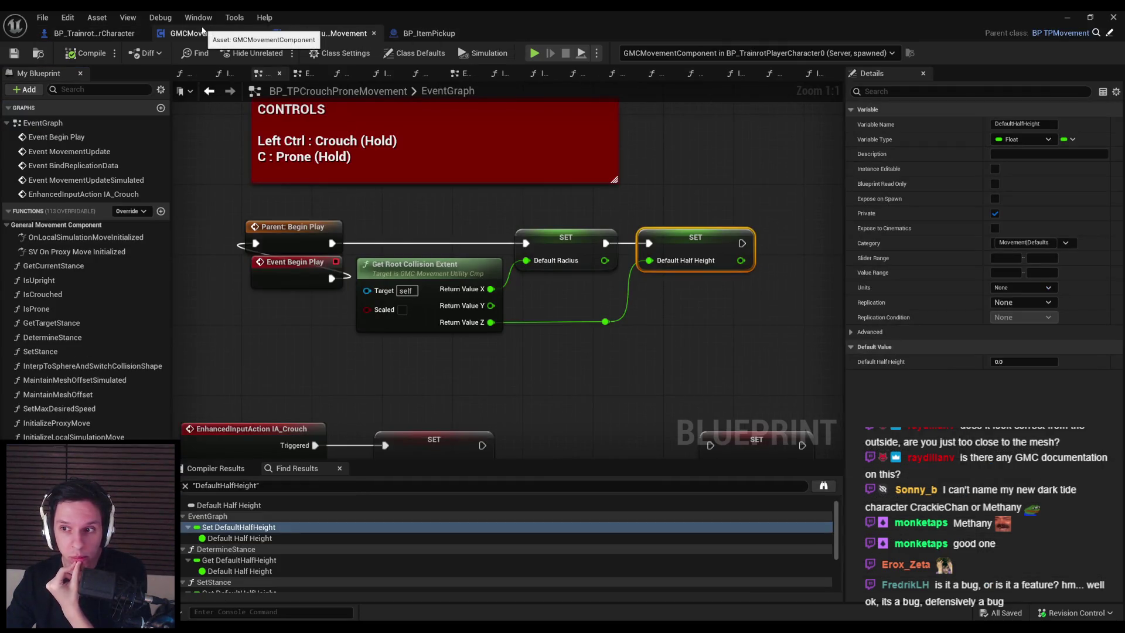
pyautogui.scroll(-2, 253, 323)
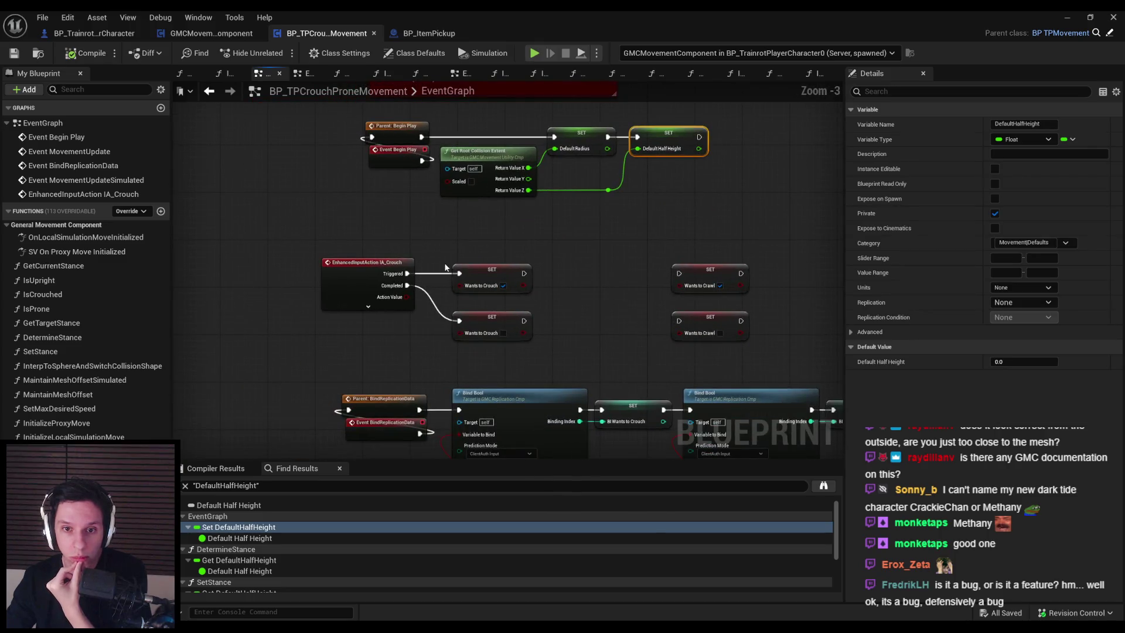
# Trace DefaultHalfHeight reads in DetermineStance and SetStance, then open LerpRootCollisionHalfHeight's C++ definition.
pyautogui.moveTo(439, 261); pyautogui.dragTo(418, 190)
pyautogui.click(254, 563)
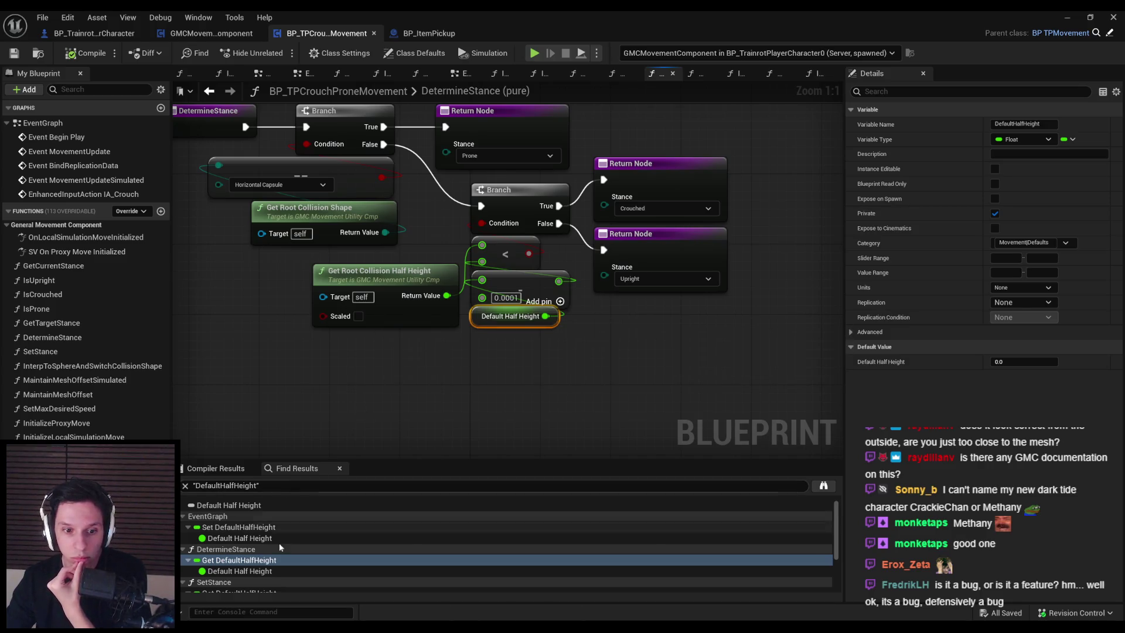
pyautogui.scroll(-2, 278, 543)
pyautogui.doubleClick(272, 560)
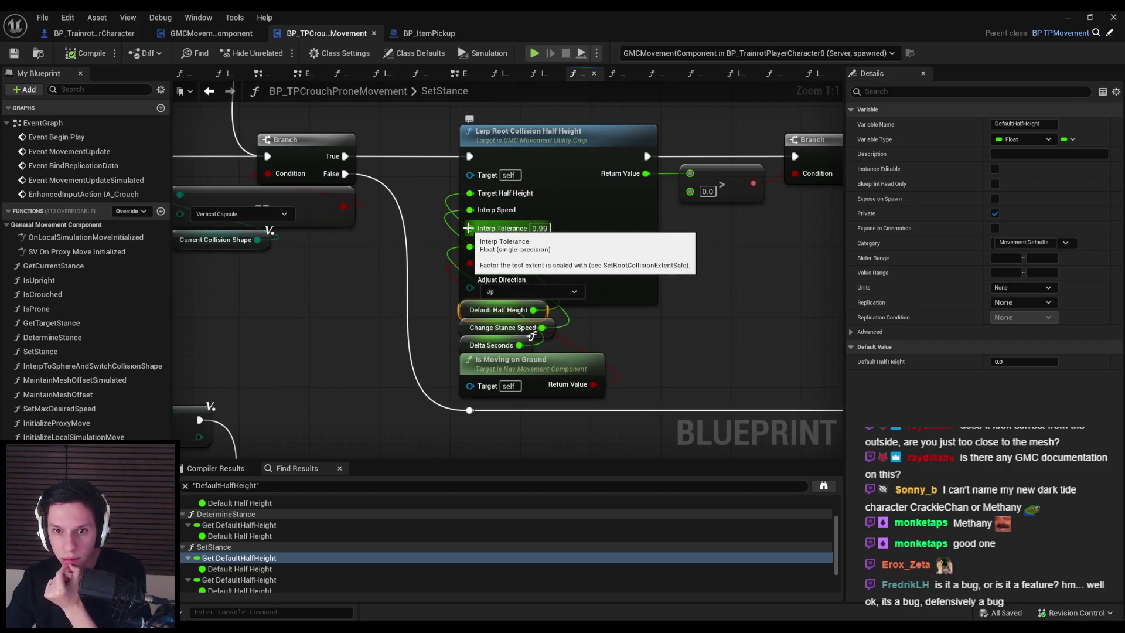
pyautogui.doubleClick(563, 199)
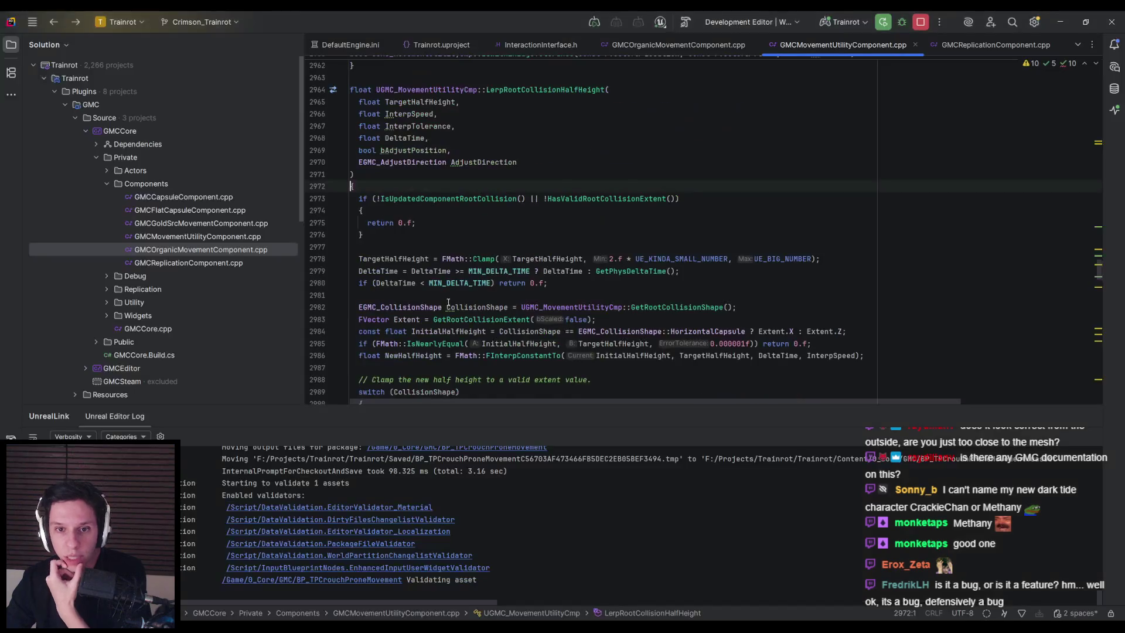
# Read through LerpRootCollisionHalfHeight in GMCMovementUtilityComponent.cpp, then return to the Unreal Blueprint editor.
pyautogui.scroll(-1, 410, 279)
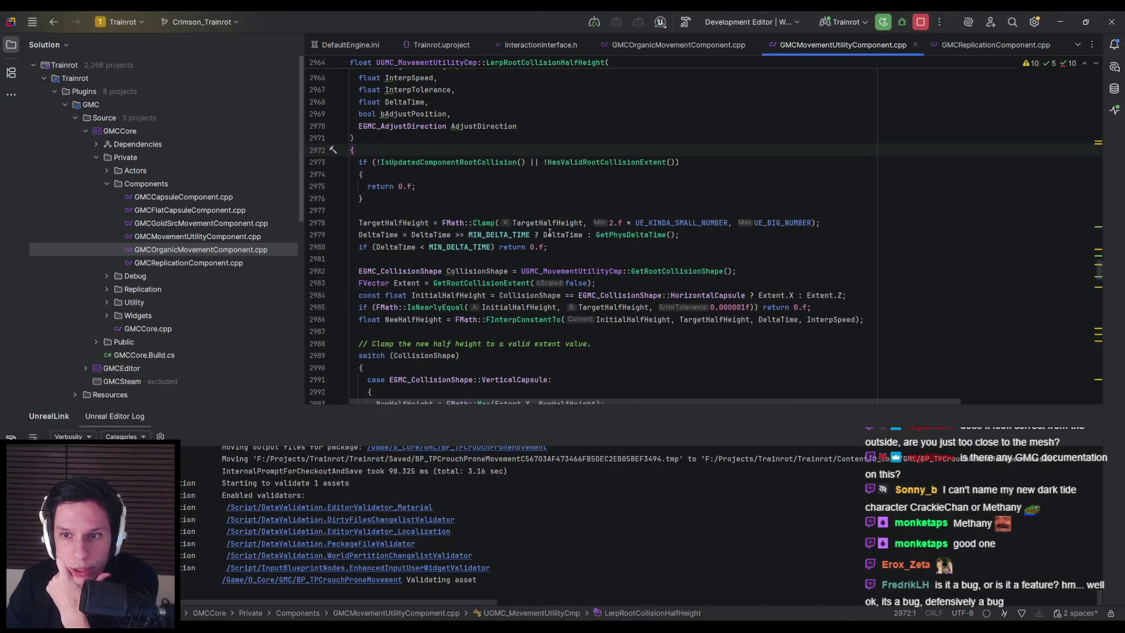
pyautogui.scroll(-1, 613, 253)
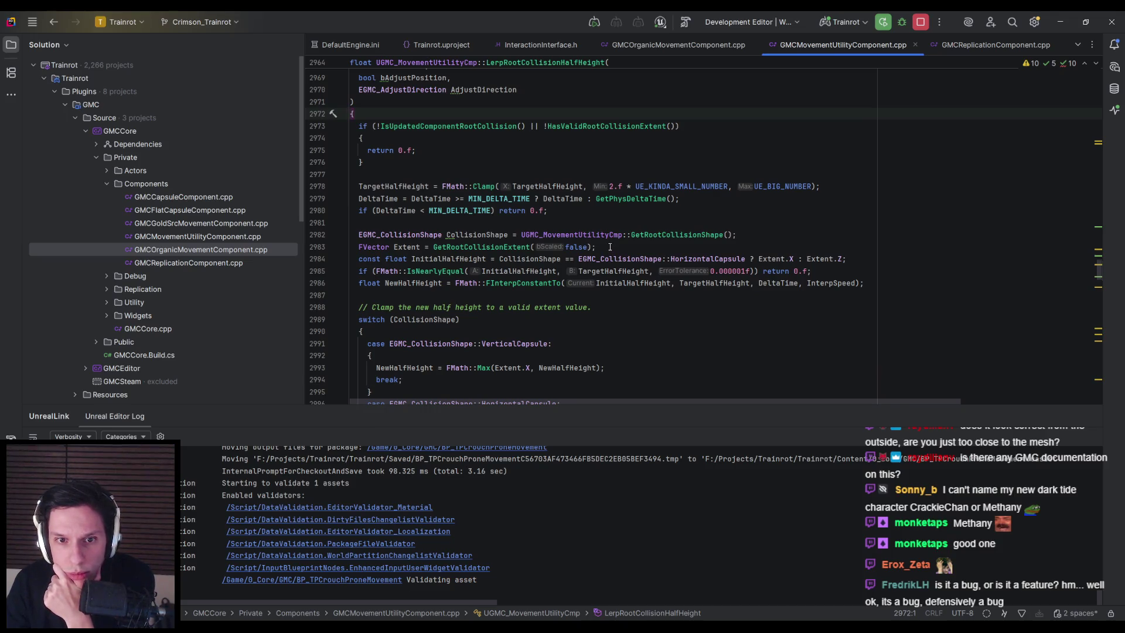
pyautogui.scroll(-2, 611, 246)
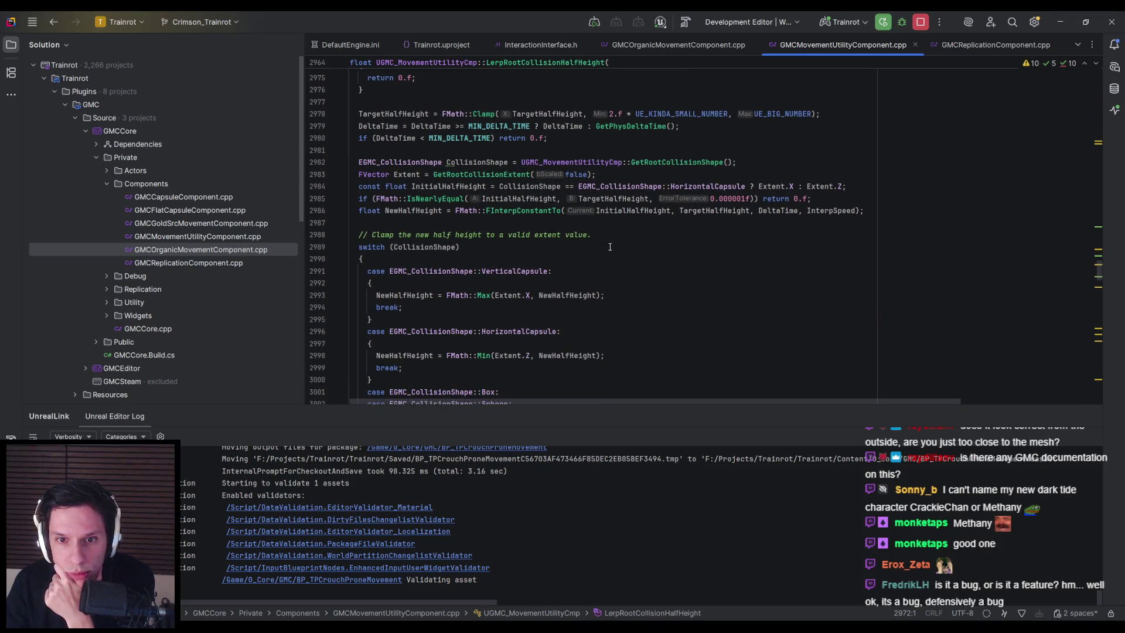
pyautogui.scroll(-3, 610, 247)
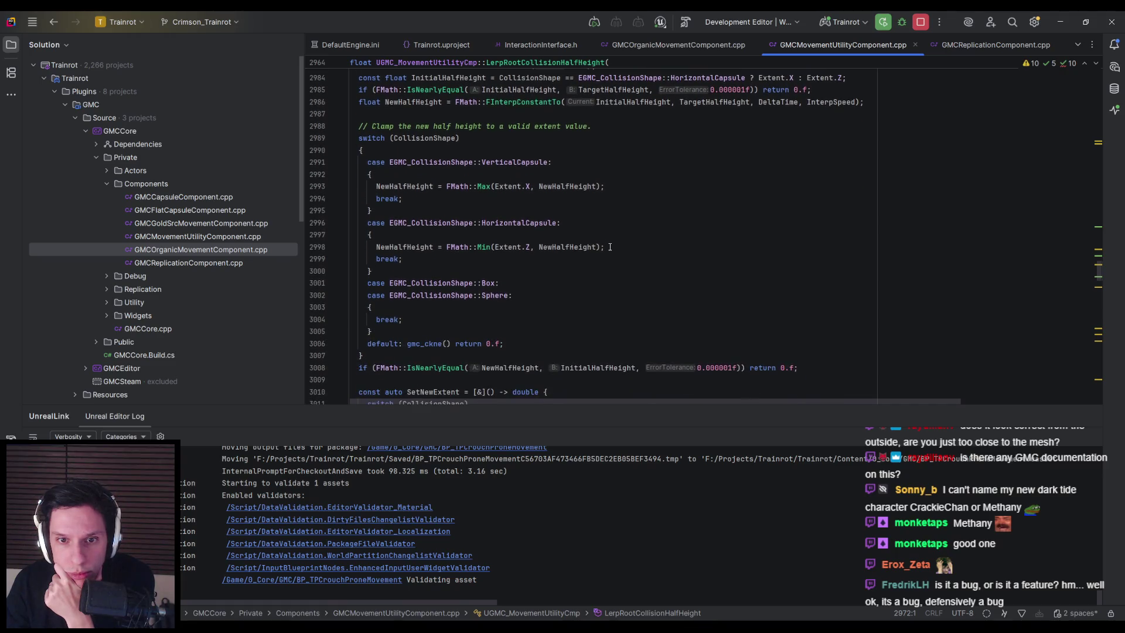
pyautogui.scroll(-2, 610, 247)
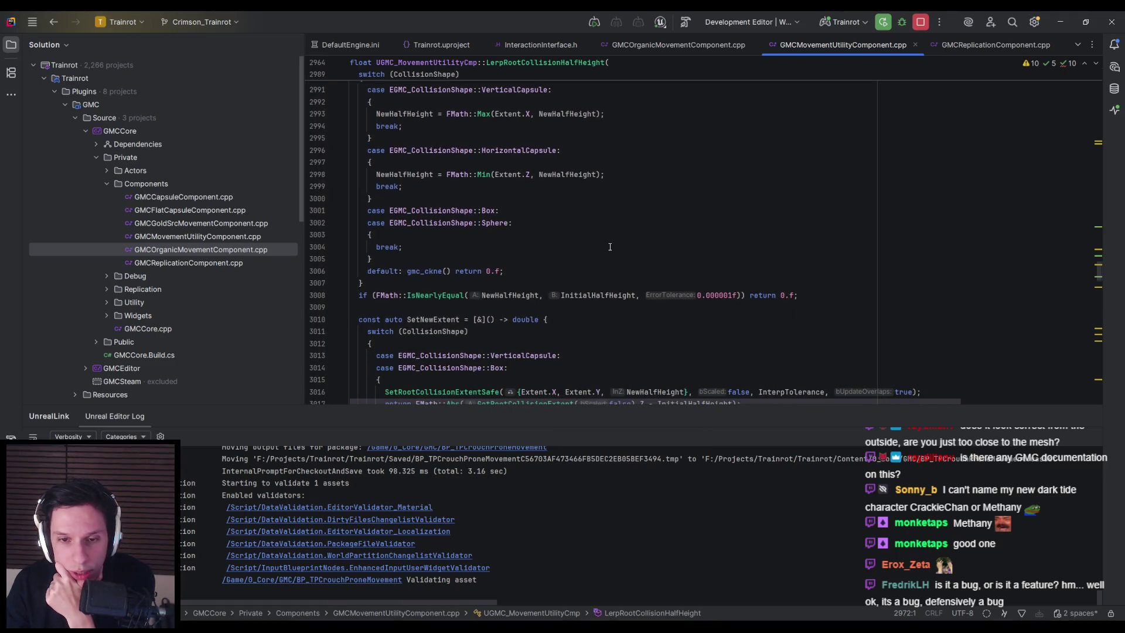
pyautogui.scroll(-2, 610, 247)
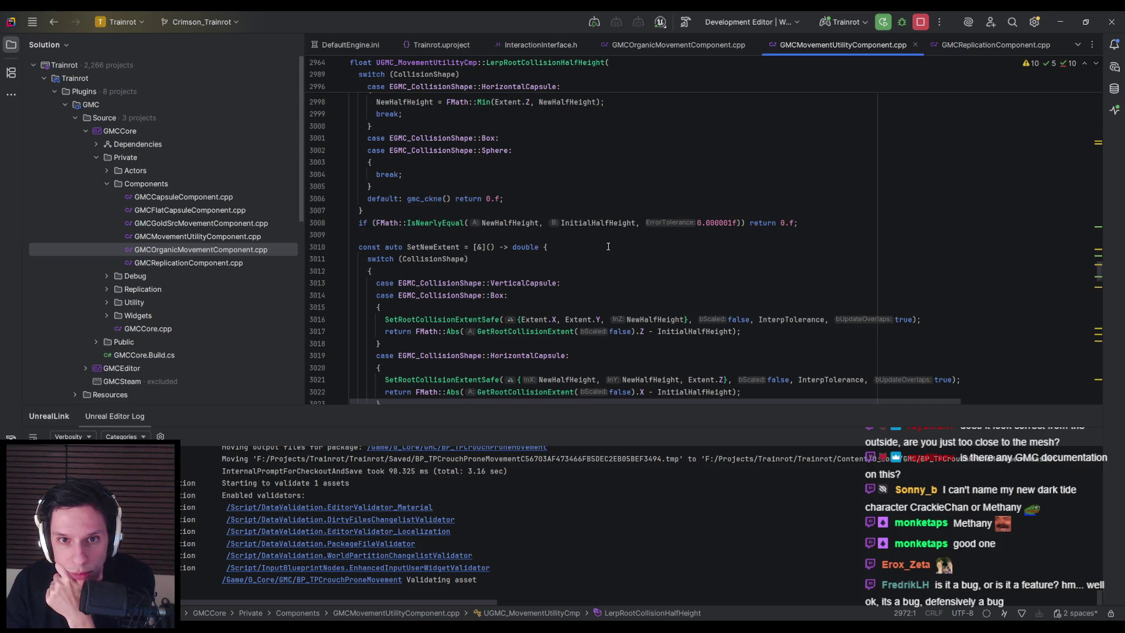
pyautogui.scroll(-3, 608, 246)
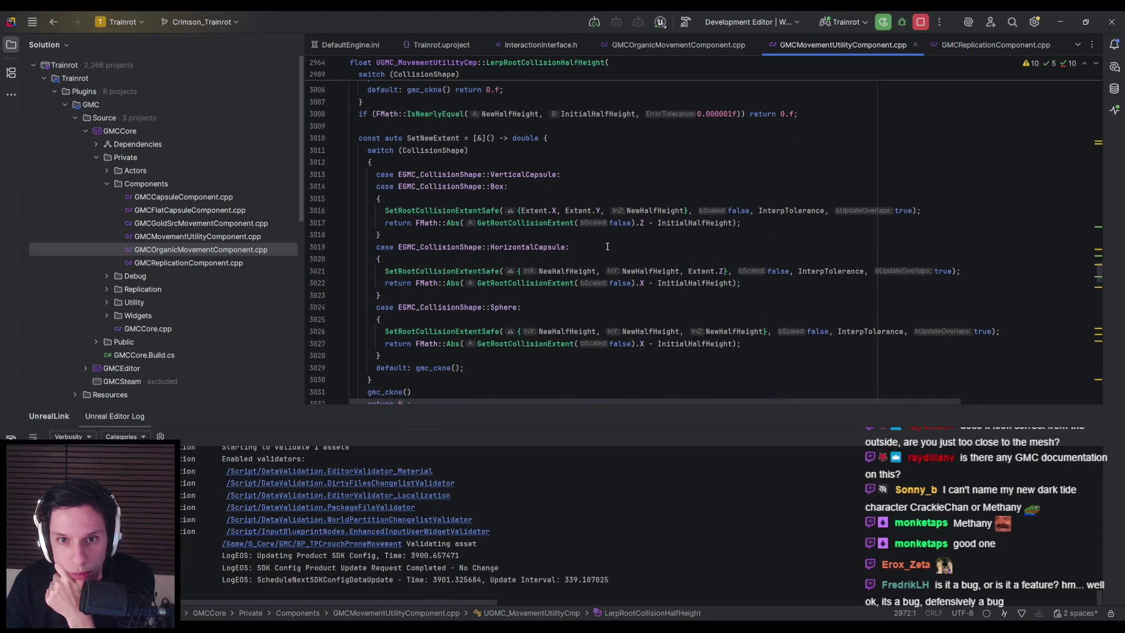
pyautogui.scroll(-4, 607, 246)
pyautogui.scroll(-1, 608, 246)
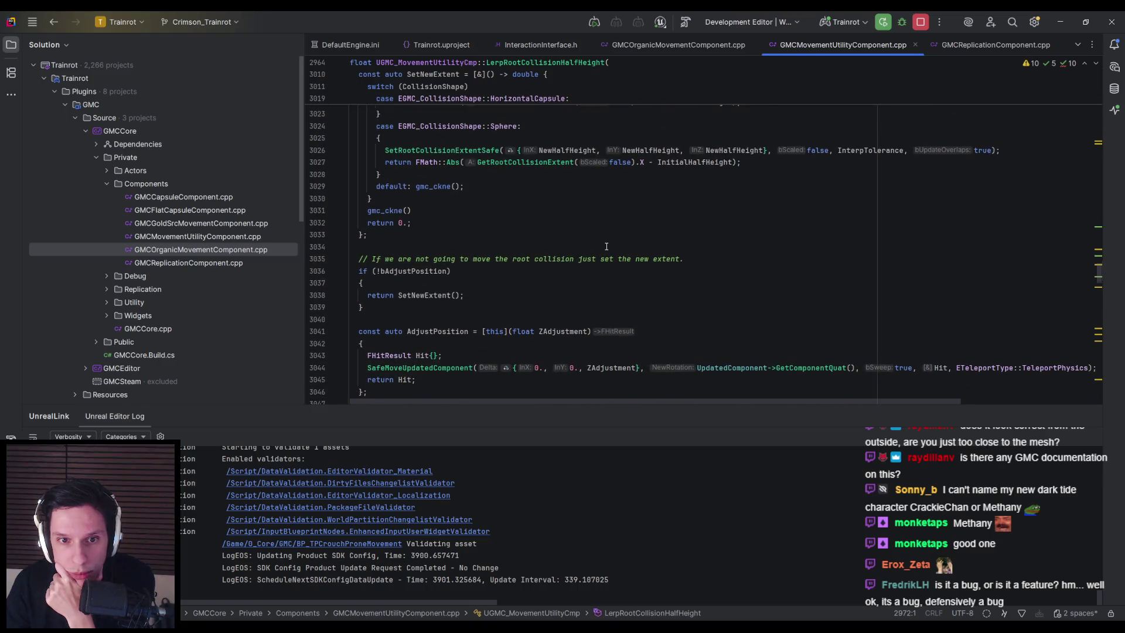
pyautogui.scroll(-1, 607, 246)
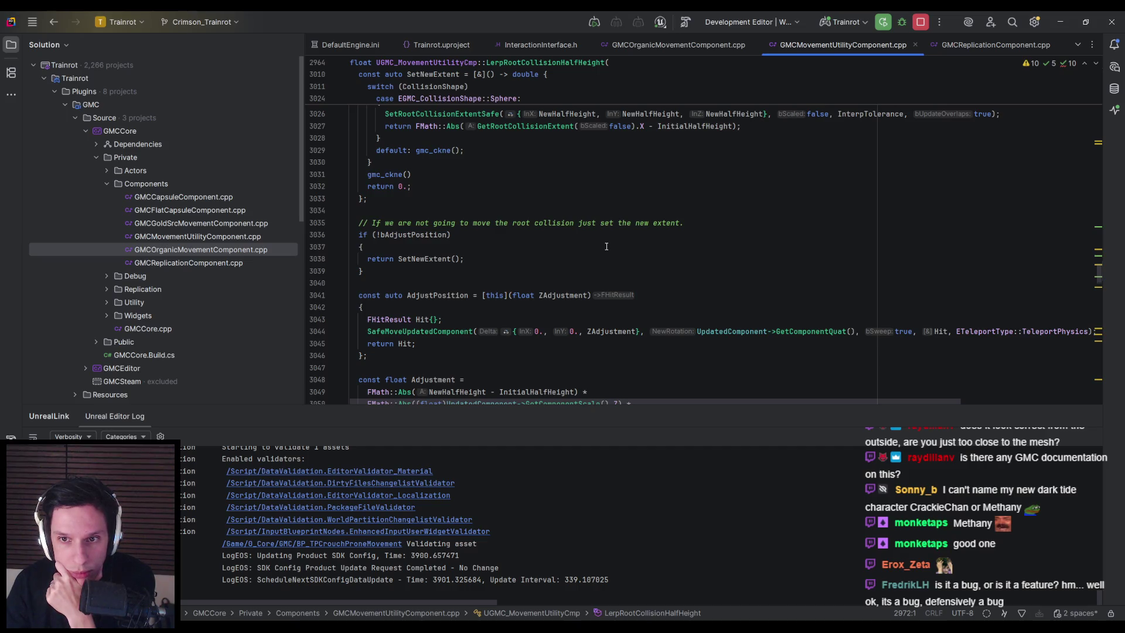
pyautogui.scroll(-5, 606, 247)
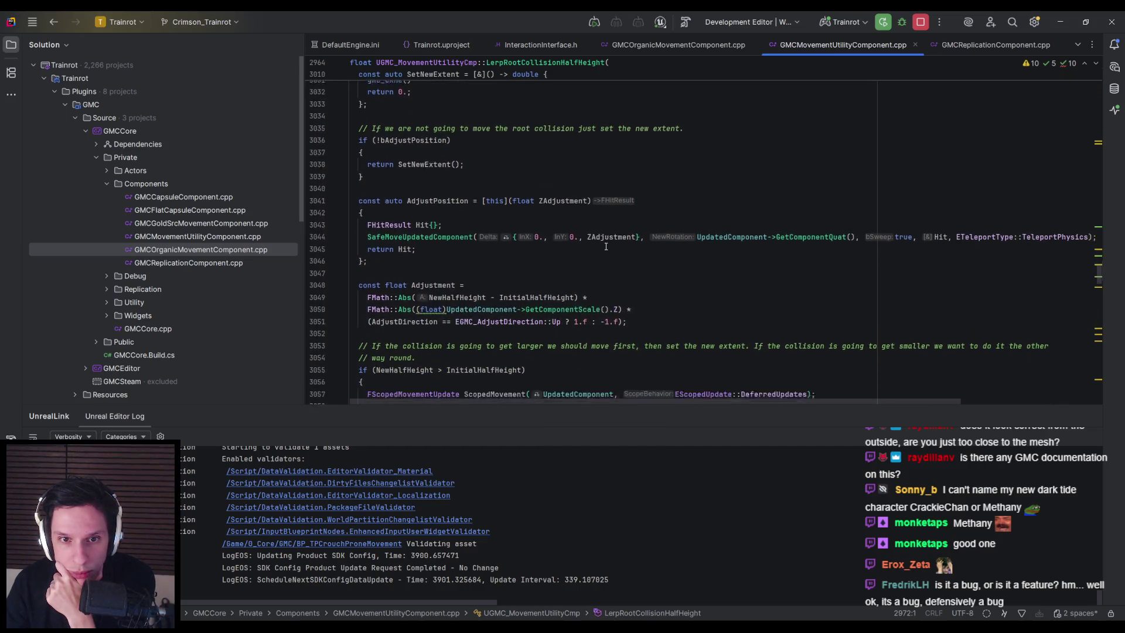
pyautogui.scroll(-2, 606, 246)
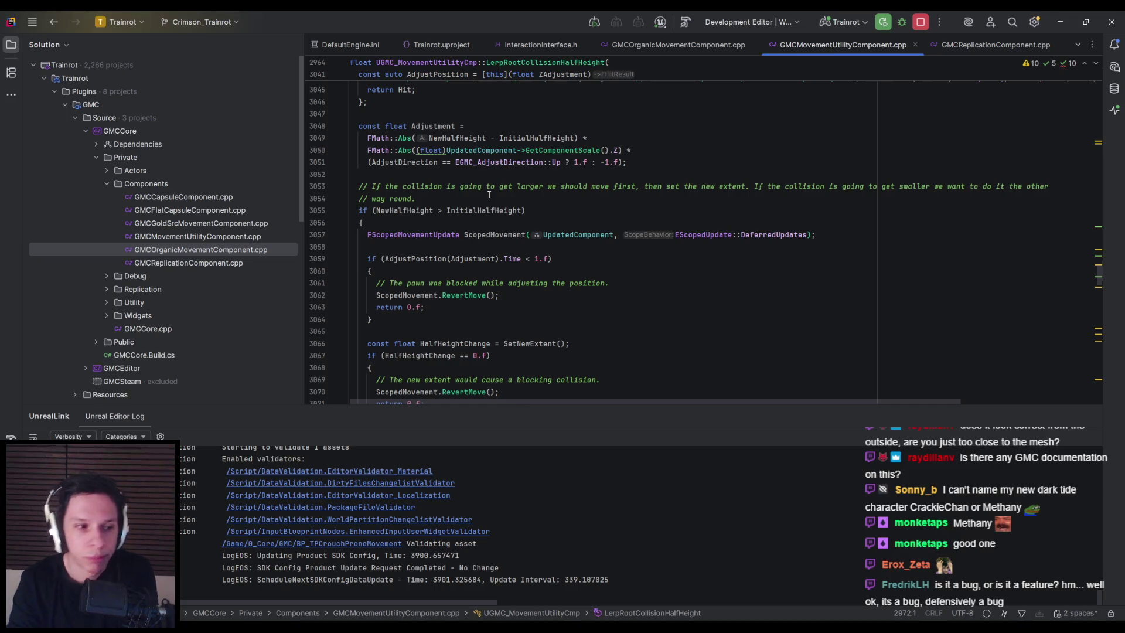
pyautogui.click(380, 587)
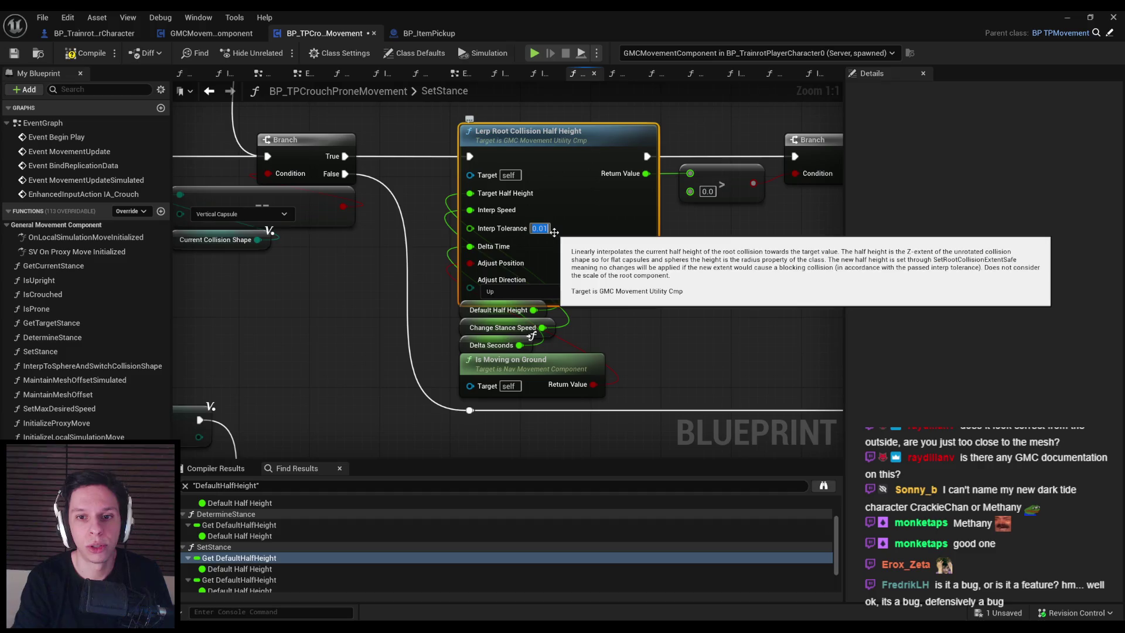
# Minimize the Blueprint editor, run a quick play test, and aim the editor camera at the dark room.
pyautogui.click(1065, 19)
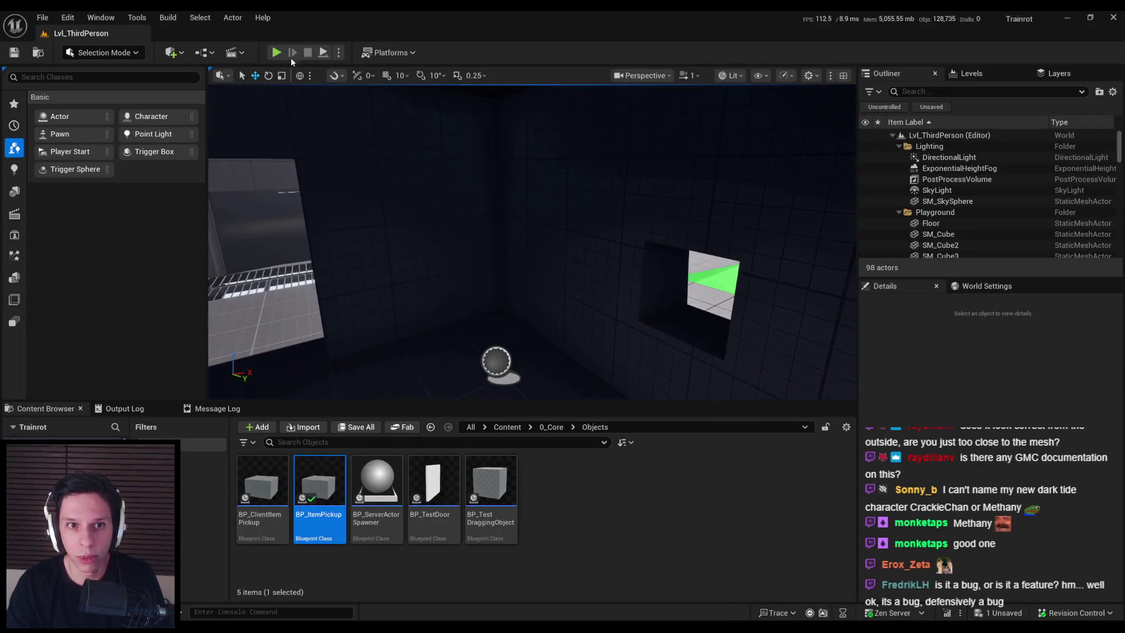
pyautogui.click(276, 52)
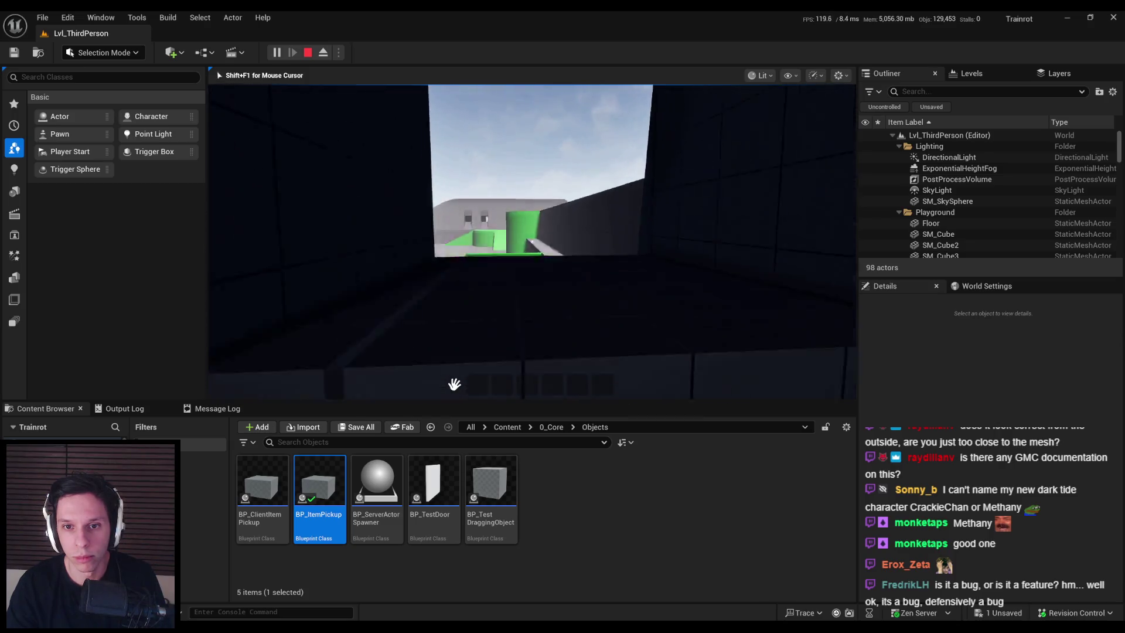
pyautogui.press('Escape')
pyautogui.moveTo(412, 171); pyautogui.dragTo(317, 117)
# Play-test again, walking the character back and forth at the lit window opening, then return to the Blueprint.
pyautogui.click(274, 53)
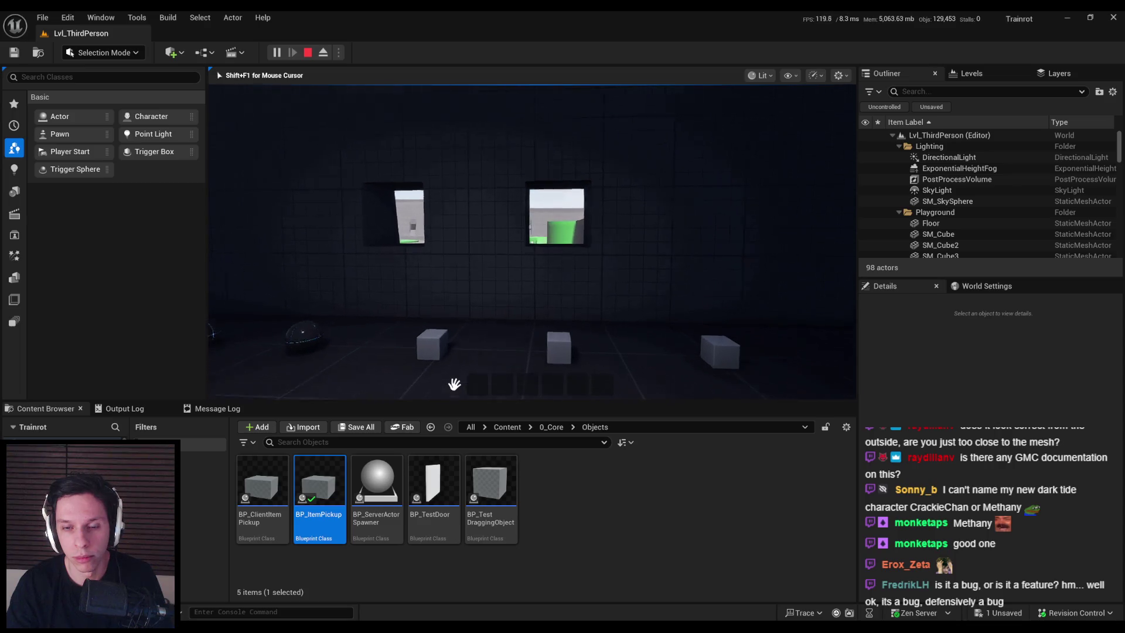
pyautogui.press('w')
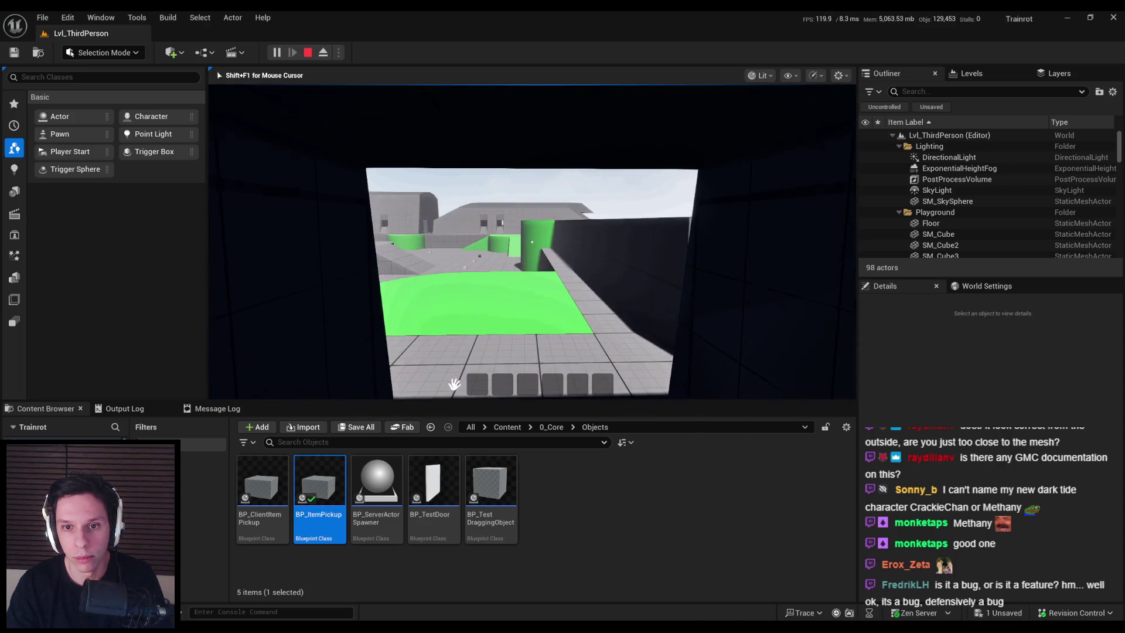
pyautogui.press('s')
pyautogui.moveTo(532, 242)
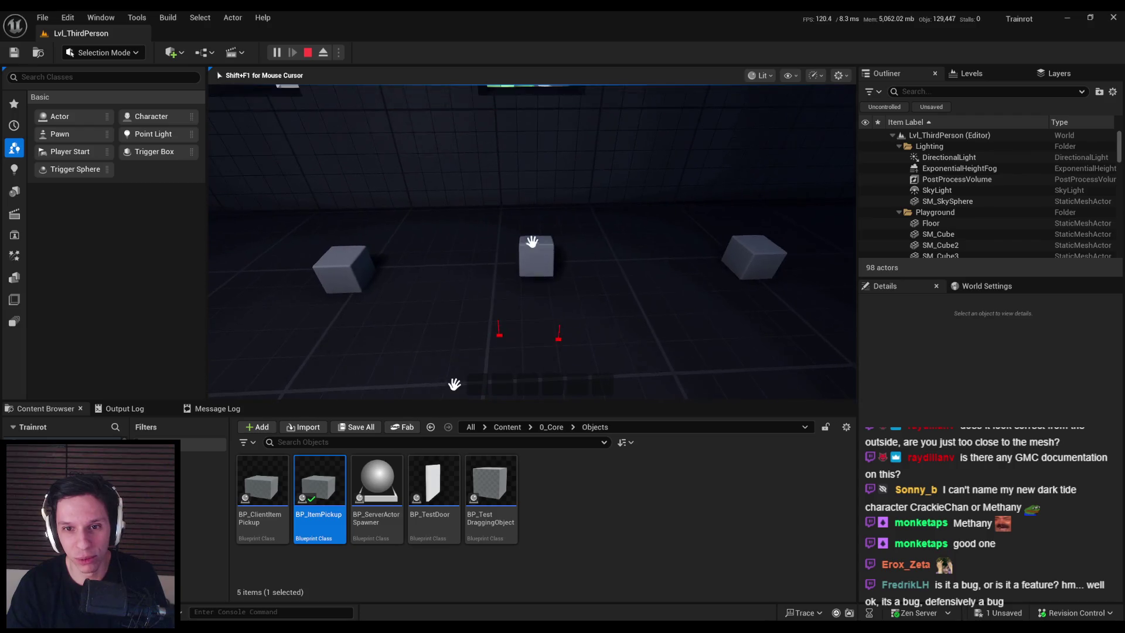
pyautogui.press('w')
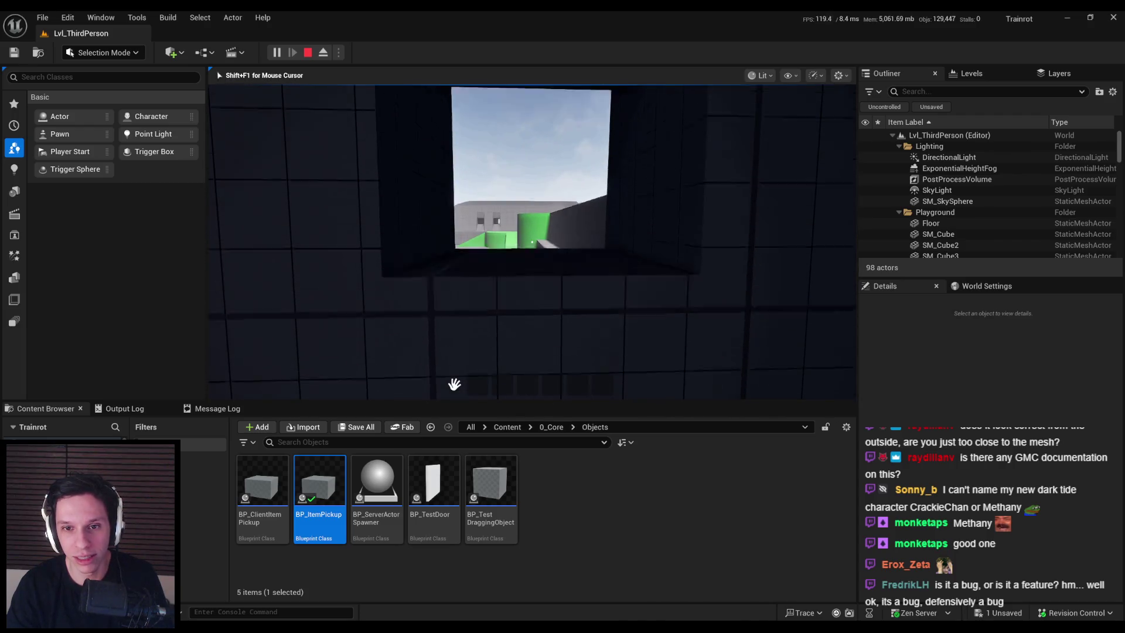
pyautogui.press('s')
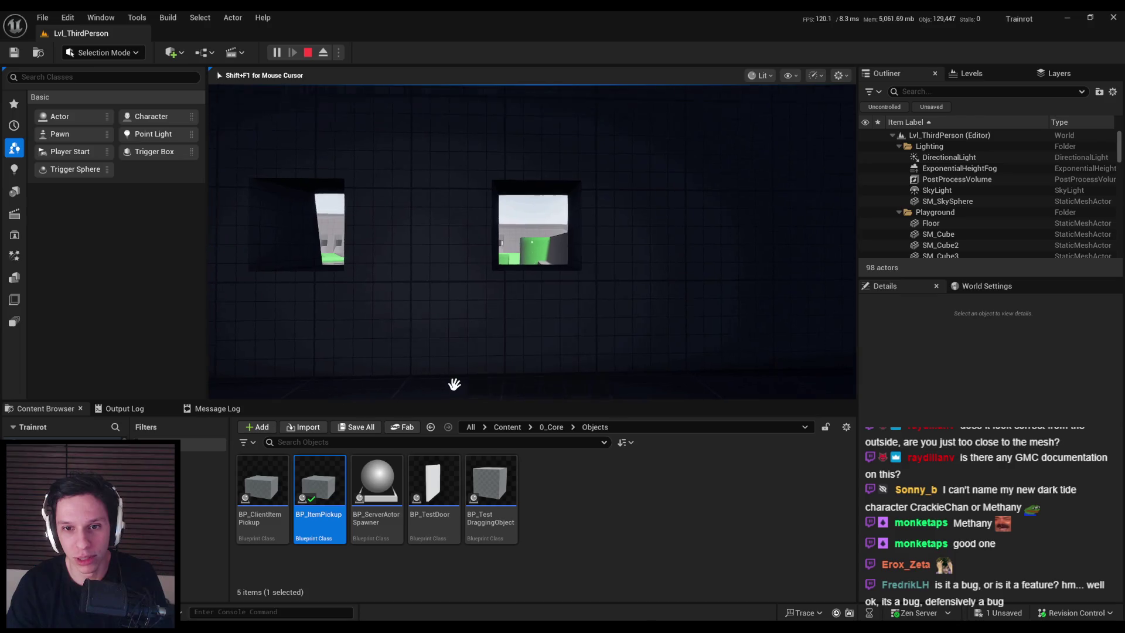
pyautogui.press('w')
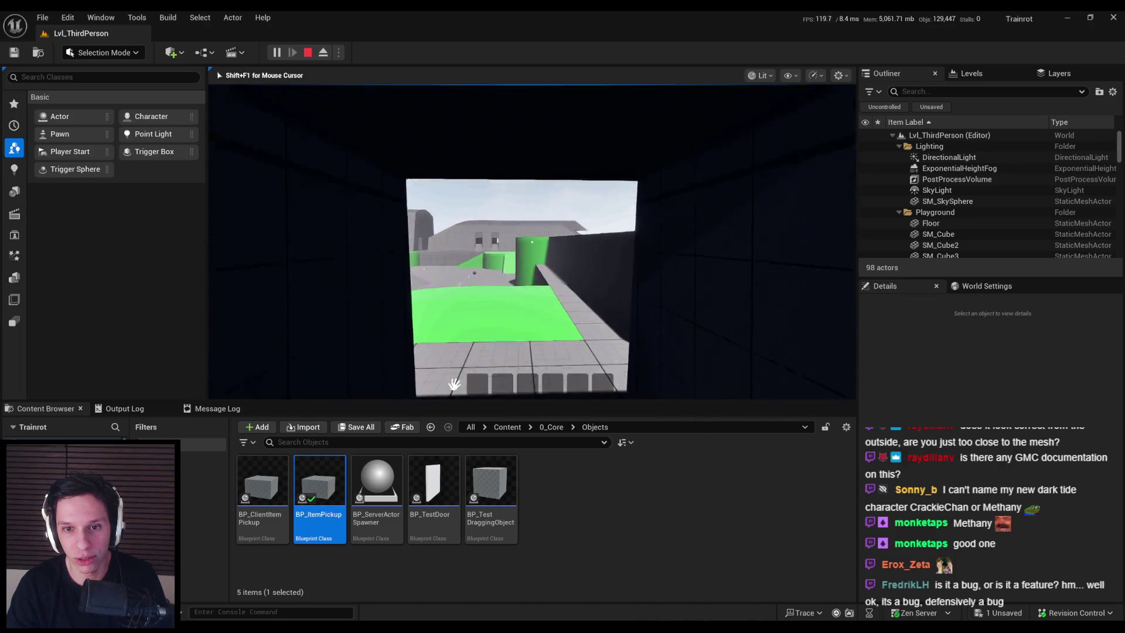
pyautogui.press('s')
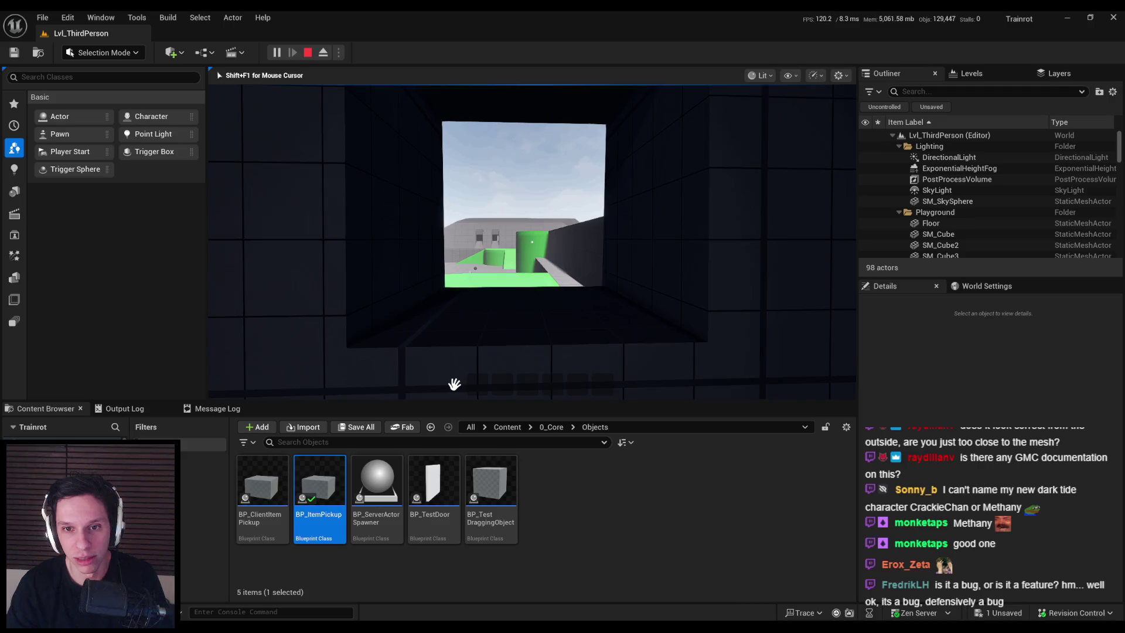
pyautogui.press('w')
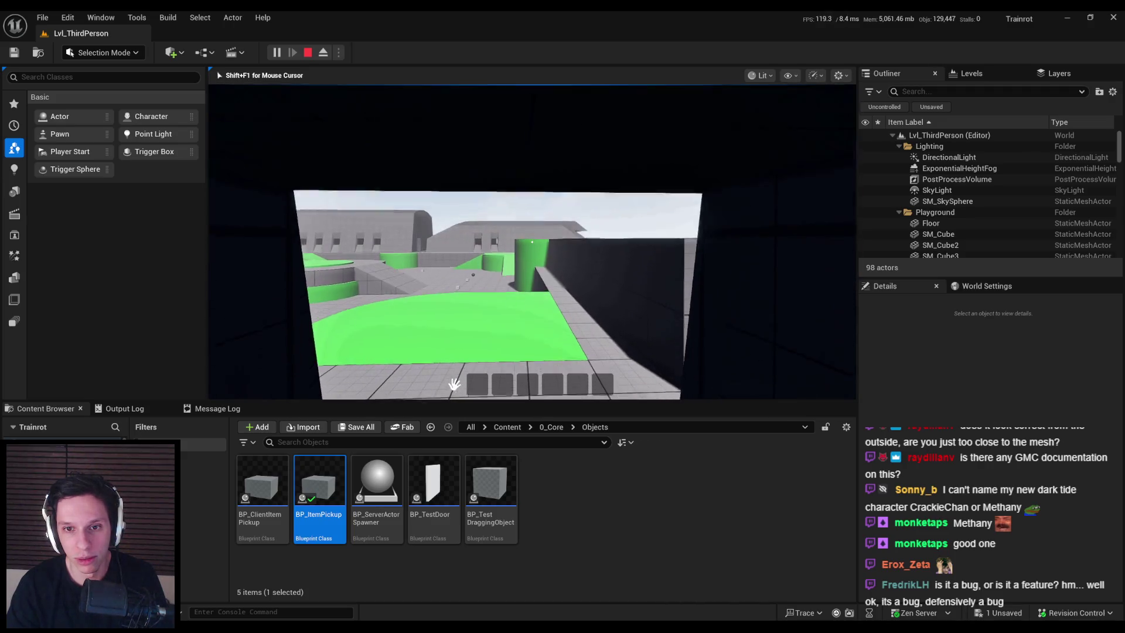
pyautogui.press('s')
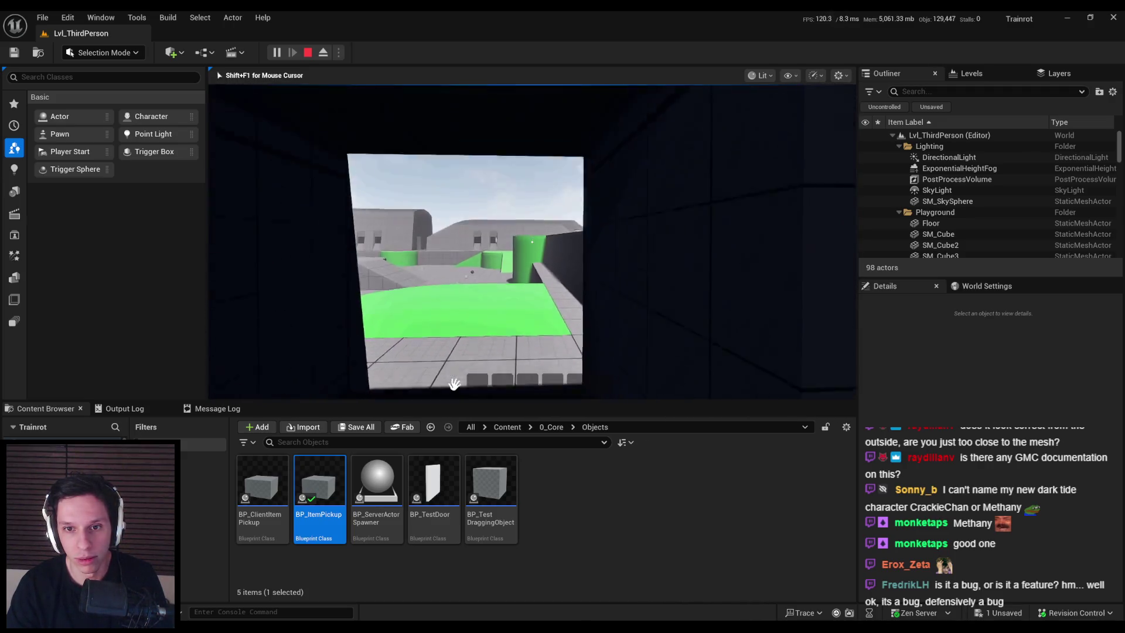
pyautogui.press('w')
pyautogui.press('s')
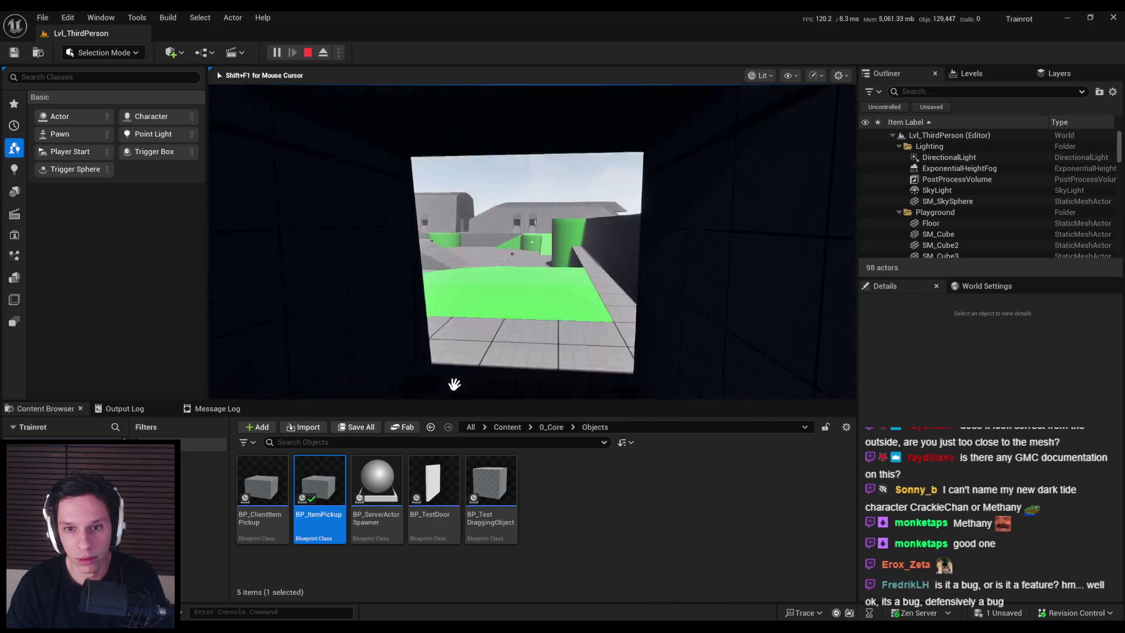
pyautogui.press('w')
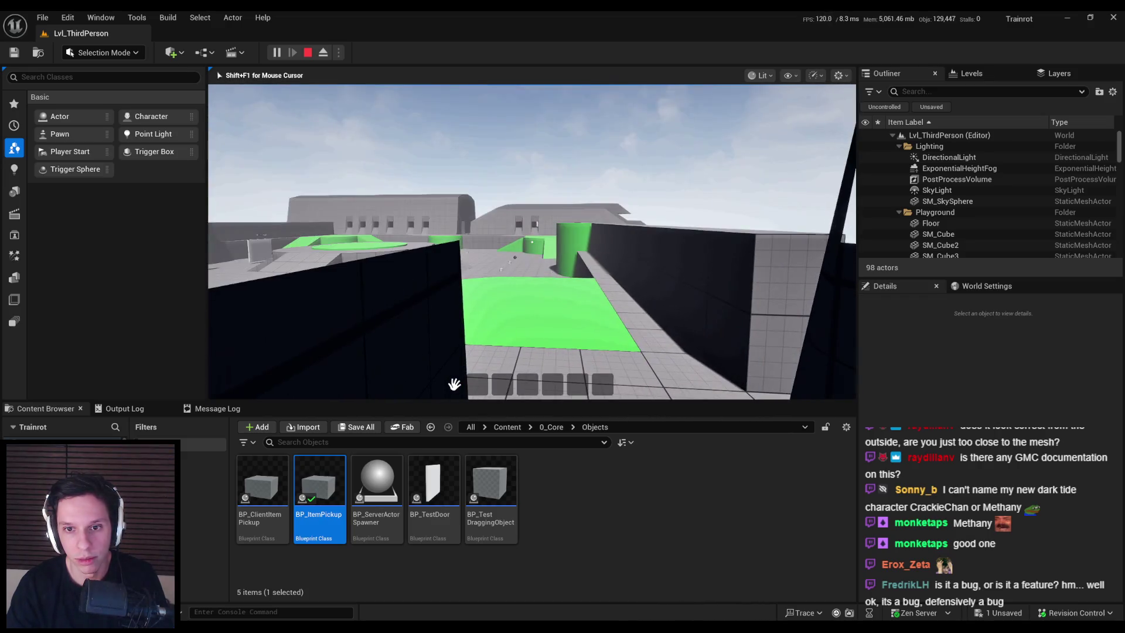
pyautogui.hotkey('alt', 'Tab')
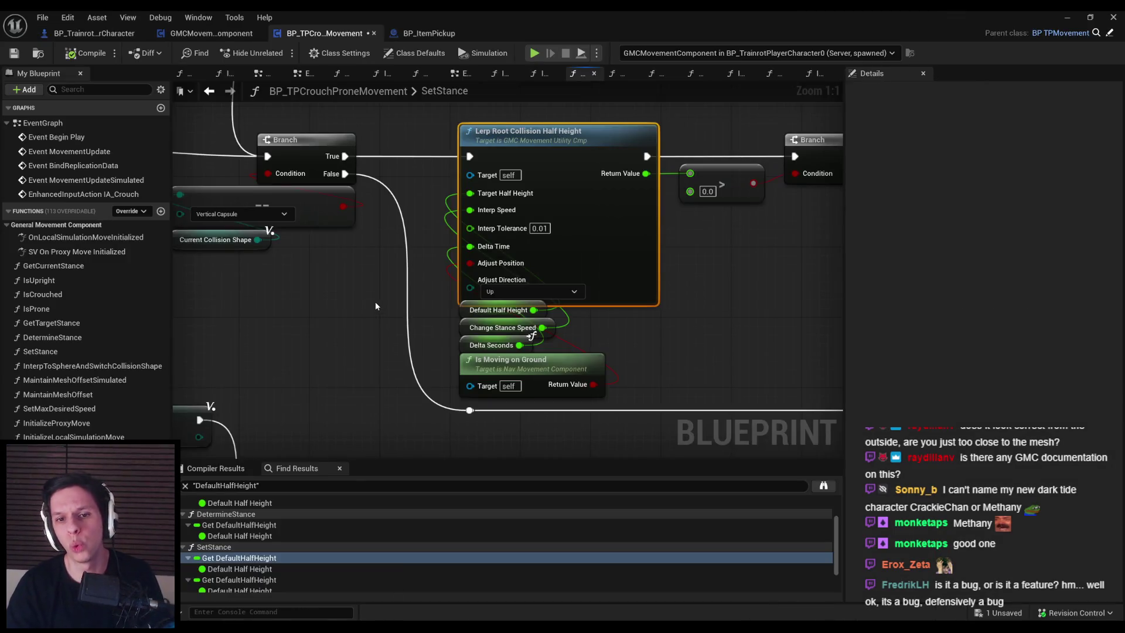
# Step back through DetermineStance and EventGraph to SetStance, then open the GetTargetStance function graph.
pyautogui.hotkey('alt', 'Left')
pyautogui.hotkey('alt', 'Left')
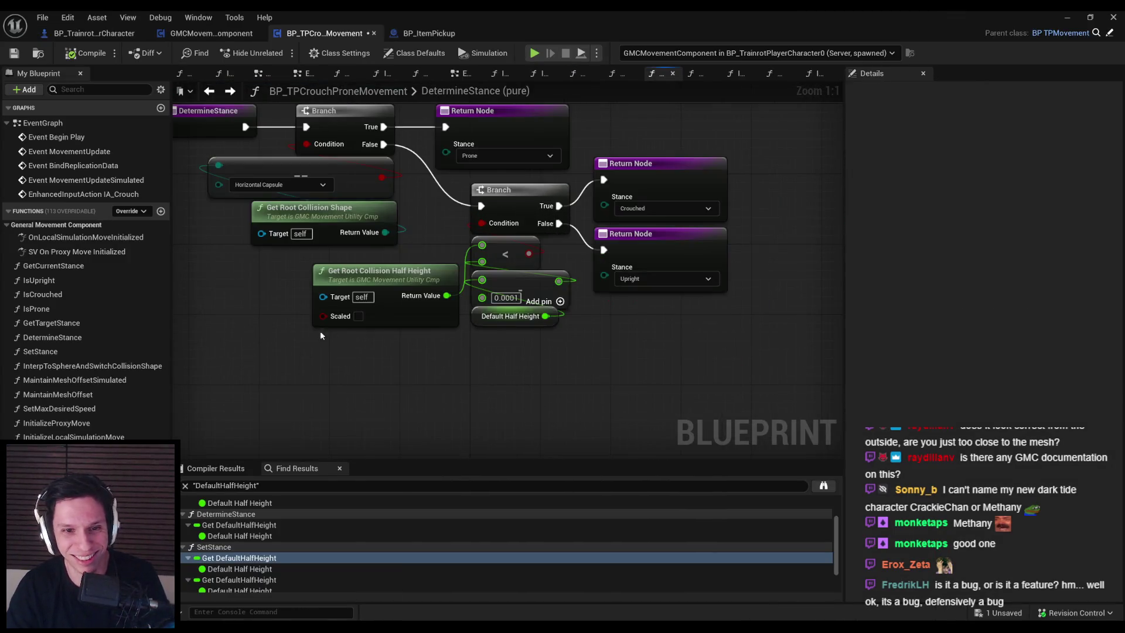
pyautogui.hotkey('alt', 'Left')
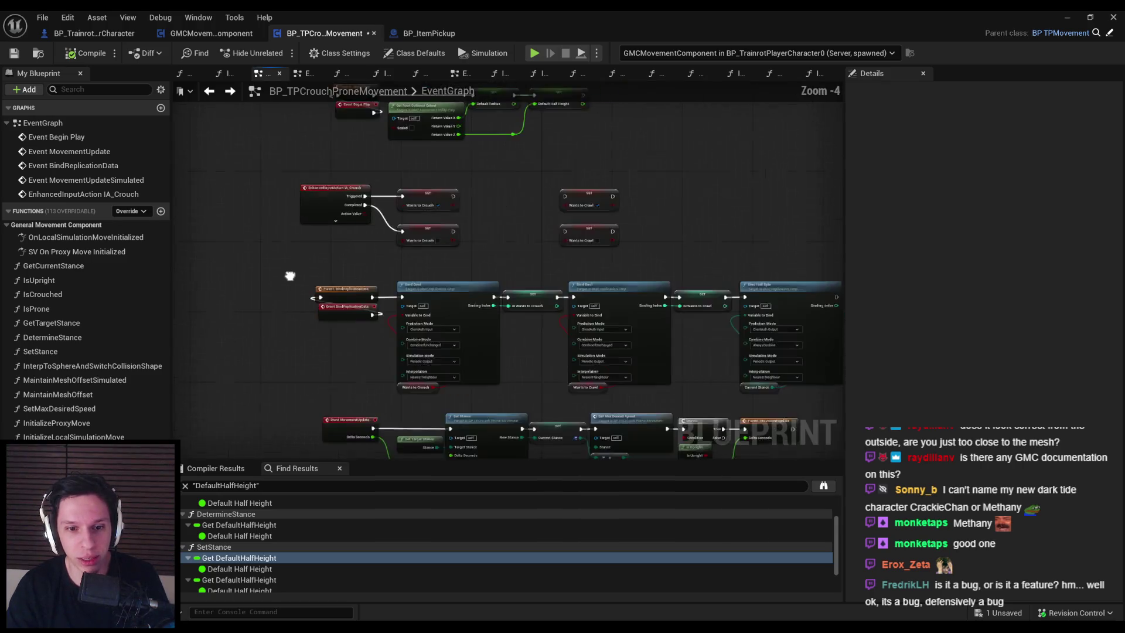
pyautogui.scroll(-2, 272, 327)
pyautogui.hotkey('alt', 'Right')
pyautogui.hotkey('alt', 'Right')
pyautogui.hotkey('alt', 'Right')
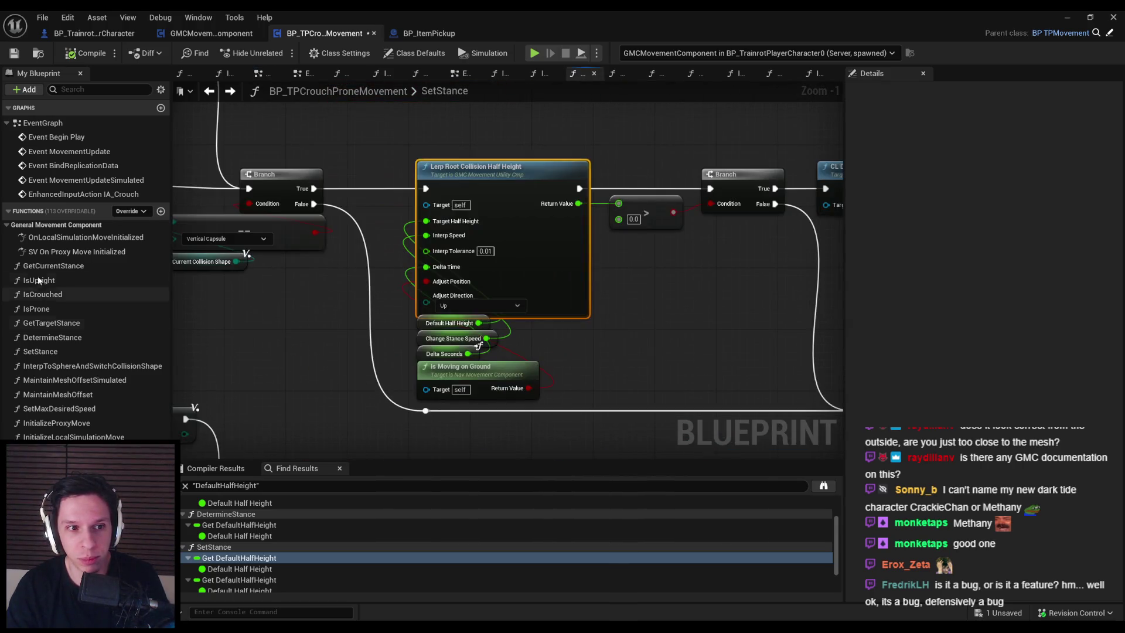
pyautogui.doubleClick(54, 326)
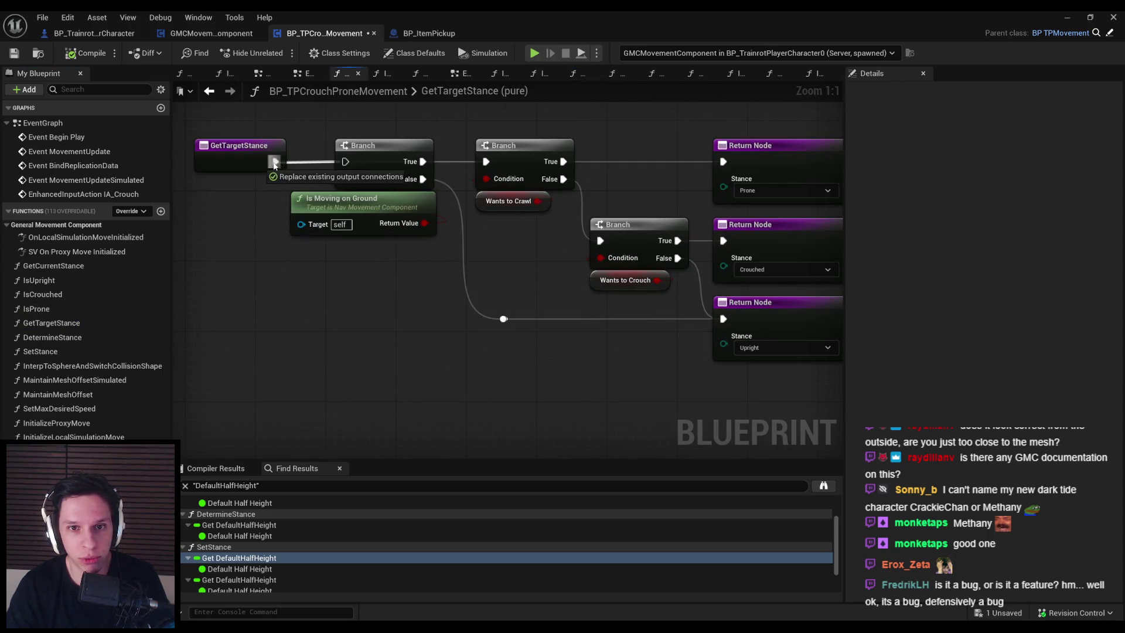
pyautogui.click(1066, 17)
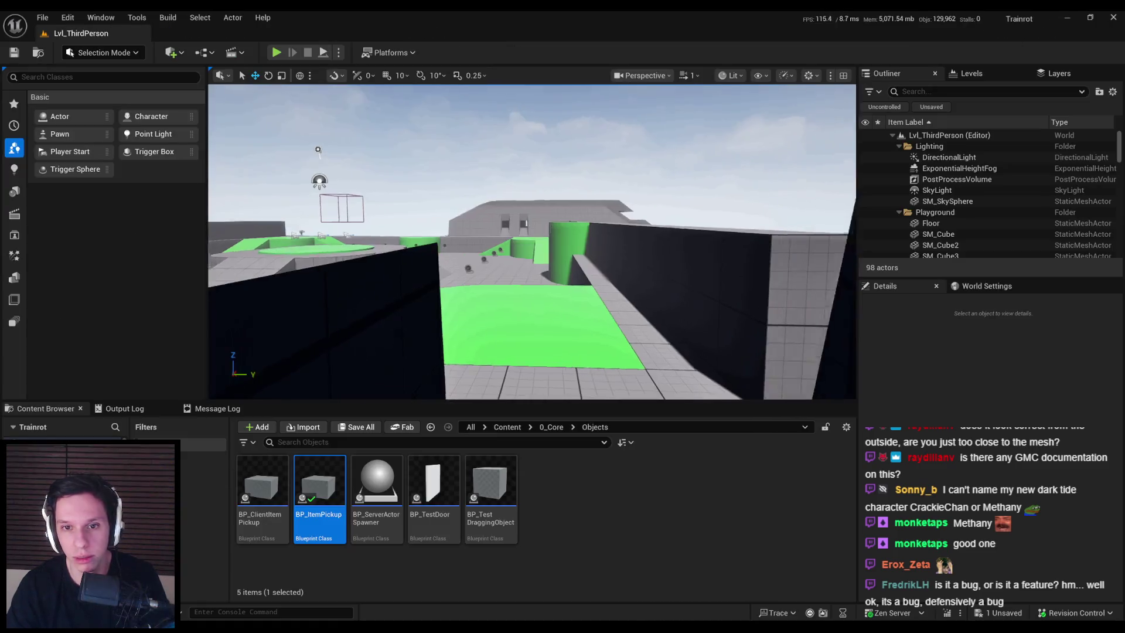
# Start a play test and walk through the dark corridor into the room, under the table by the chairs.
pyautogui.hotkey('alt', 'p')
pyautogui.press('w')
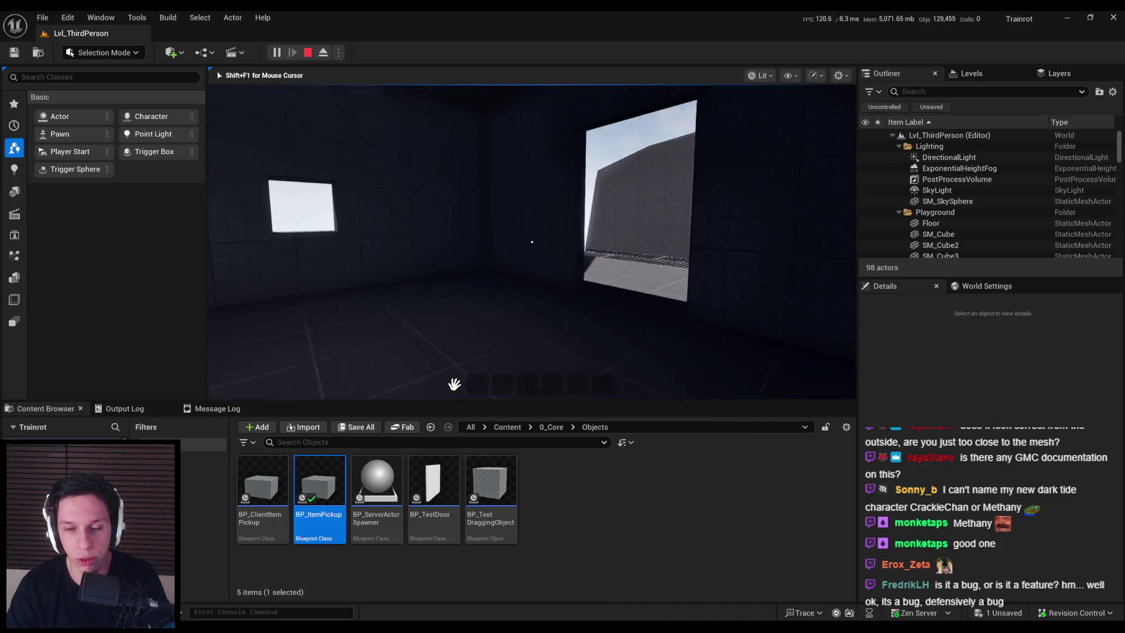
pyautogui.press('w')
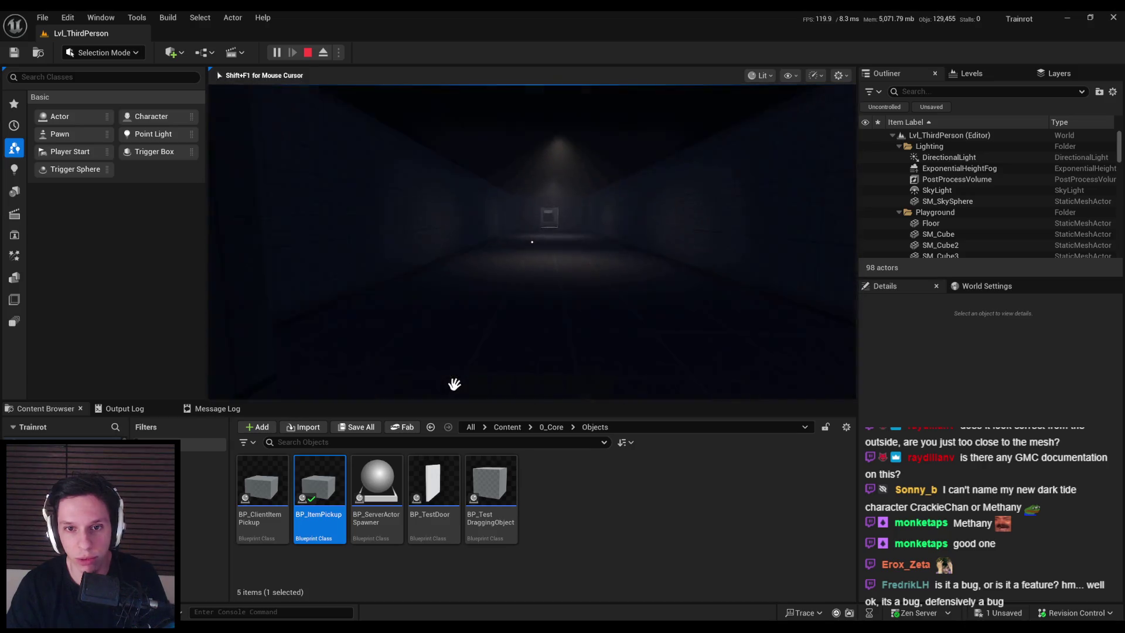
pyautogui.press('w')
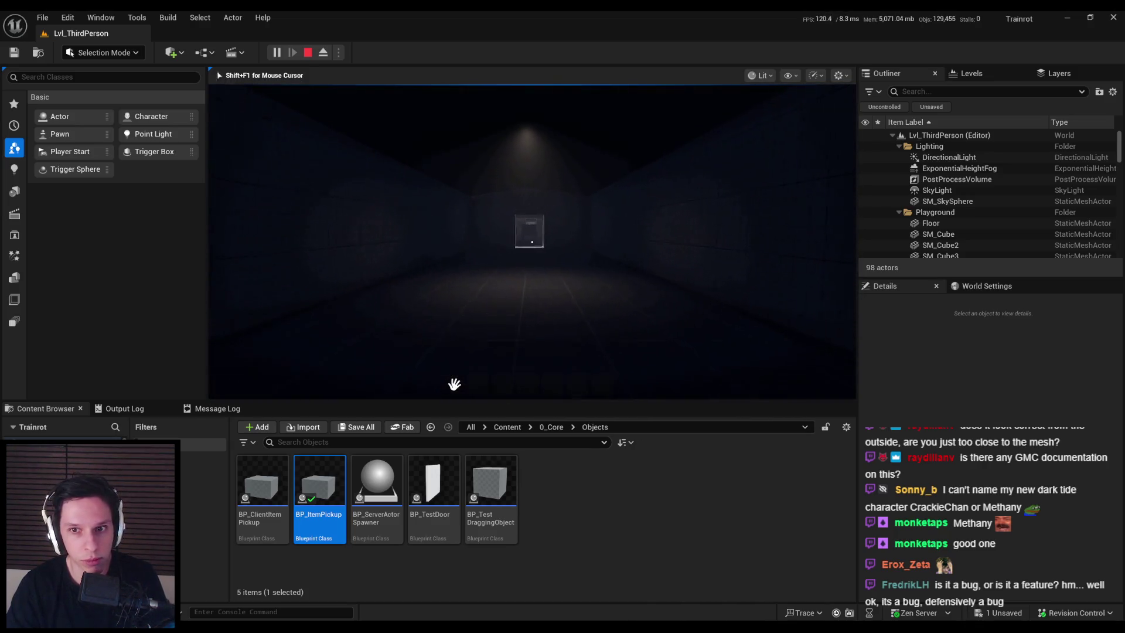
pyautogui.press('w')
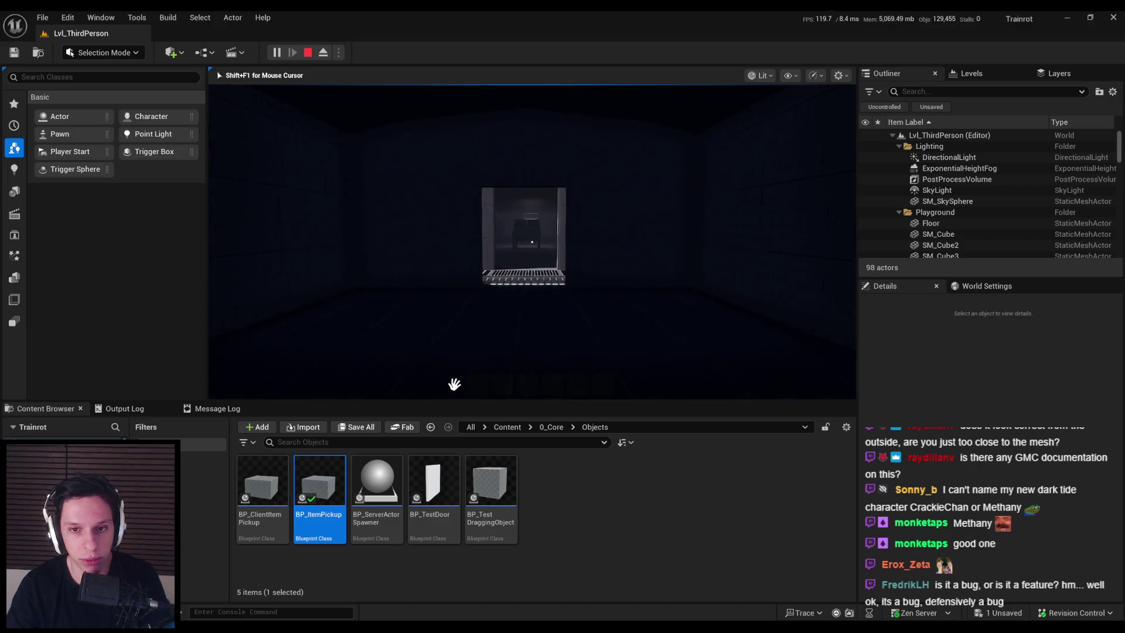
pyautogui.press('w')
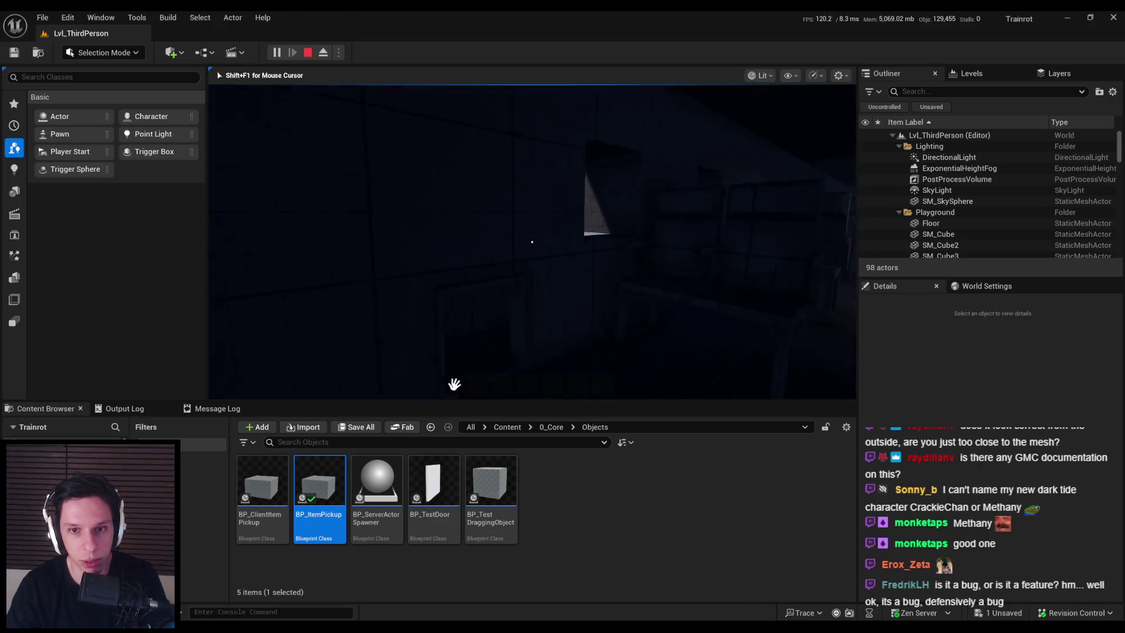
pyautogui.press('w')
pyautogui.press('w')
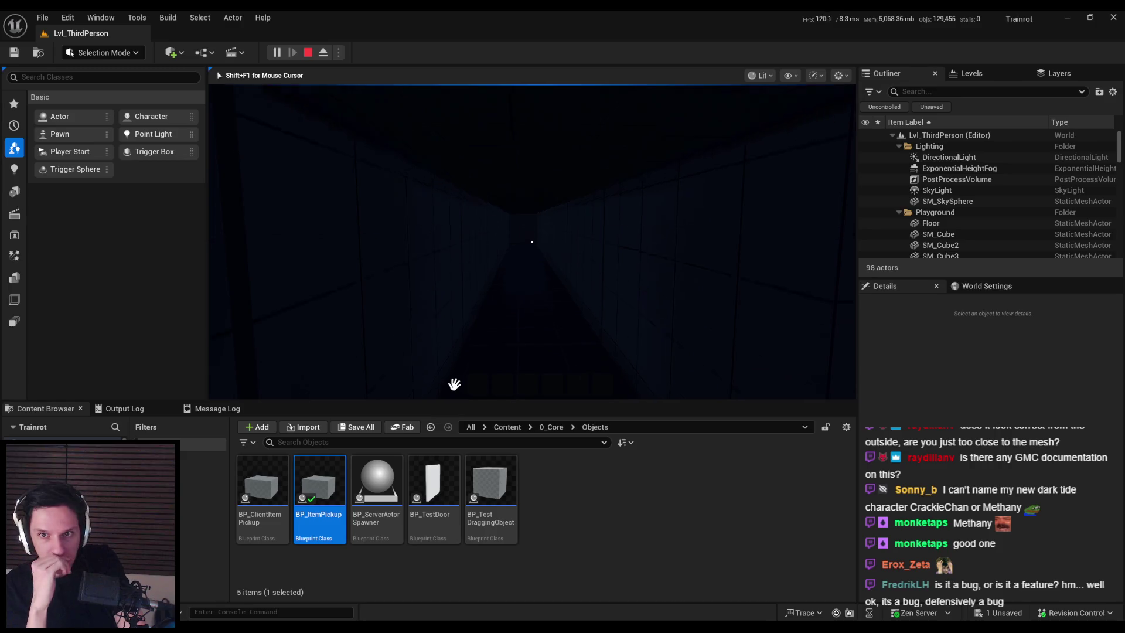
pyautogui.press('w')
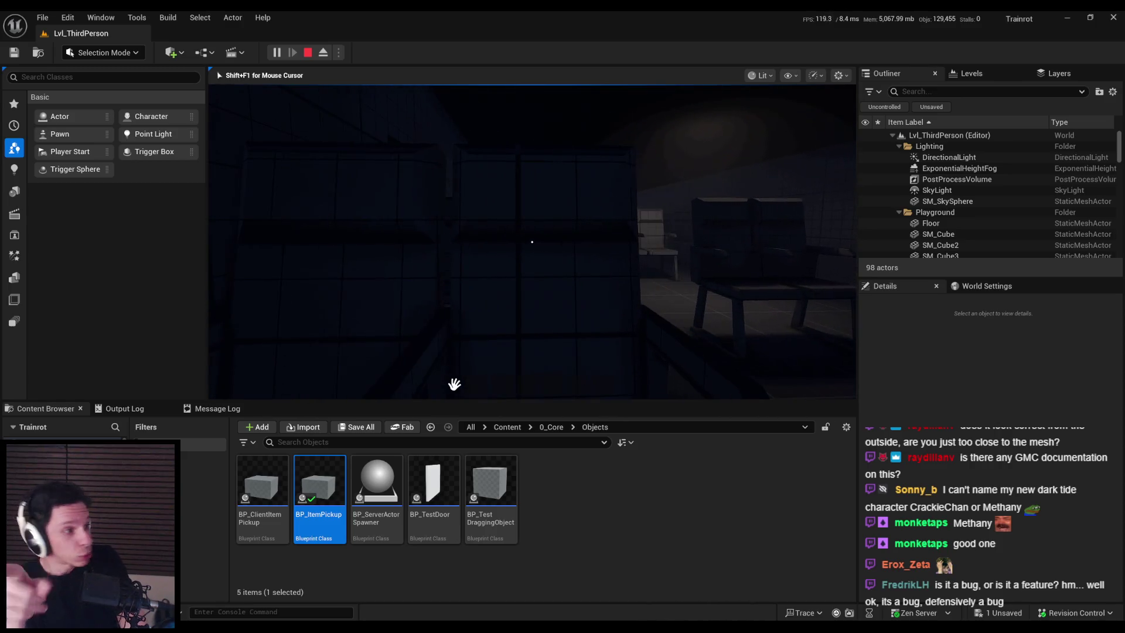
pyautogui.press('w')
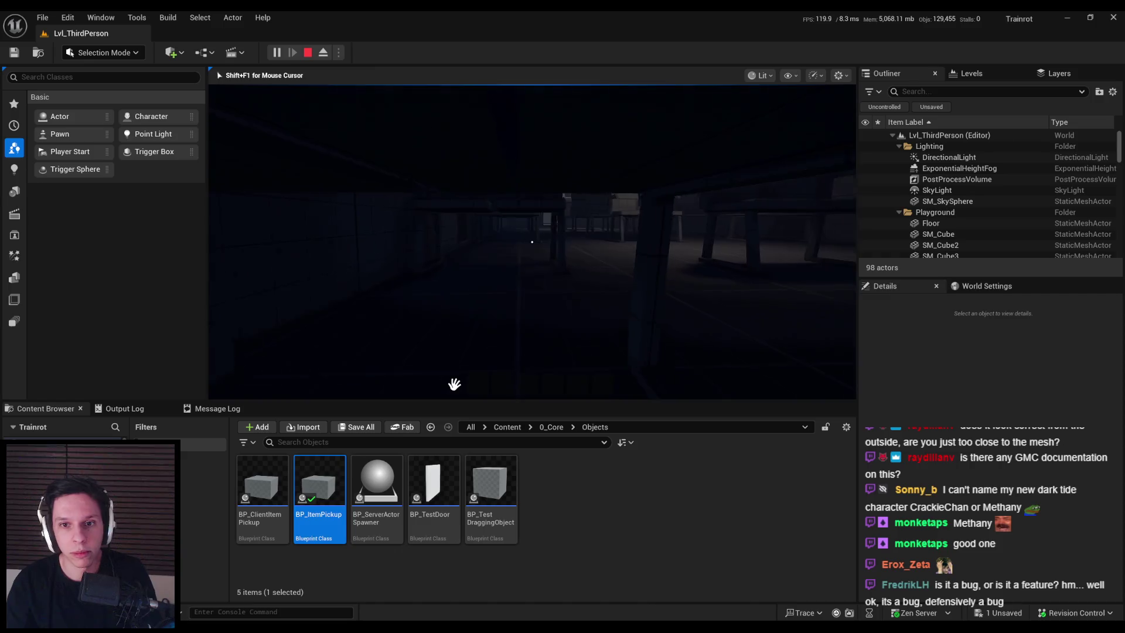
pyautogui.press('w')
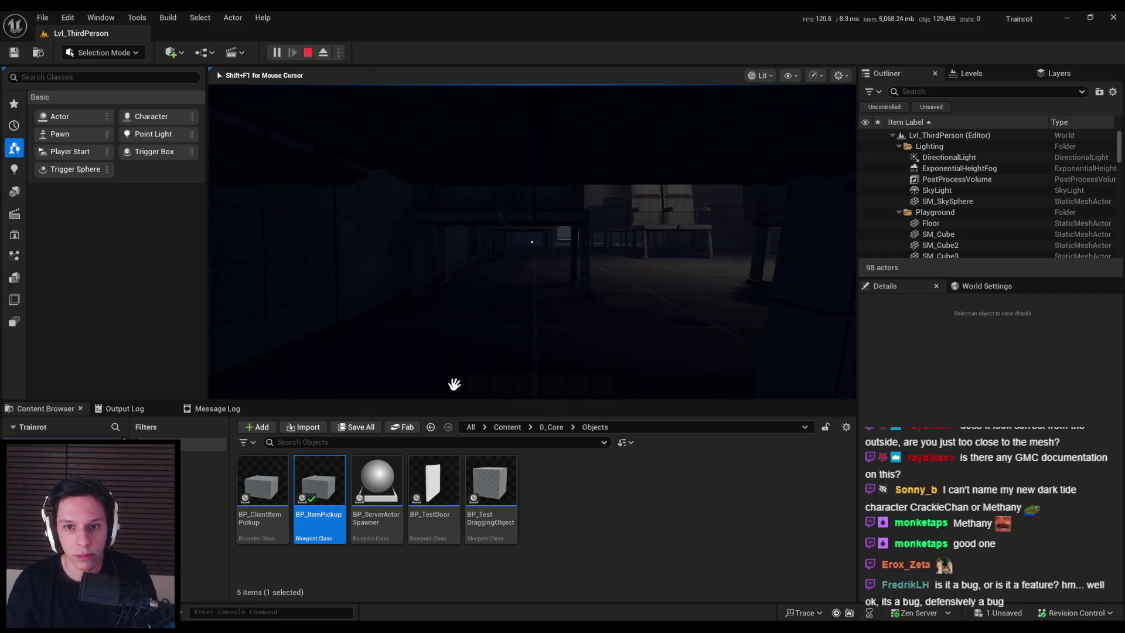
pyautogui.press('w')
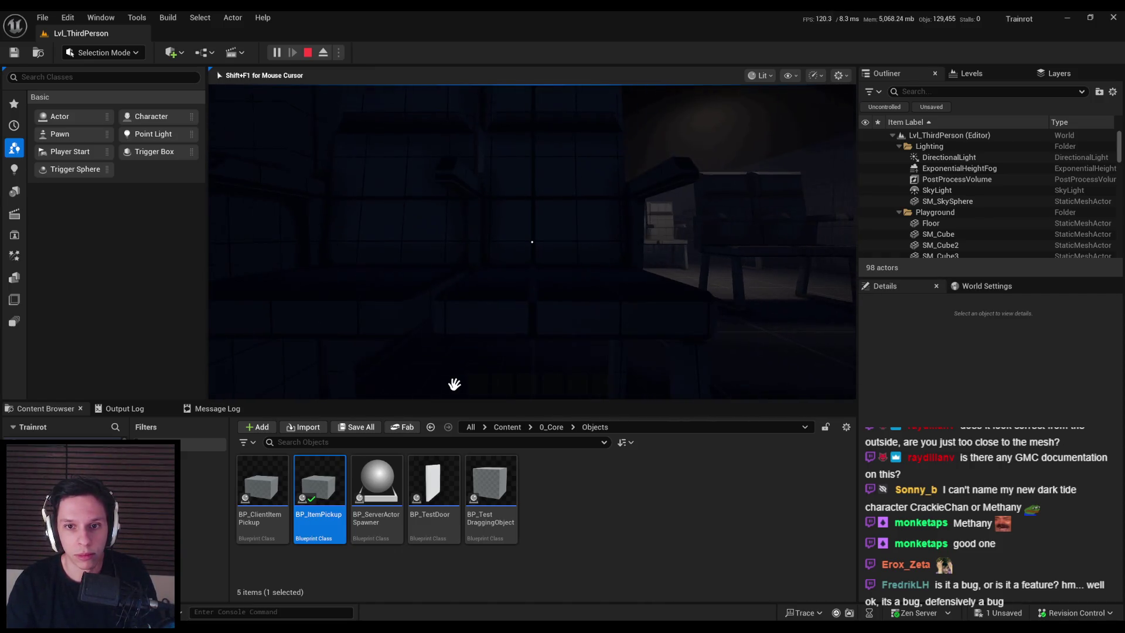
pyautogui.press('w')
pyautogui.press('w')
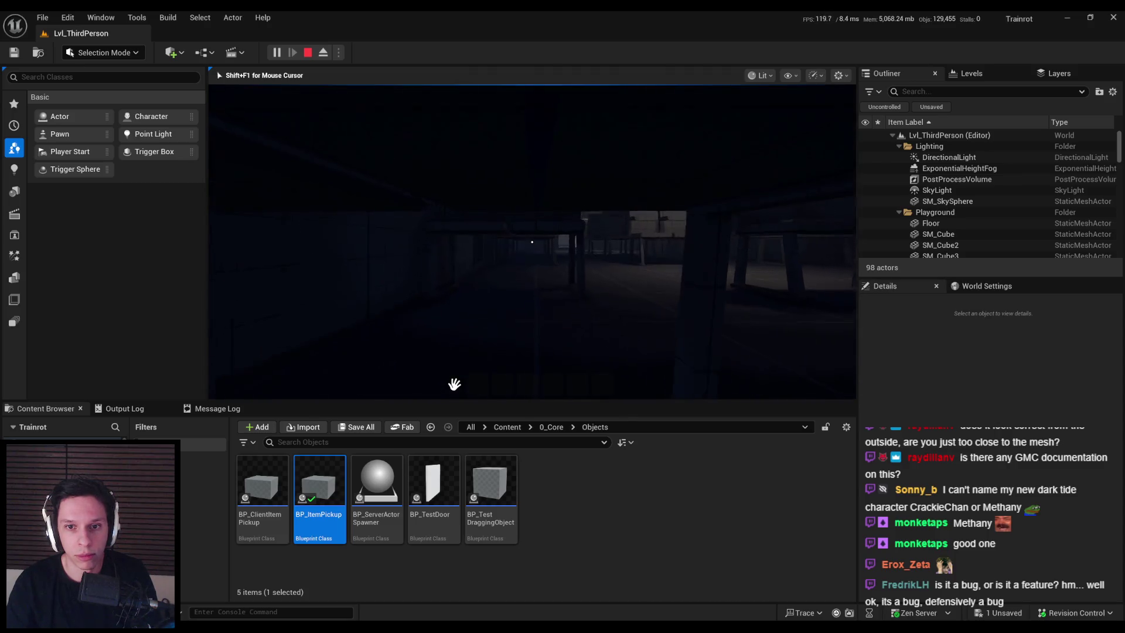
pyautogui.press('w')
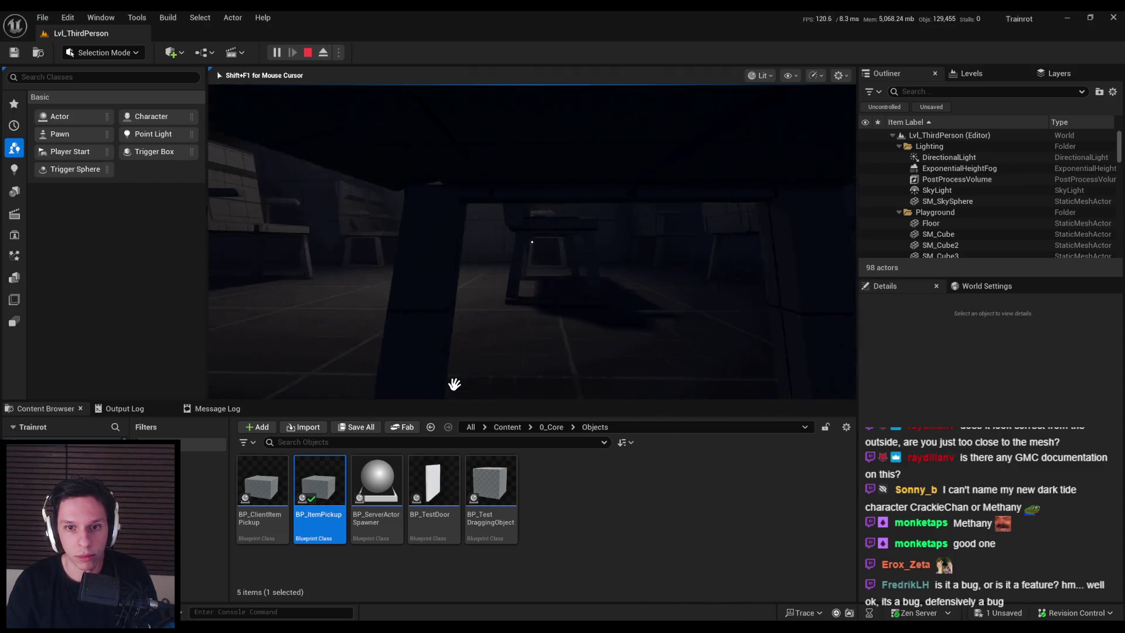
pyautogui.press('w')
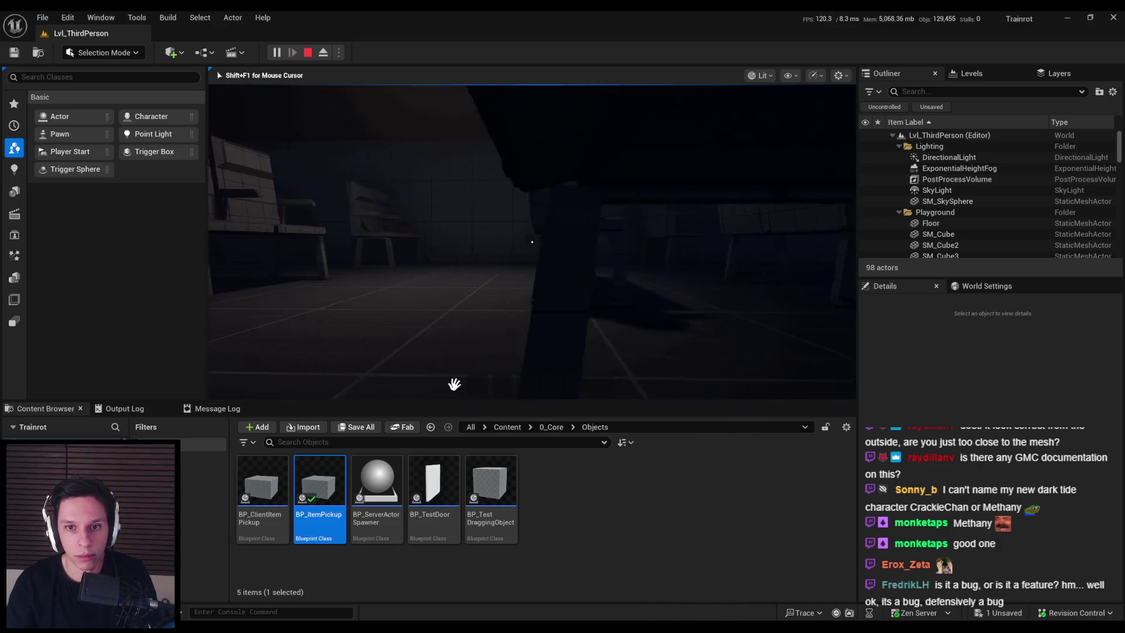
pyautogui.press('w')
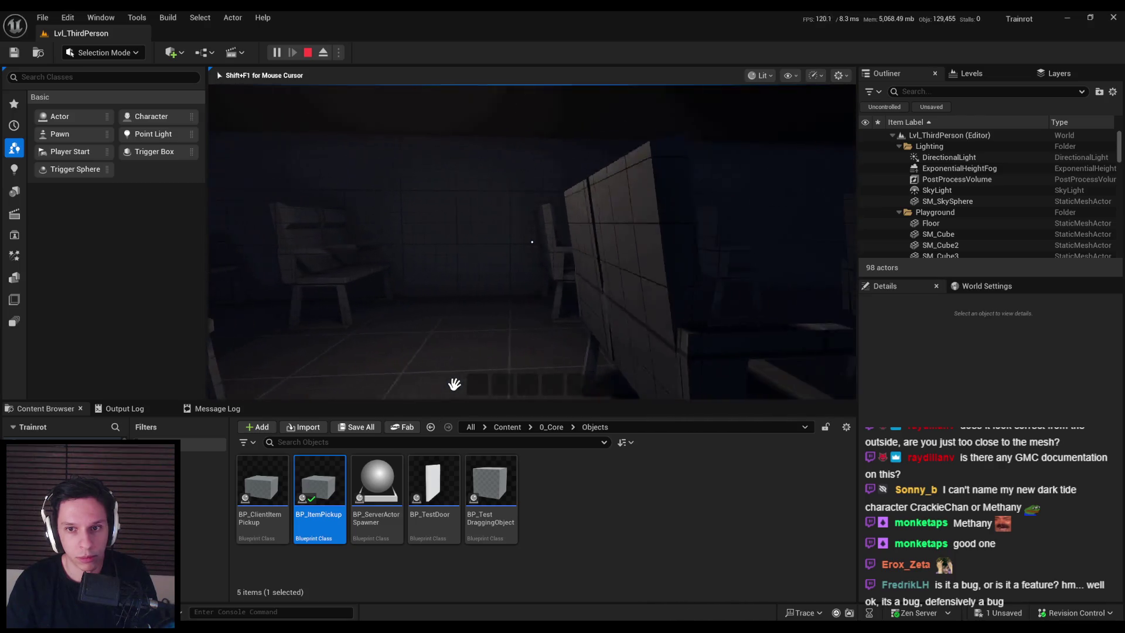
# Walk past the red markers into sunlight, jump at the dark wall, pass the lit opening, and stop the test.
pyautogui.press('w')
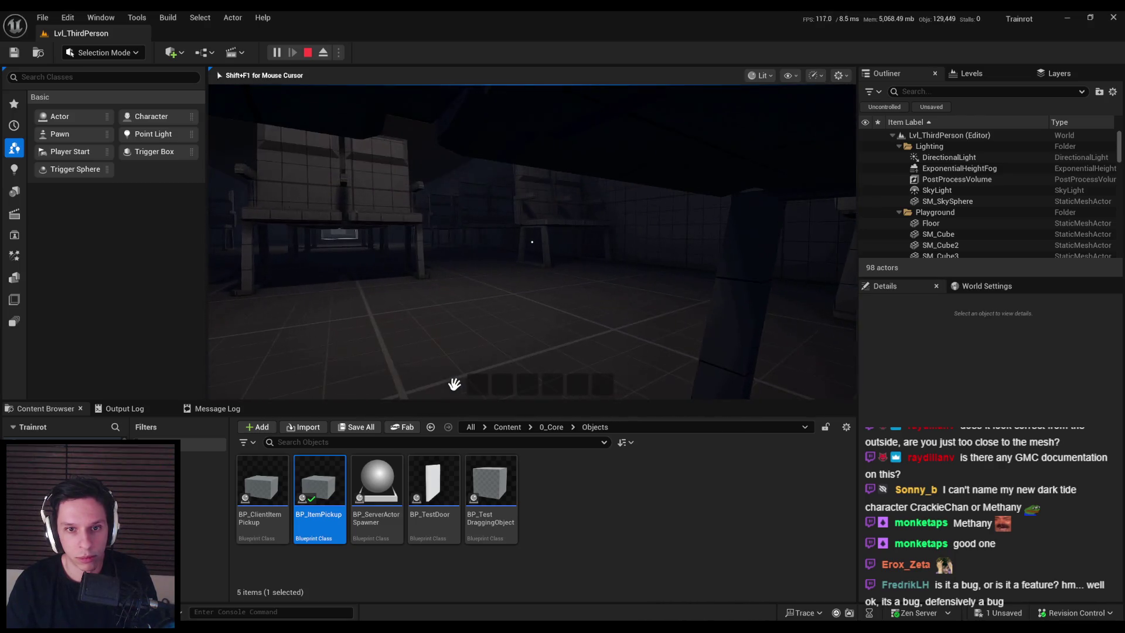
pyautogui.press('w')
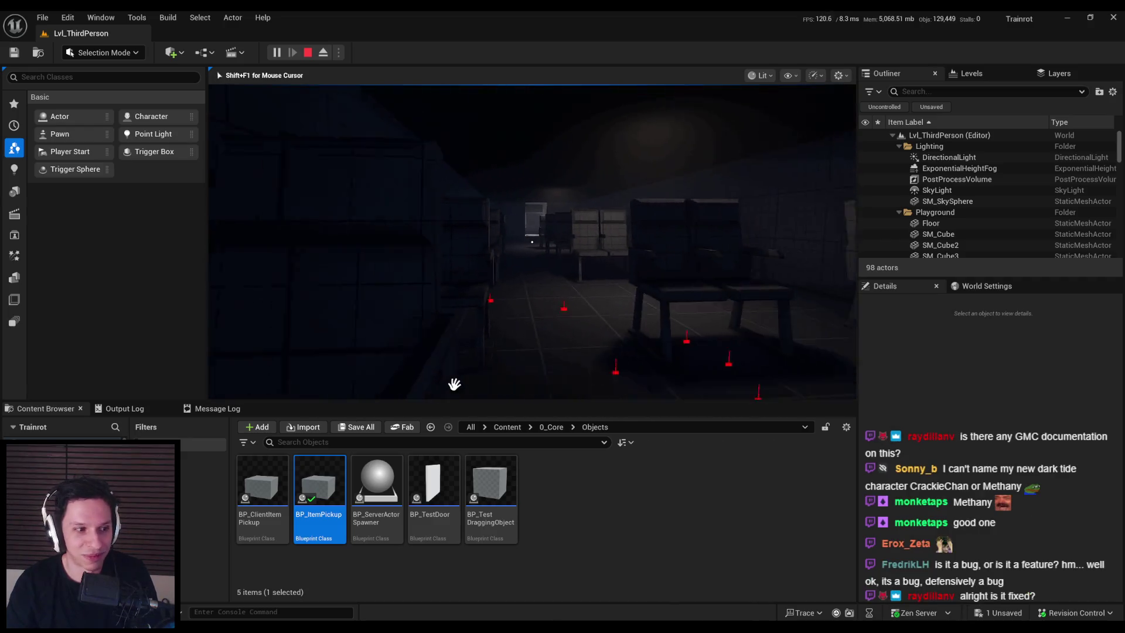
pyautogui.press('w')
pyautogui.press('w')
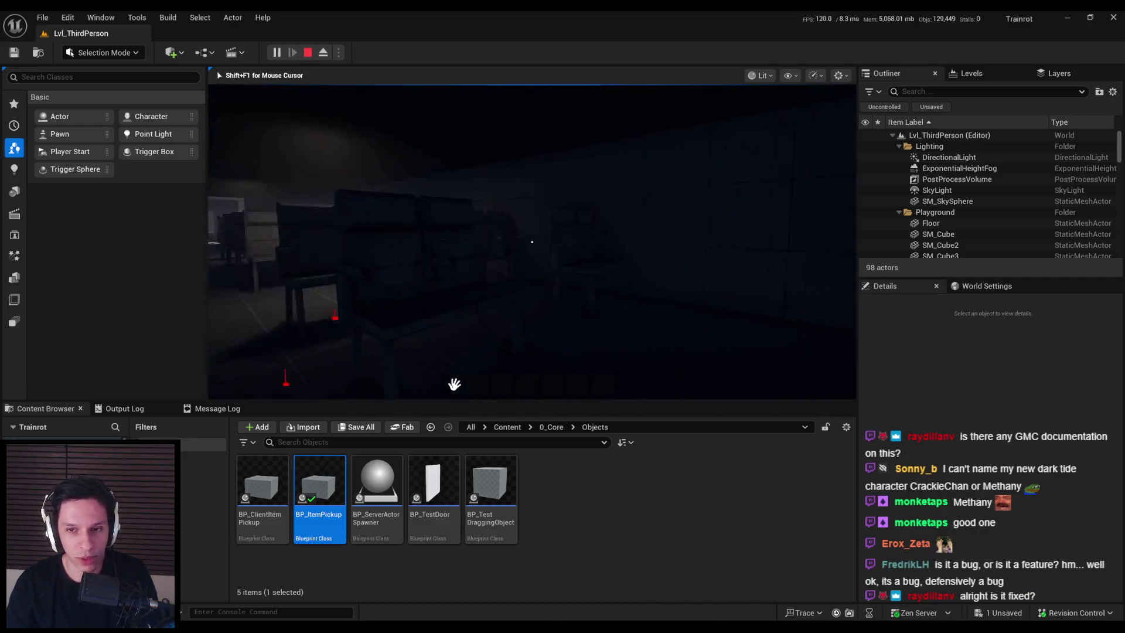
pyautogui.press('w')
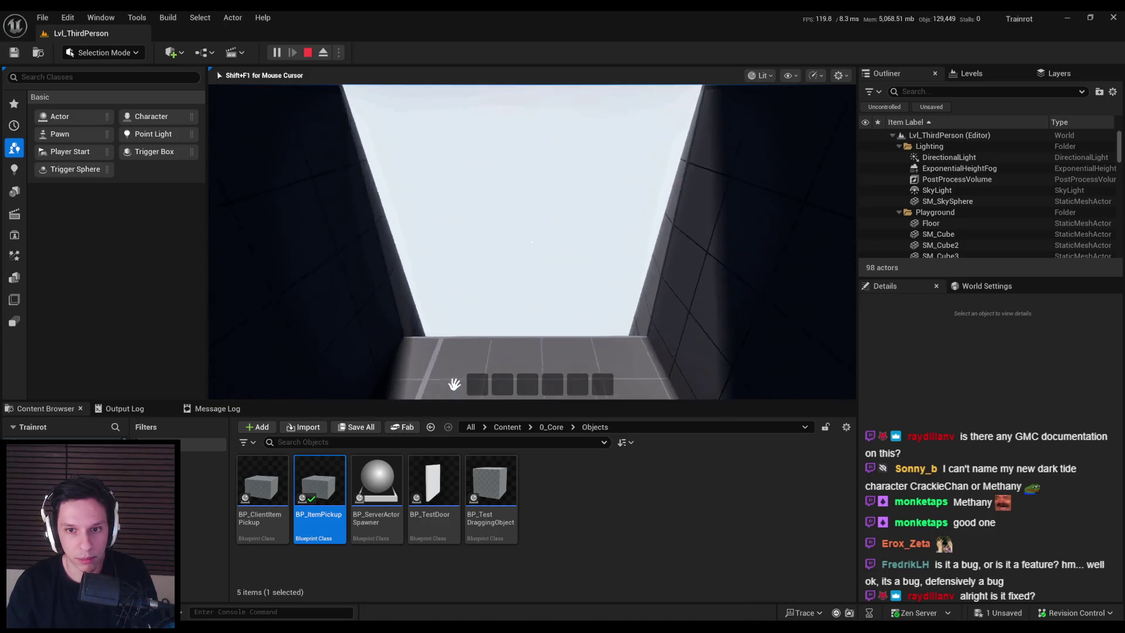
pyautogui.press('w')
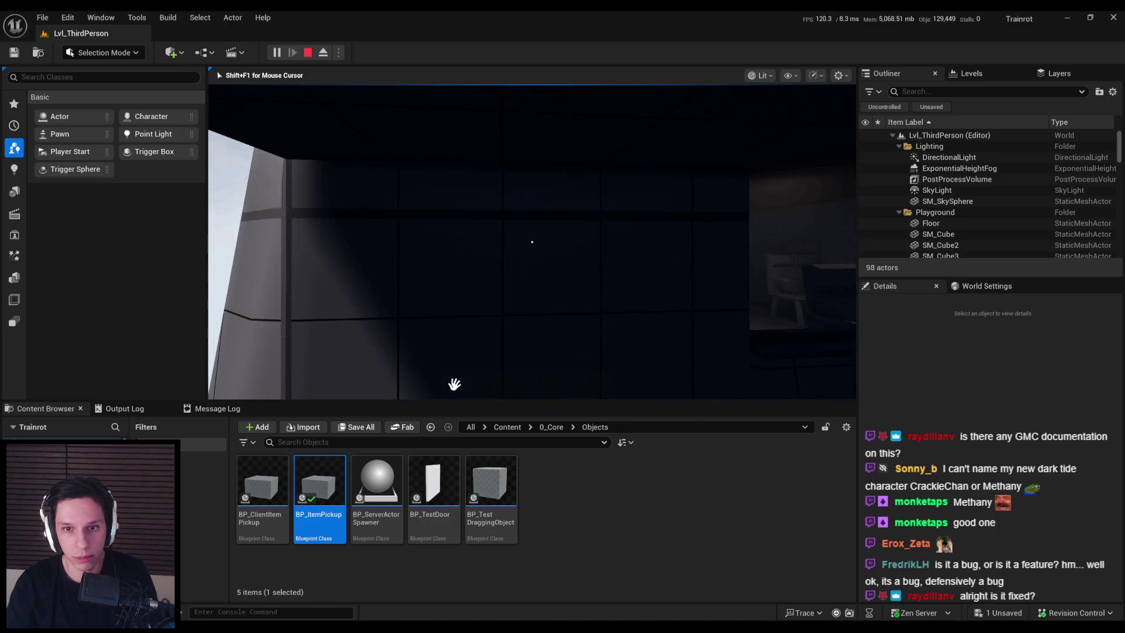
pyautogui.press('w')
pyautogui.press('w')
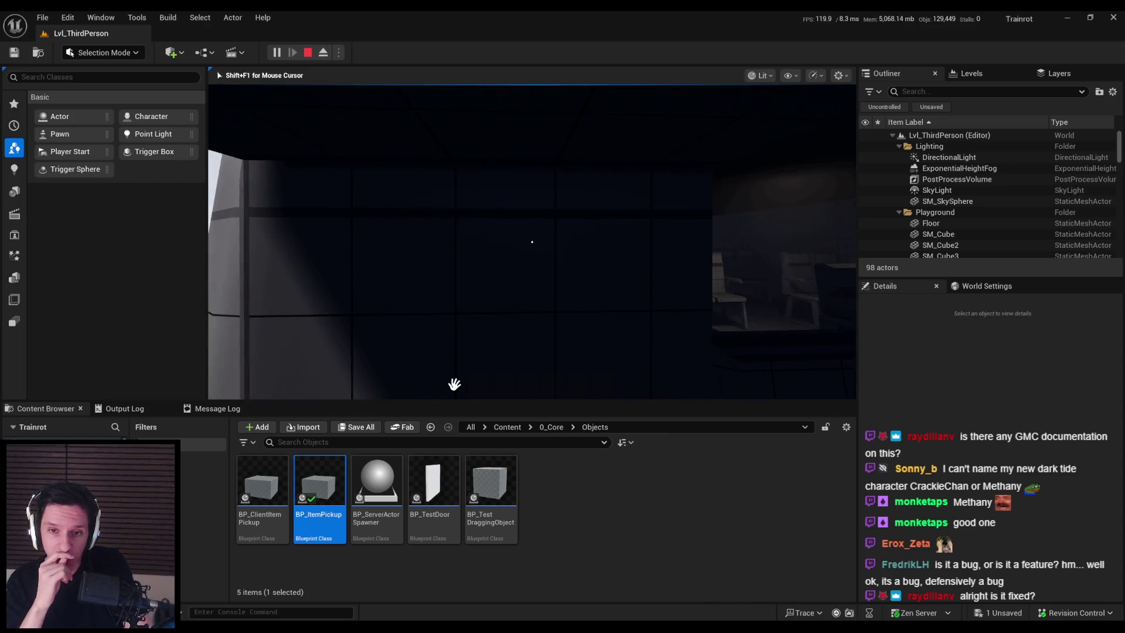
pyautogui.press('space')
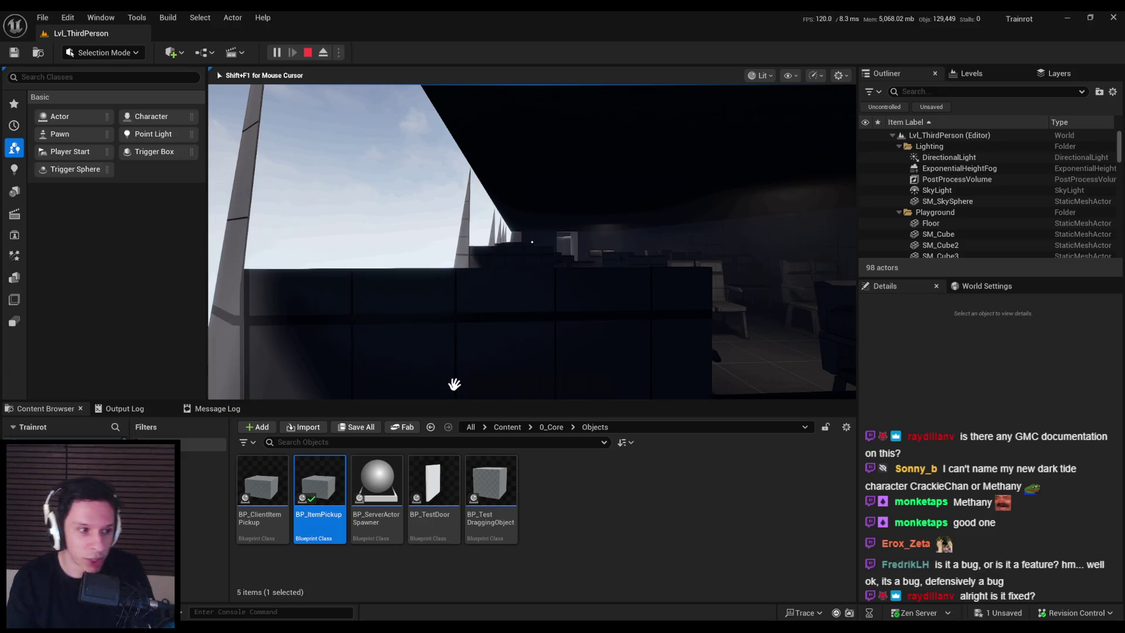
pyautogui.press('w')
pyautogui.press('w')
pyautogui.press('w')
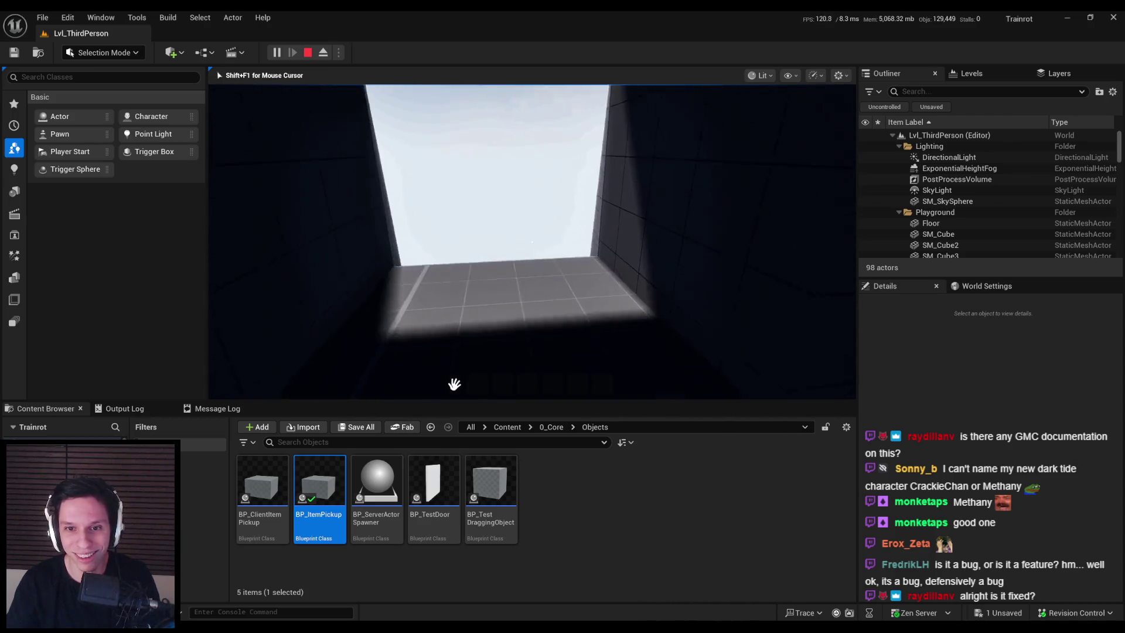
pyautogui.press('w')
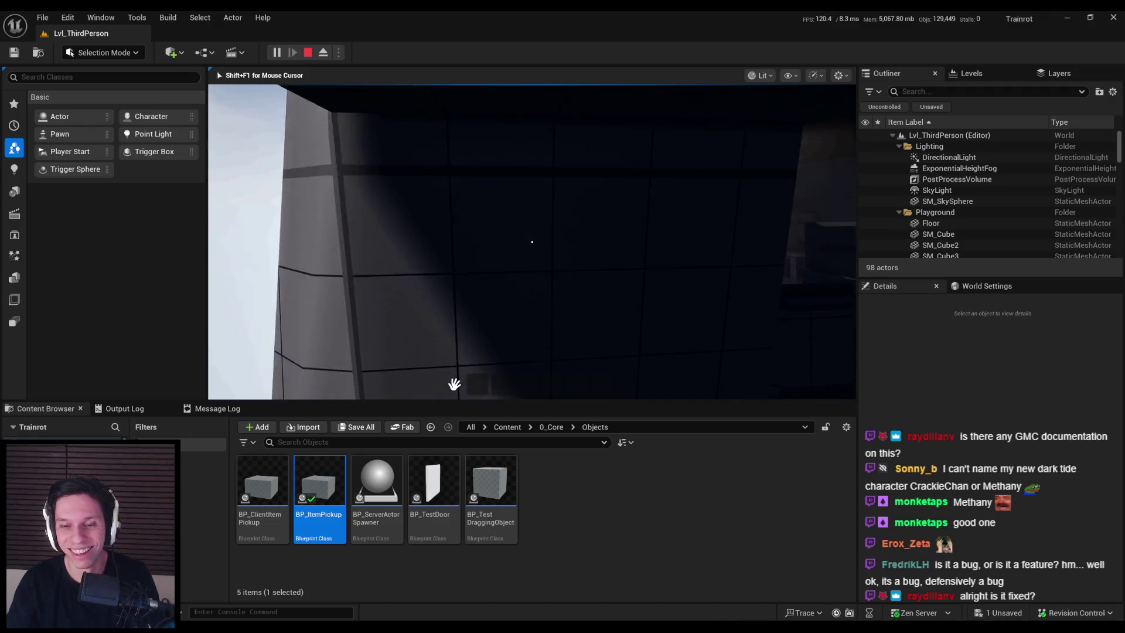
pyautogui.press('d')
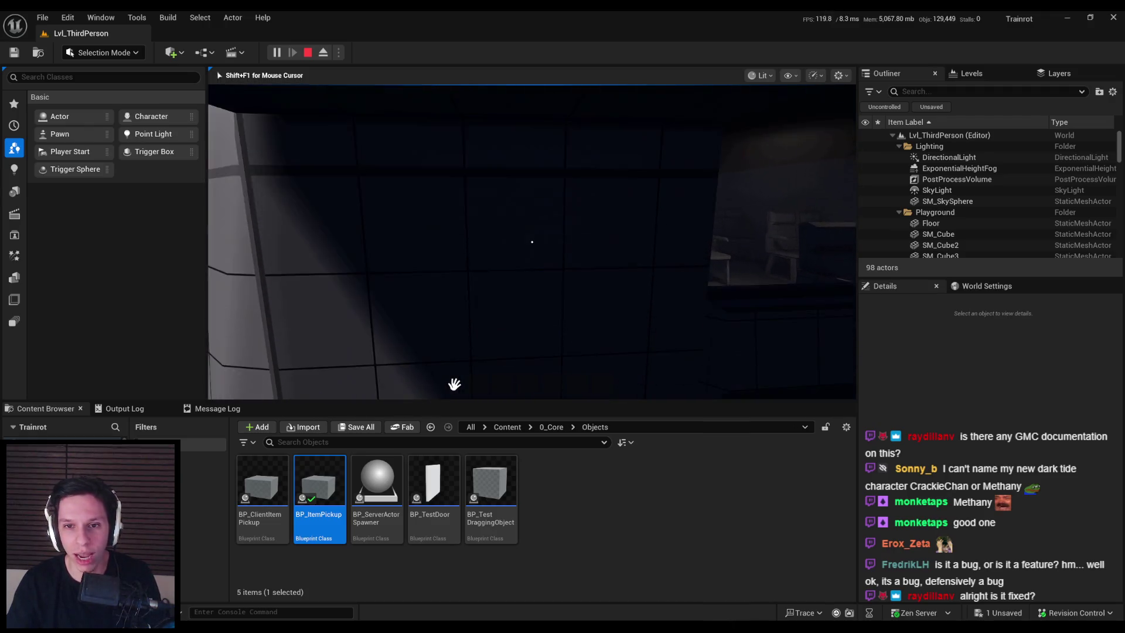
pyautogui.press('w')
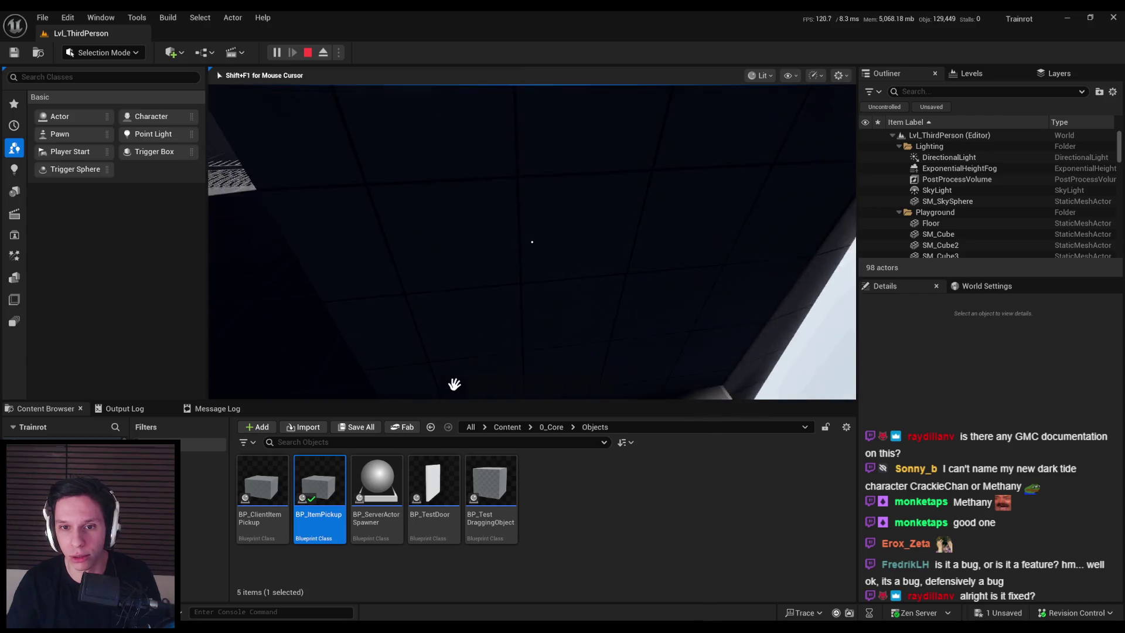
pyautogui.press('w')
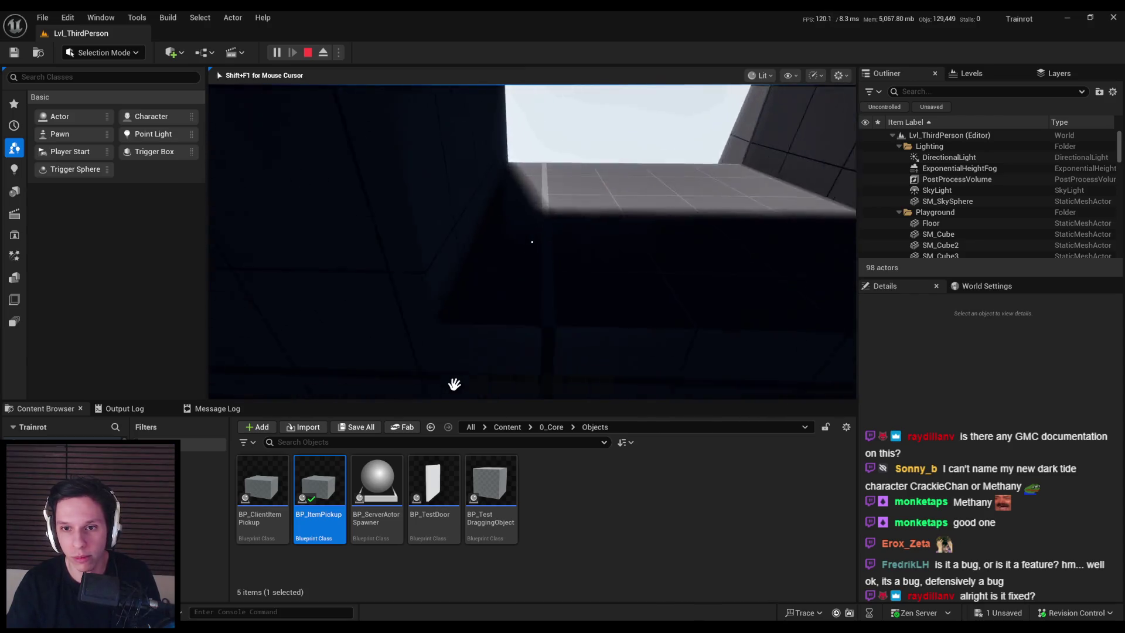
pyautogui.press('w')
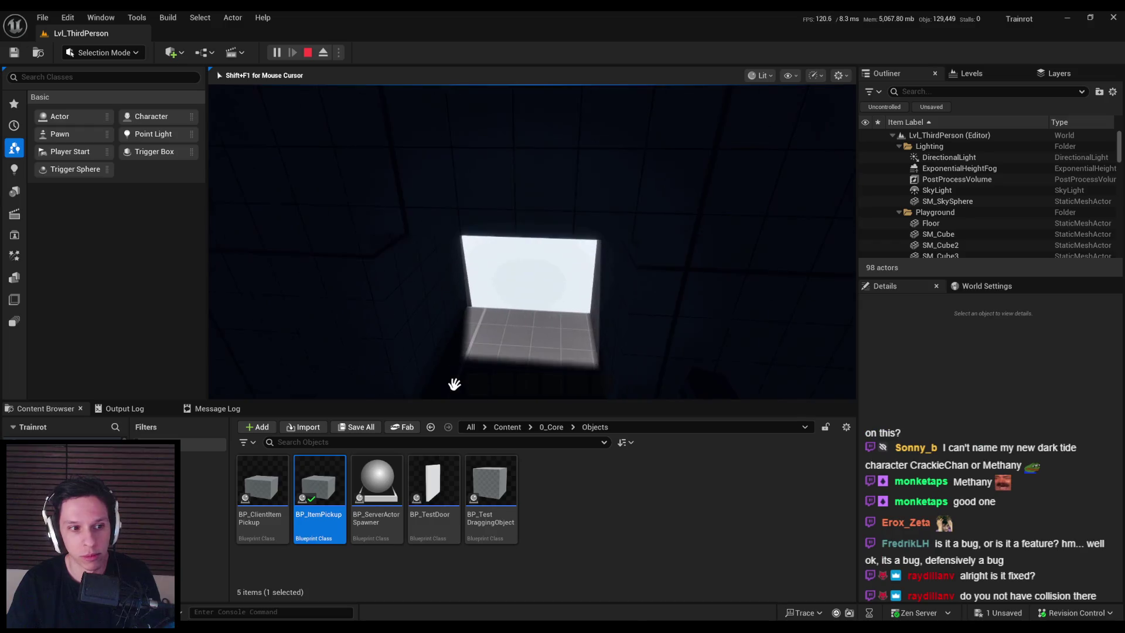
pyautogui.press('w')
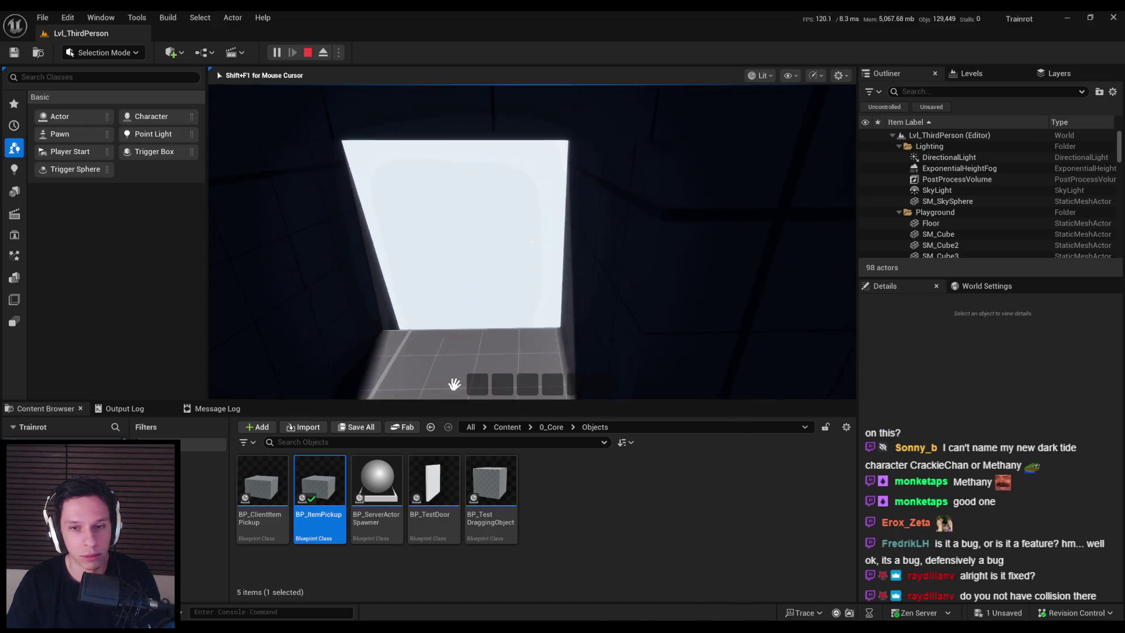
pyautogui.press('w')
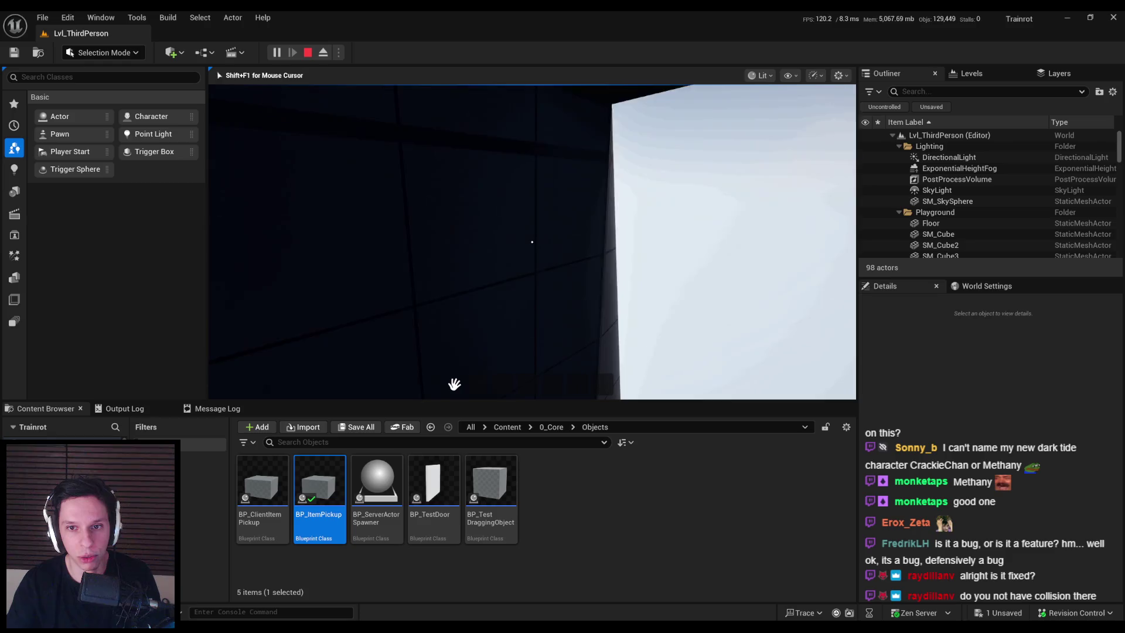
pyautogui.press('w')
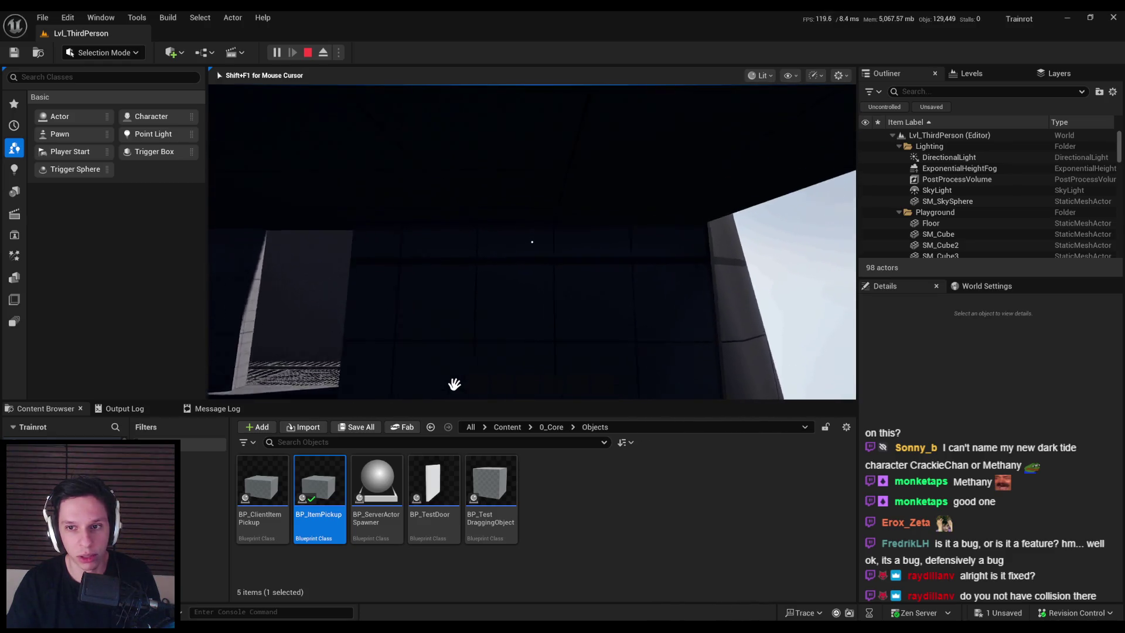
pyautogui.press('w')
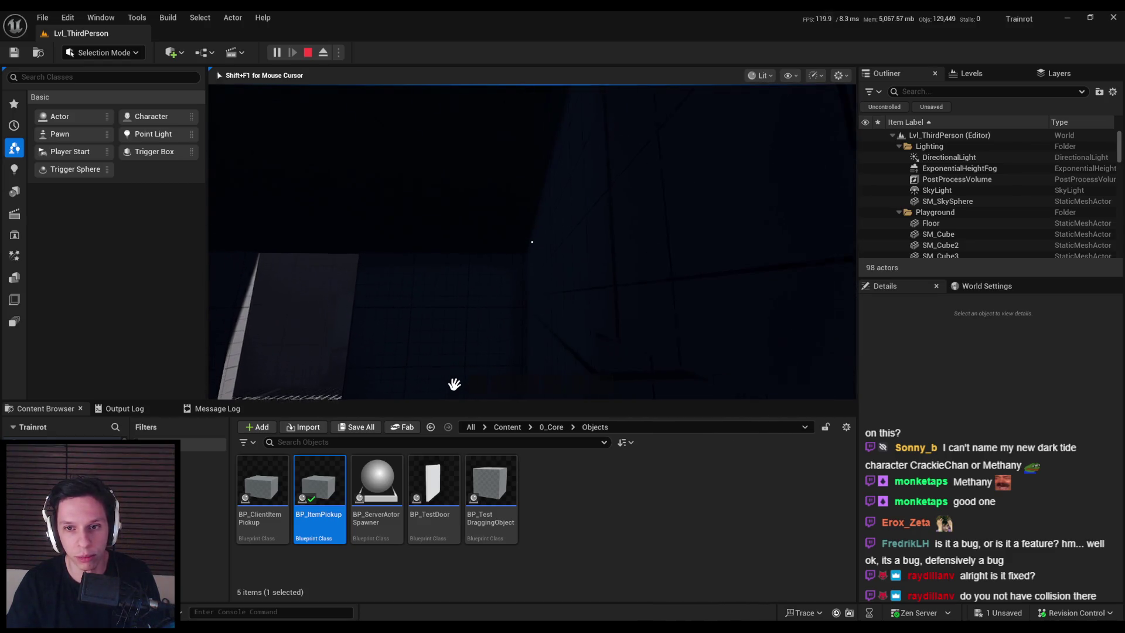
pyautogui.press('w')
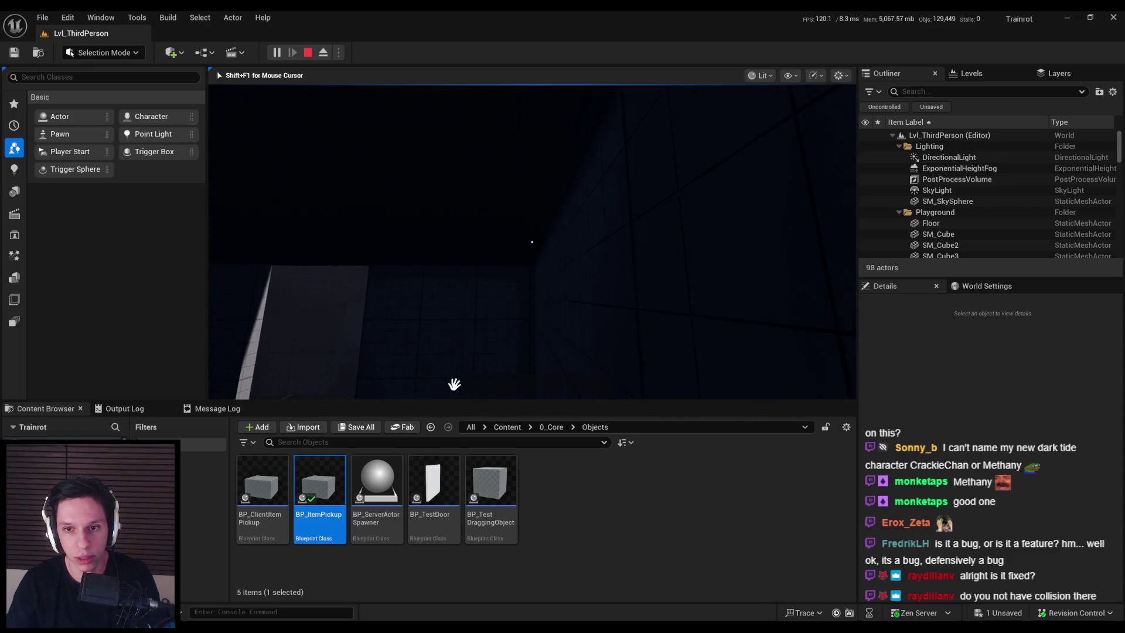
pyautogui.press('w')
pyautogui.press('w')
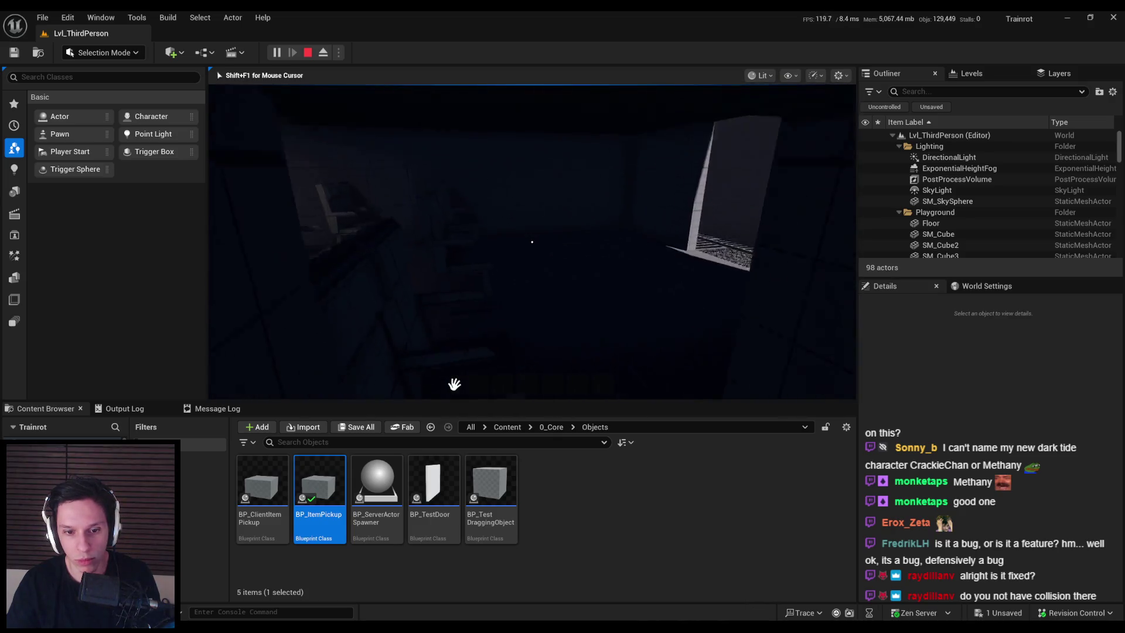
pyautogui.press('Escape')
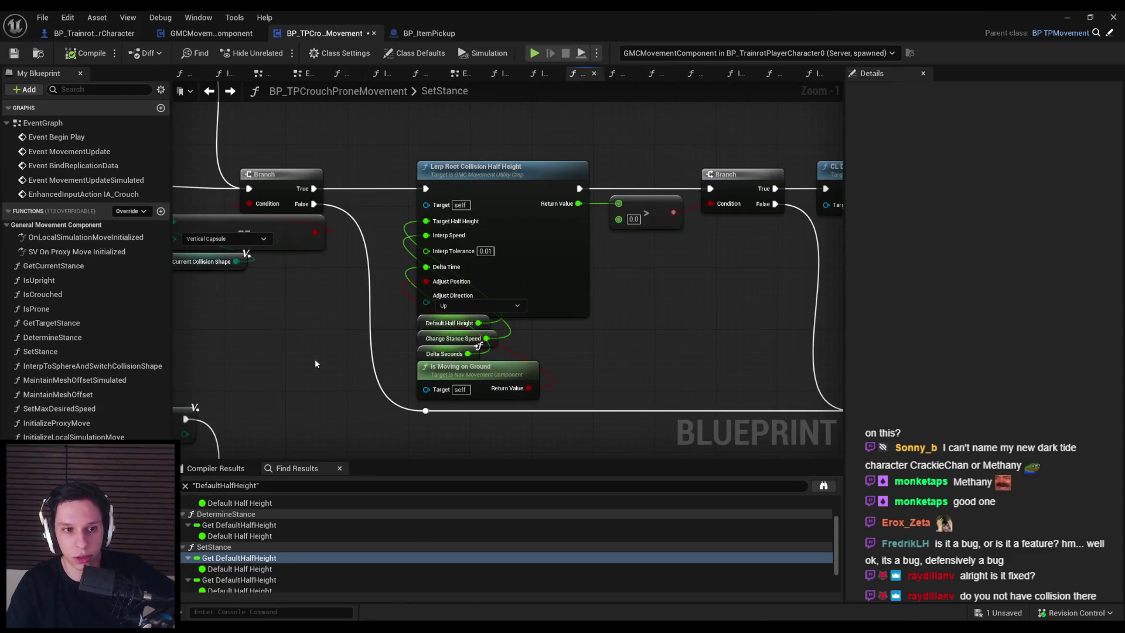
# Review the movement Blueprint's Class Defaults and Advanced movement property tooltips, then minimize the editor.
pyautogui.scroll(-1, 315, 358)
pyautogui.click(385, 54)
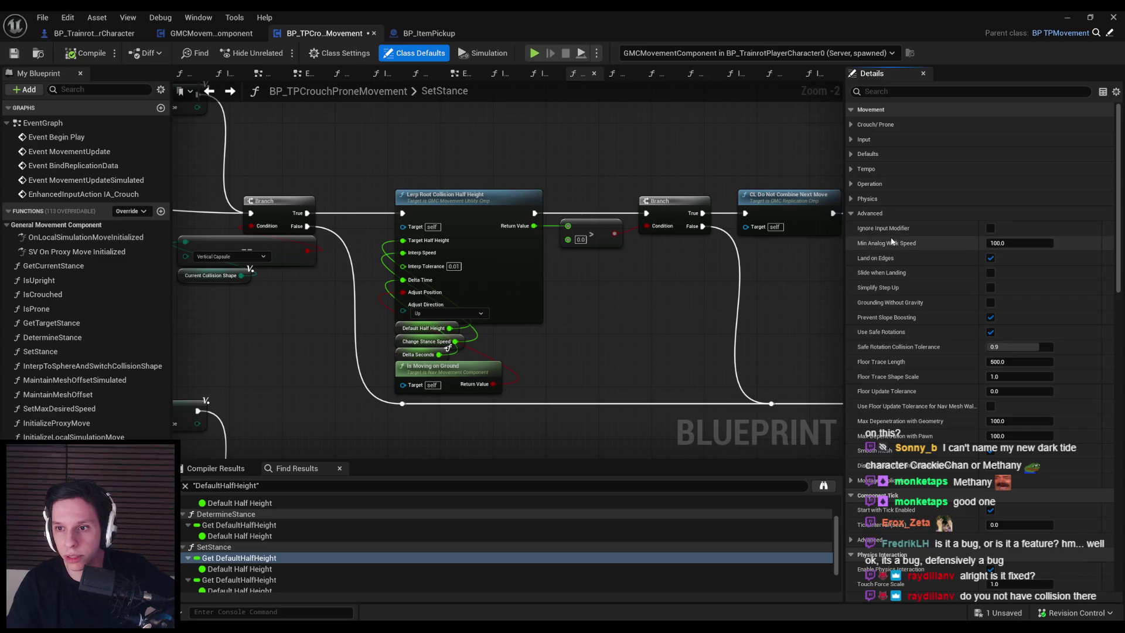
pyautogui.moveTo(893, 291)
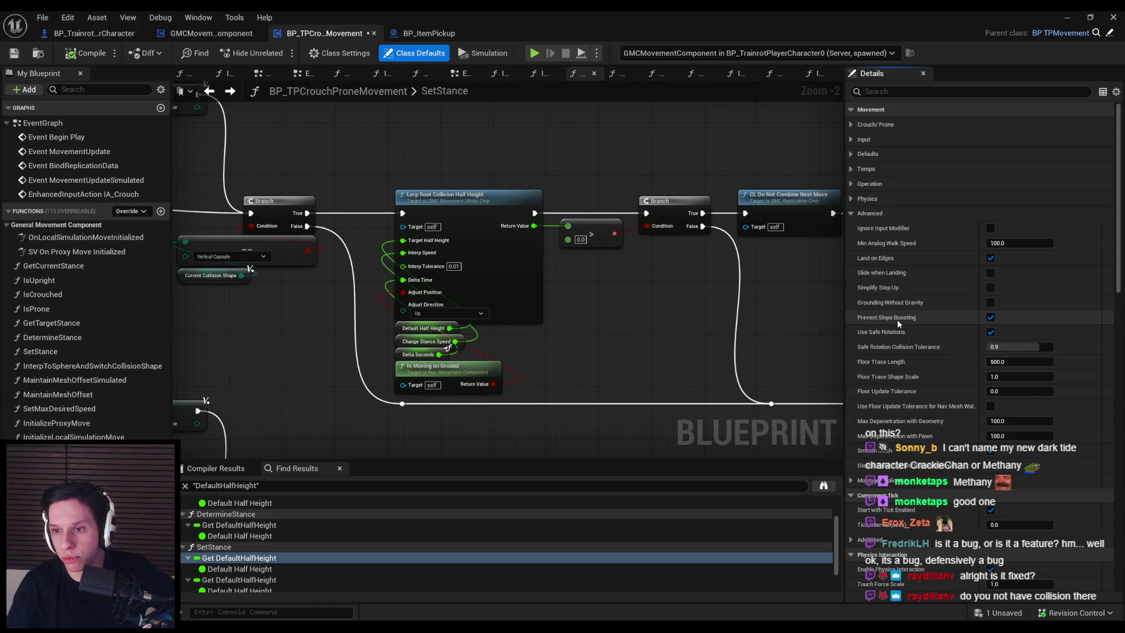
pyautogui.moveTo(895, 351)
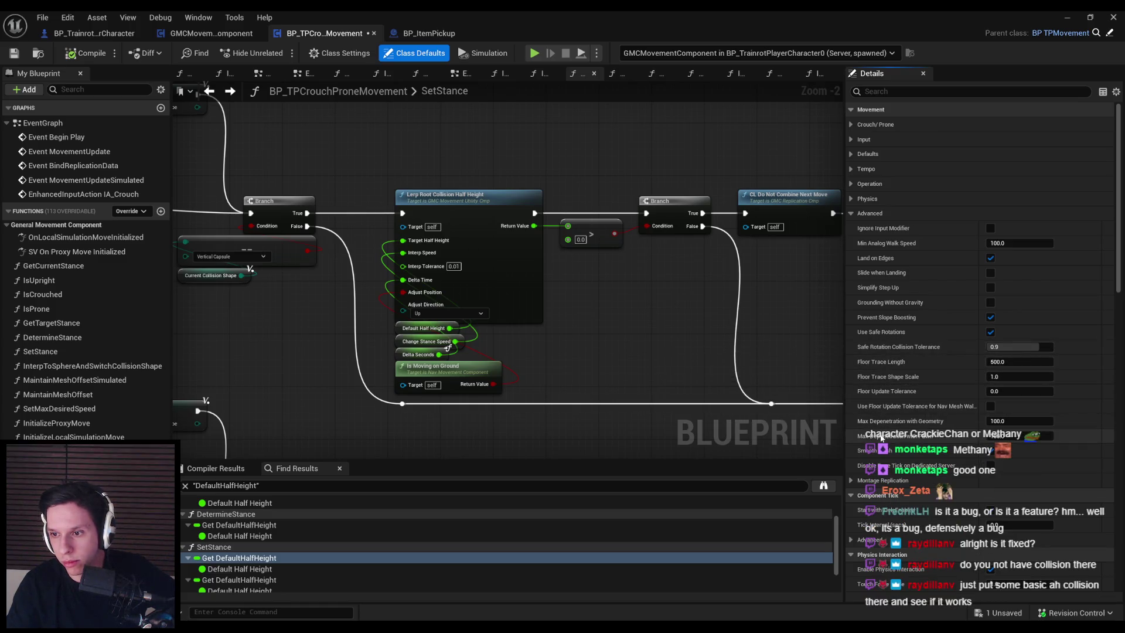
pyautogui.scroll(-1, 886, 455)
pyautogui.scroll(-2, 886, 455)
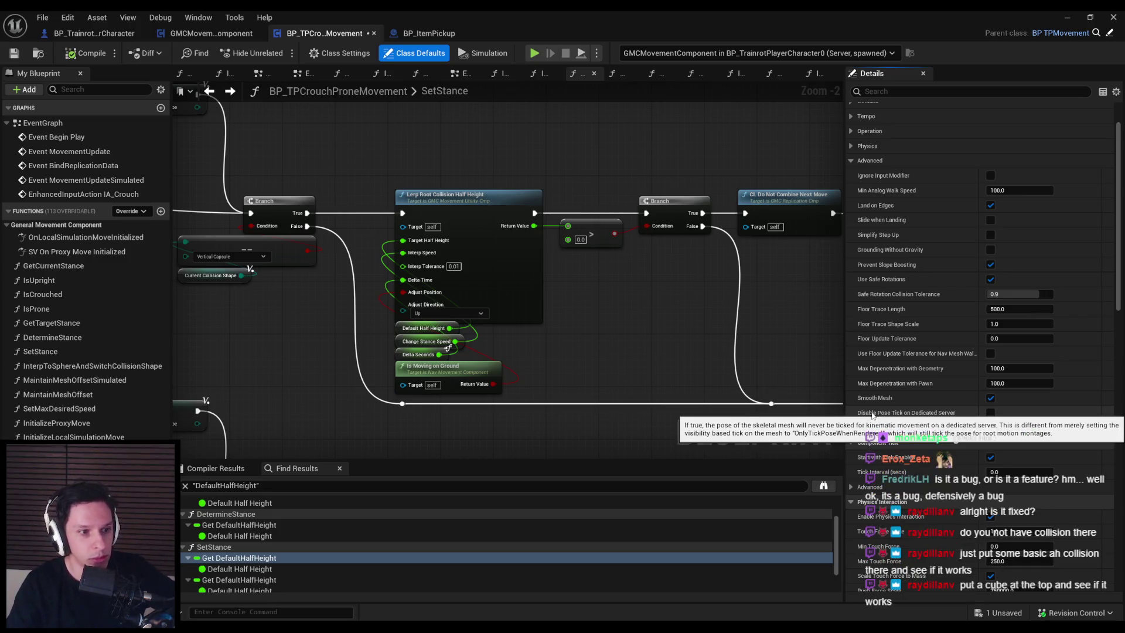
pyautogui.click(1065, 15)
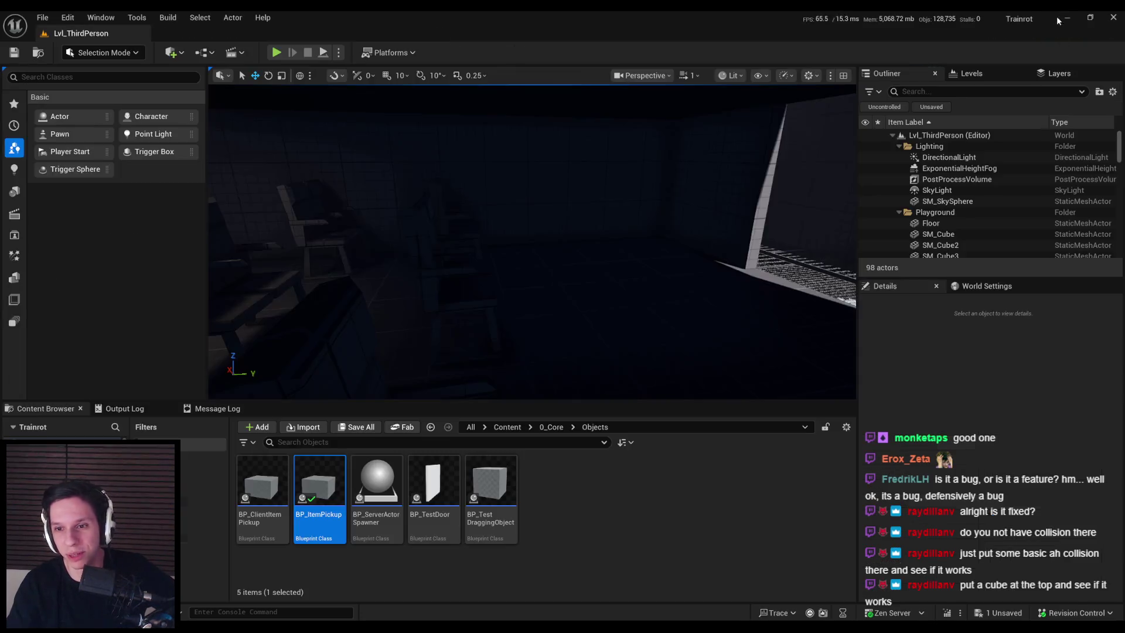
# Place a Cube above the central platform and play-test walking and jumping beneath it.
pyautogui.moveTo(612, 293)
pyautogui.mouseDown()
pyautogui.moveTo(612, 284)
pyautogui.moveTo(648, 283)
pyautogui.mouseUp()
pyautogui.click(14, 191)
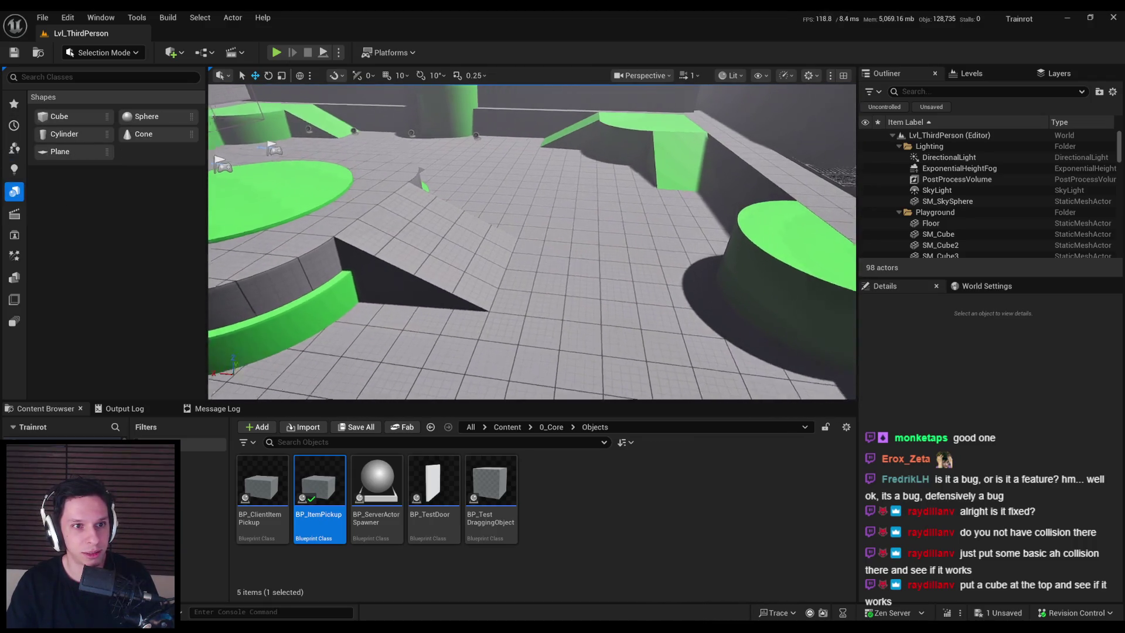
pyautogui.moveTo(59, 116)
pyautogui.mouseDown()
pyautogui.moveTo(596, 251)
pyautogui.moveTo(600, 181)
pyautogui.mouseUp()
pyautogui.hotkey('alt', 'p')
pyautogui.press('w')
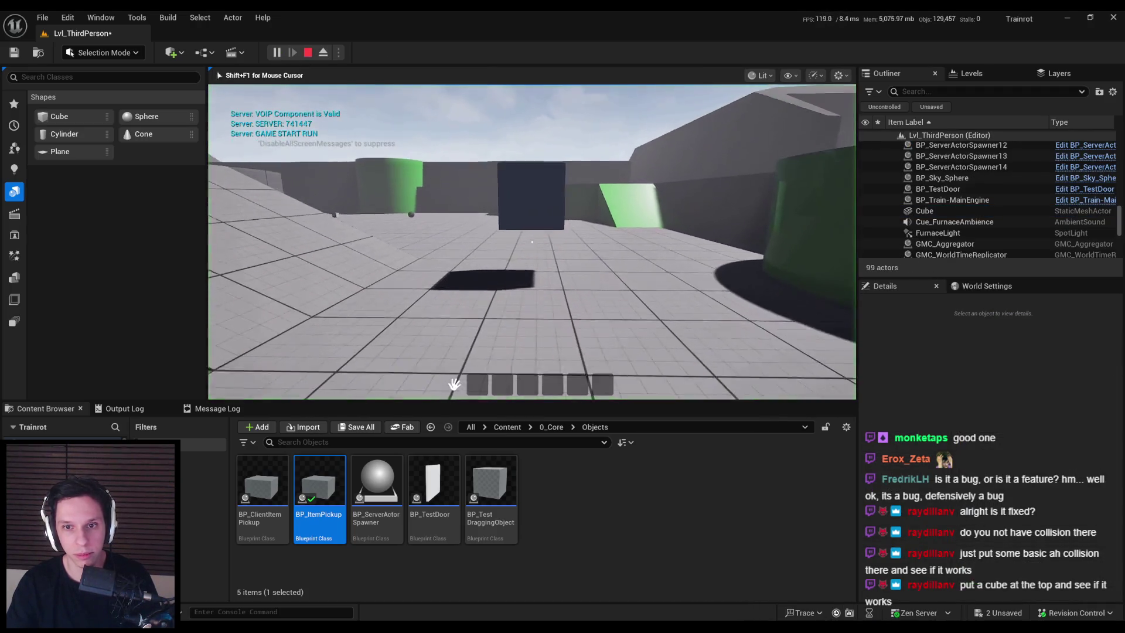
pyautogui.press('space')
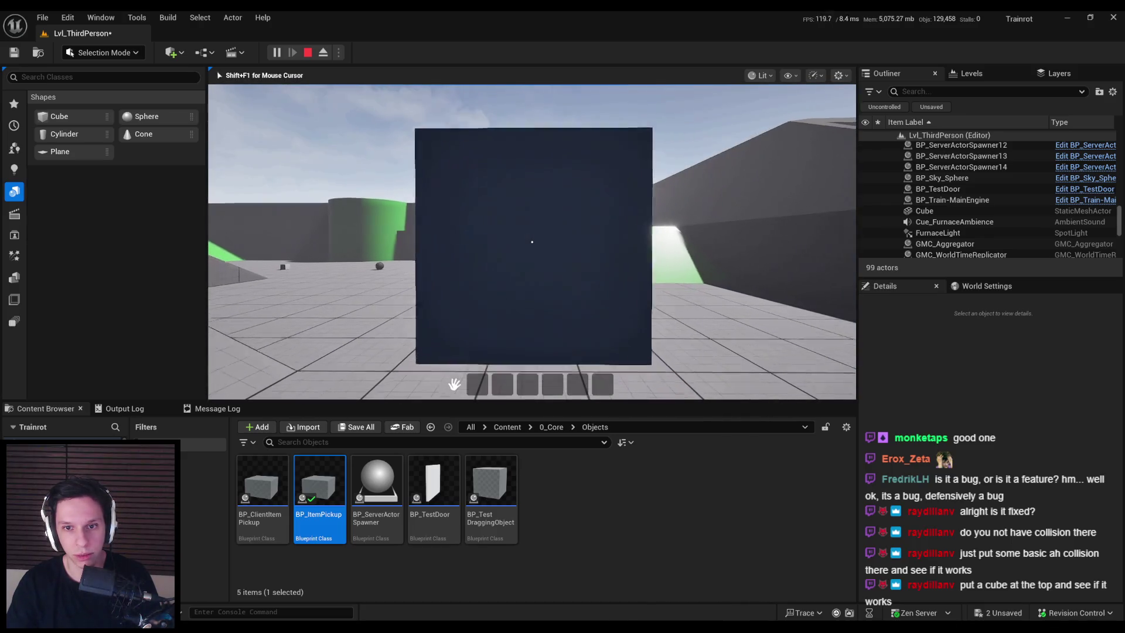
pyautogui.press('w')
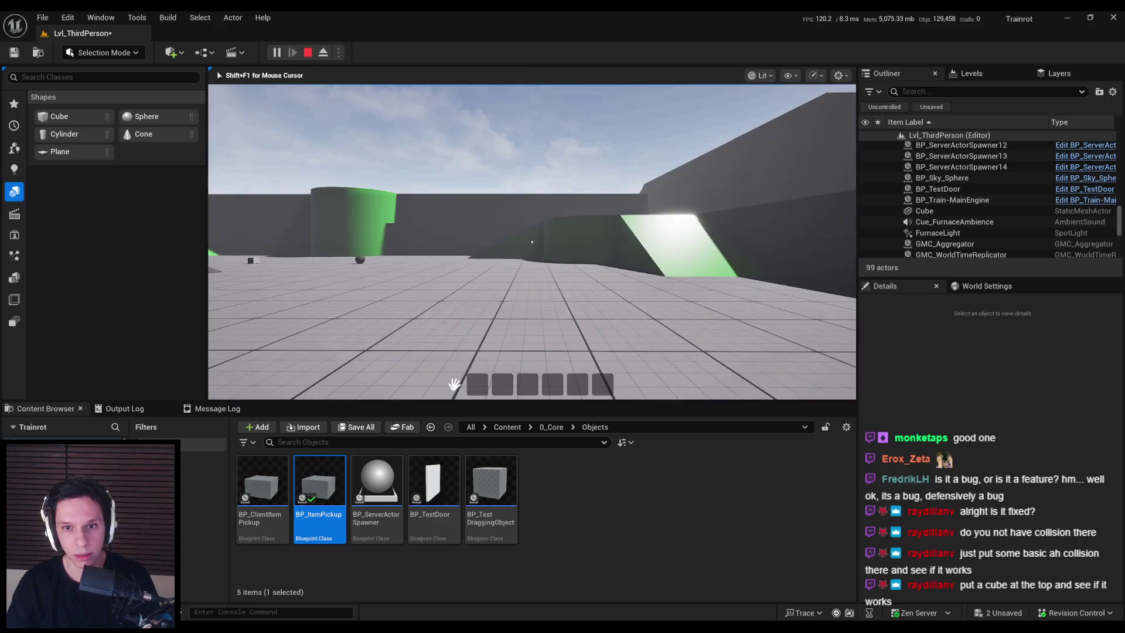
pyautogui.press('space')
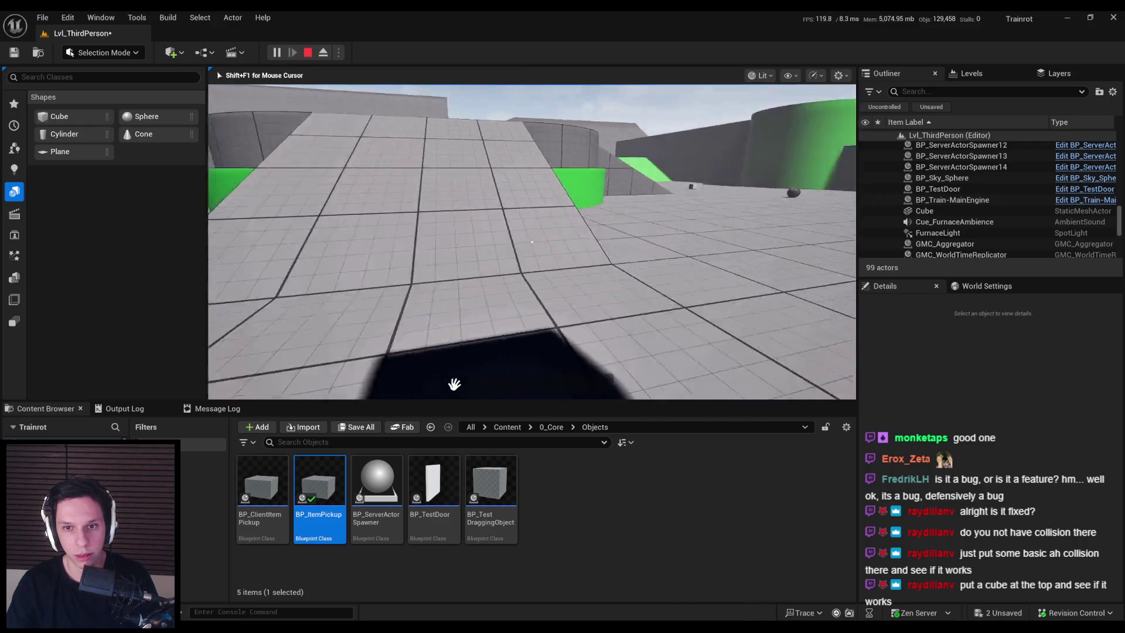
pyautogui.press('Escape')
# Raise the cube to Z 156.88 and play-test again.
pyautogui.moveTo(536, 222); pyautogui.dragTo(536, 198)
pyautogui.click(277, 52)
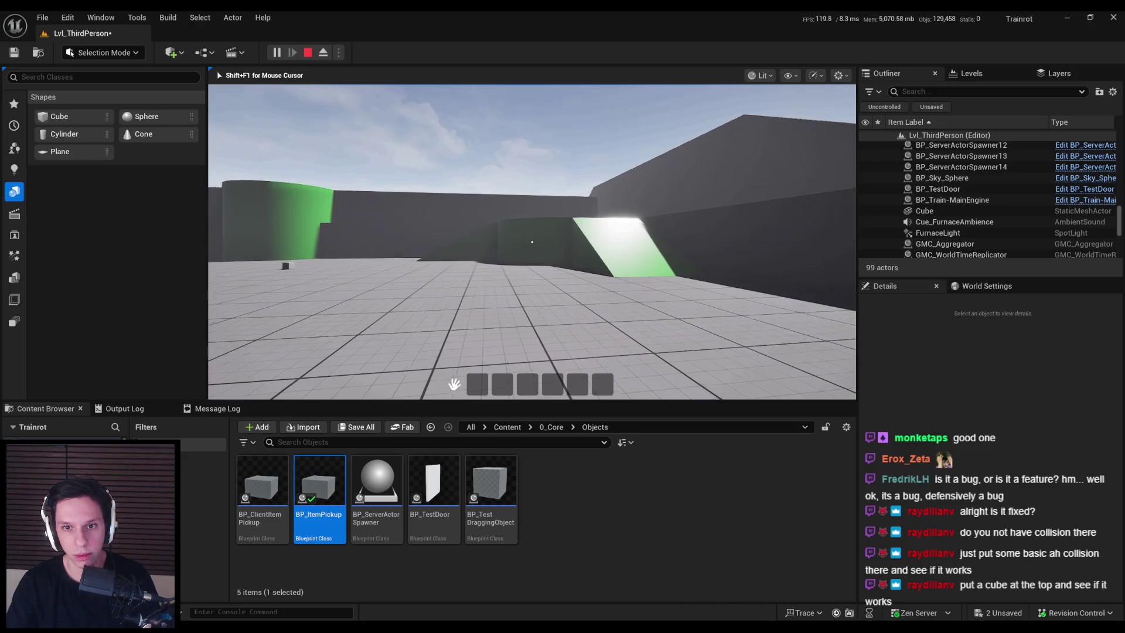
pyautogui.press('Escape')
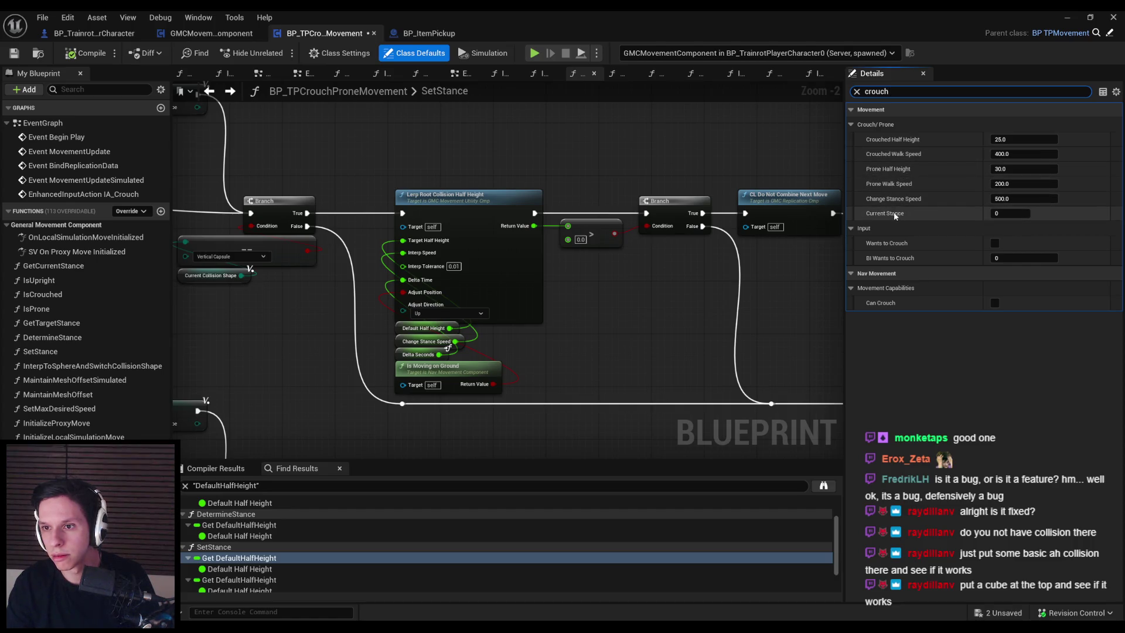
# Switch to the level and run another play test.
pyautogui.hotkey('alt', 'Tab')
pyautogui.moveTo(352, 175); pyautogui.dragTo(326, 103)
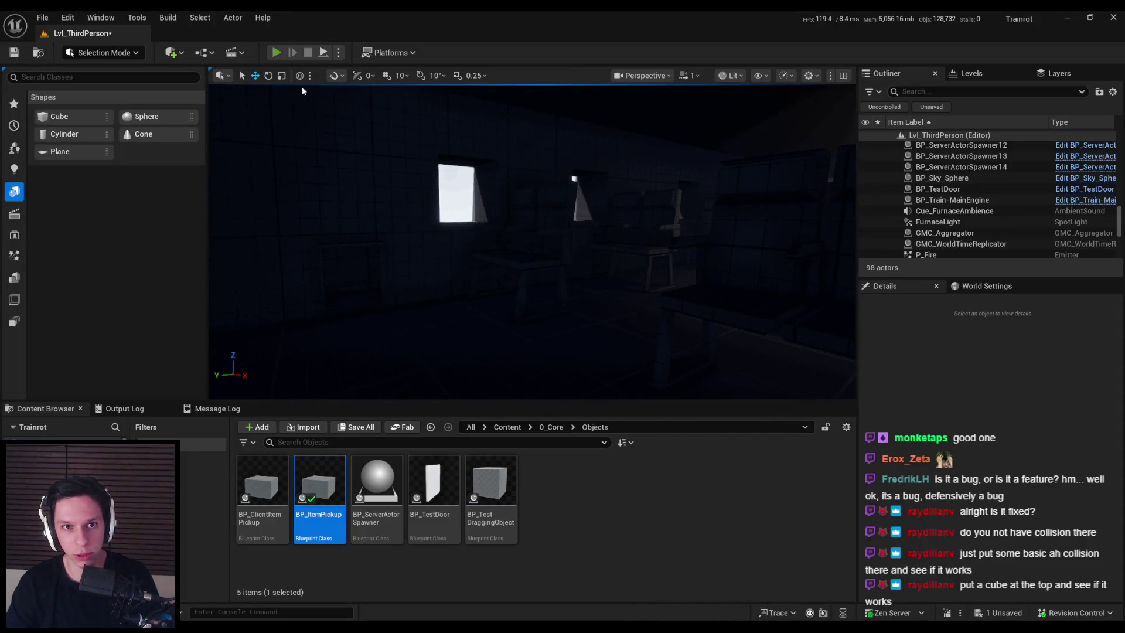
pyautogui.hotkey('alt', 'p')
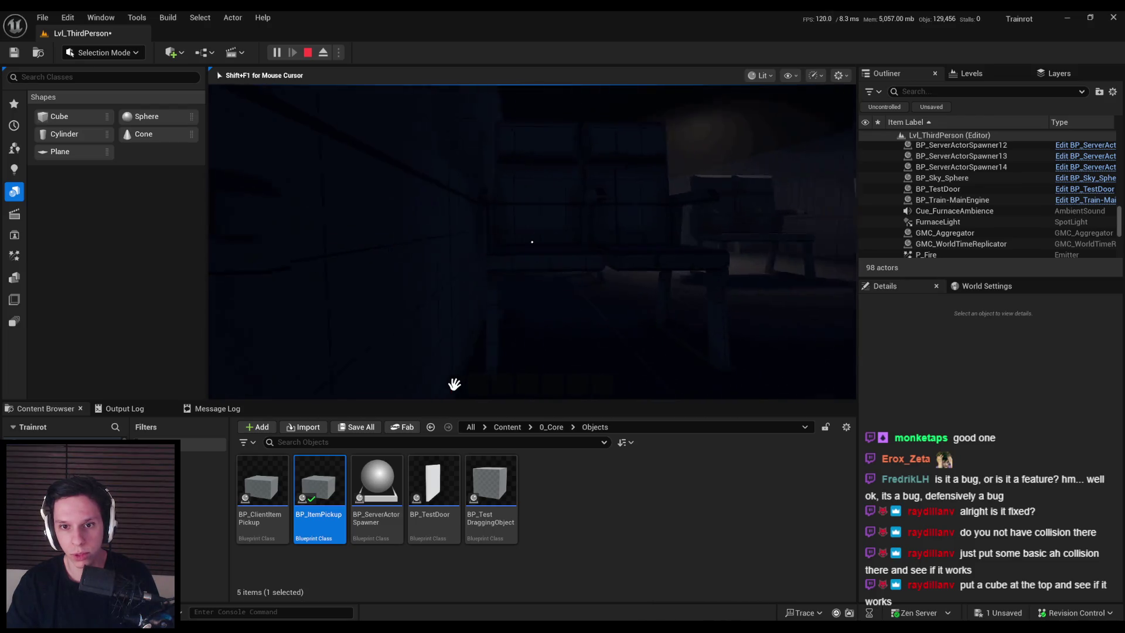
pyautogui.press('Escape')
# Set Crouched Half Height to 27 in the class defaults and save the Blueprint.
pyautogui.hotkey('alt', 'Tab')
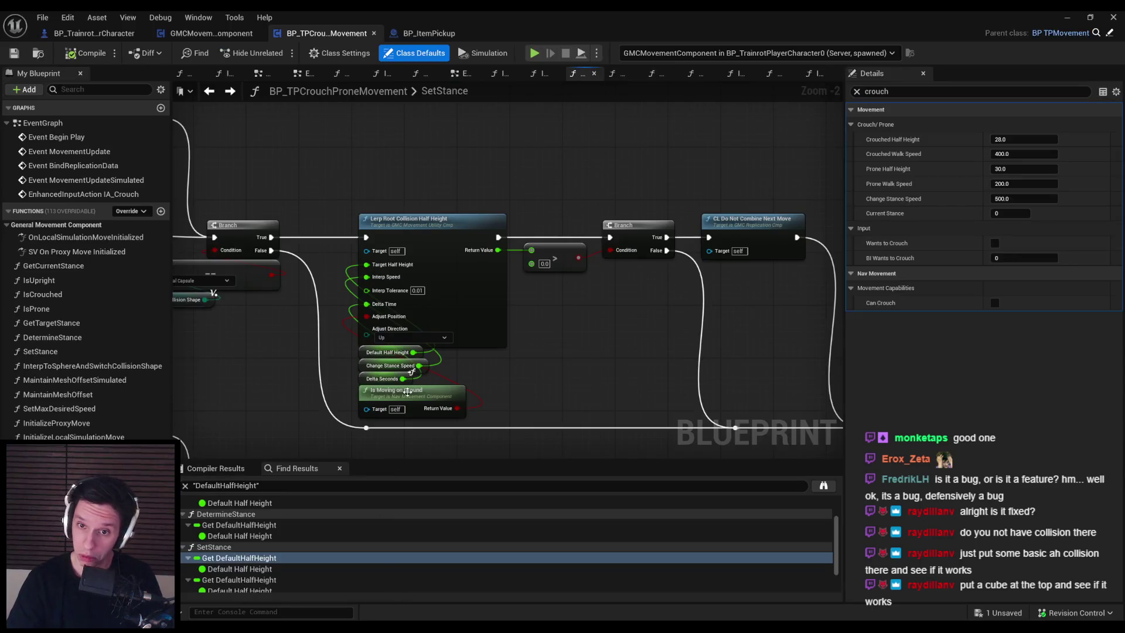
pyautogui.click(1024, 139)
pyautogui.write('27')
pyautogui.press('Return')
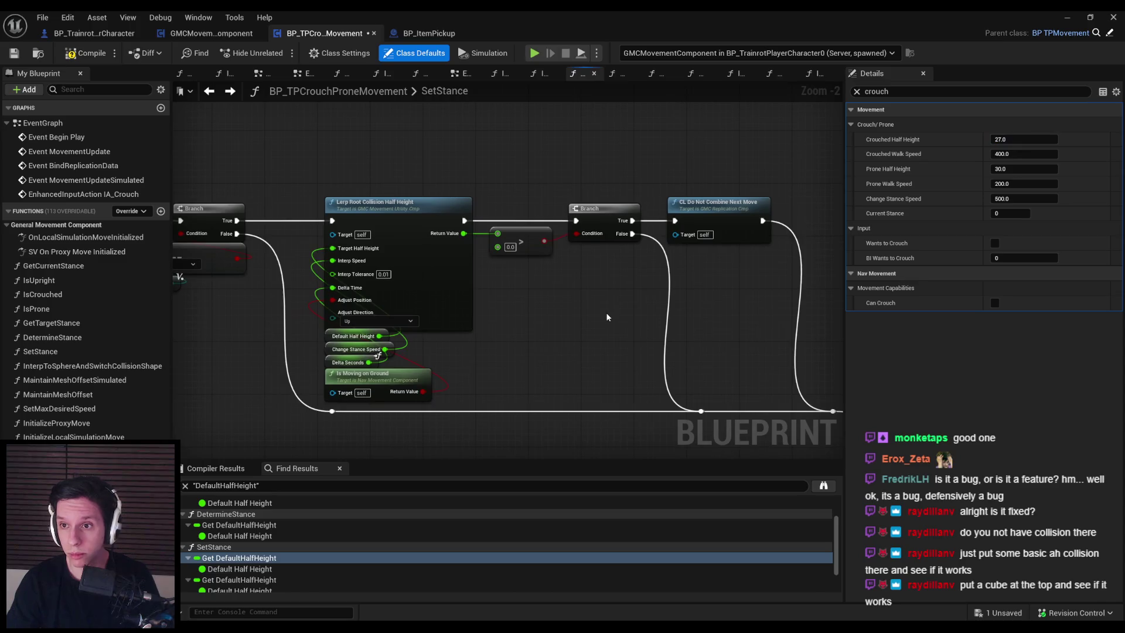
pyautogui.hotkey('ctrl', 's')
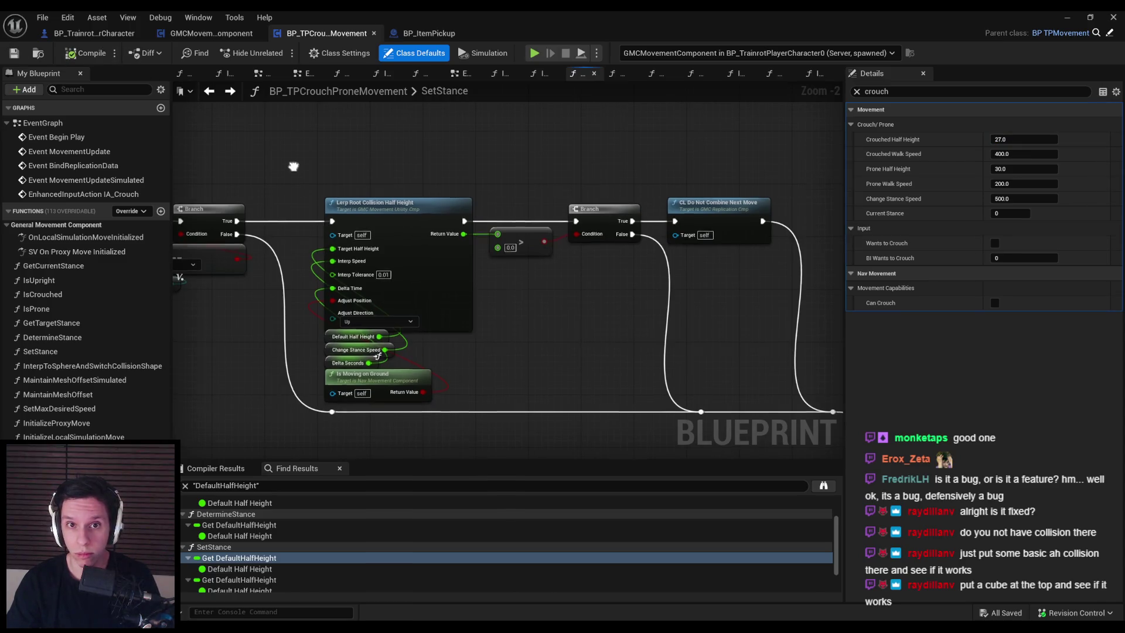
# Move SetStance's entry nodes (SetStance, Clamp, SET, Get Root) to the left.
pyautogui.scroll(-1, 460, 342)
pyautogui.moveTo(460, 342)
pyautogui.mouseDown()
pyautogui.moveTo(419, 303)
pyautogui.moveTo(472, 181)
pyautogui.moveTo(478, 111)
pyautogui.mouseUp()
pyautogui.scroll(1, 504, 247)
pyautogui.moveTo(541, 320)
pyautogui.mouseDown()
pyautogui.moveTo(584, 339)
pyautogui.moveTo(298, 228)
pyautogui.mouseUp()
pyautogui.moveTo(438, 255); pyautogui.dragTo(249, 253)
pyautogui.moveTo(354, 361); pyautogui.dragTo(460, 344)
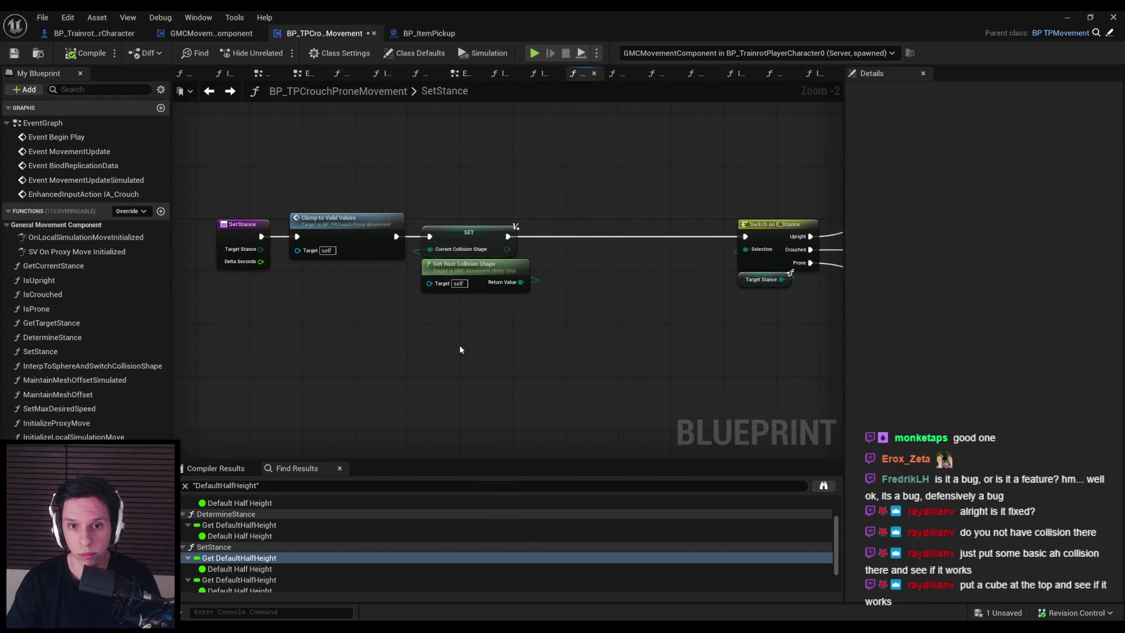
# Add an Is Valid Extent node to the SetStance graph.
pyautogui.rightClick(561, 330)
pyautogui.write('extent')
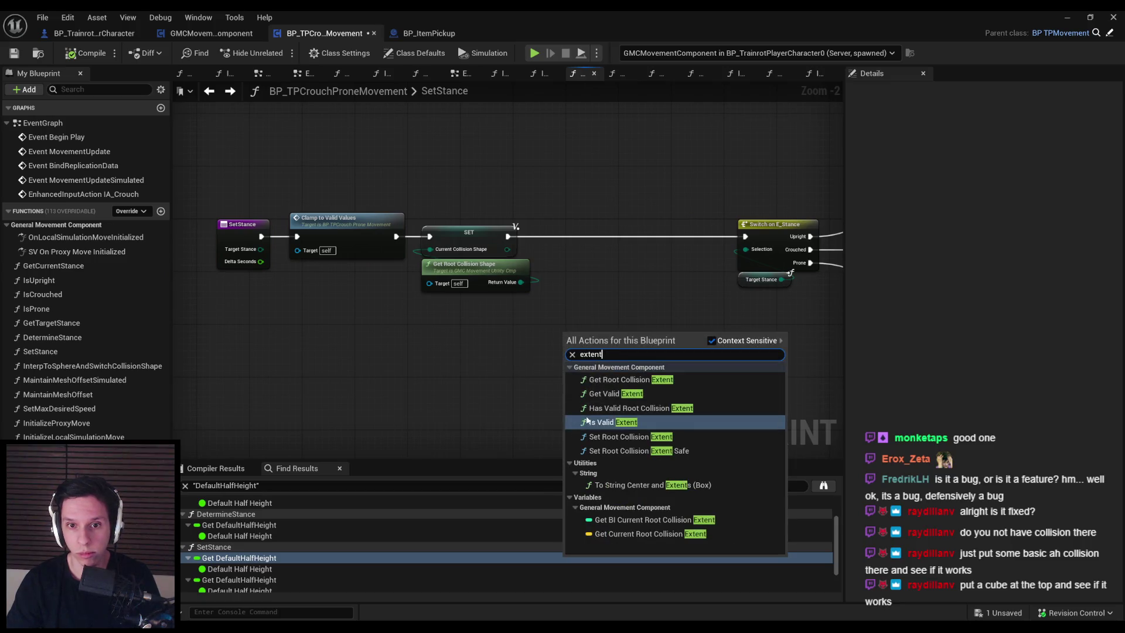
pyautogui.click(617, 422)
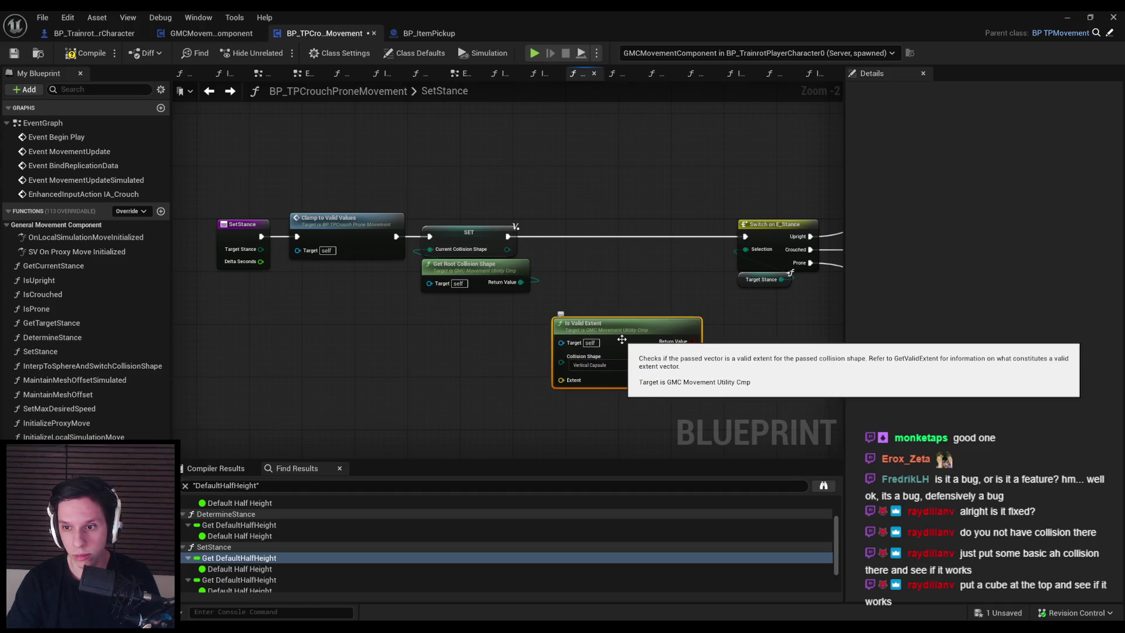
pyautogui.moveTo(622, 339); pyautogui.dragTo(484, 359)
# Insert a Print String between SET and Switch that prints the Is Valid Extent result.
pyautogui.rightClick(588, 276)
pyautogui.write('print stri')
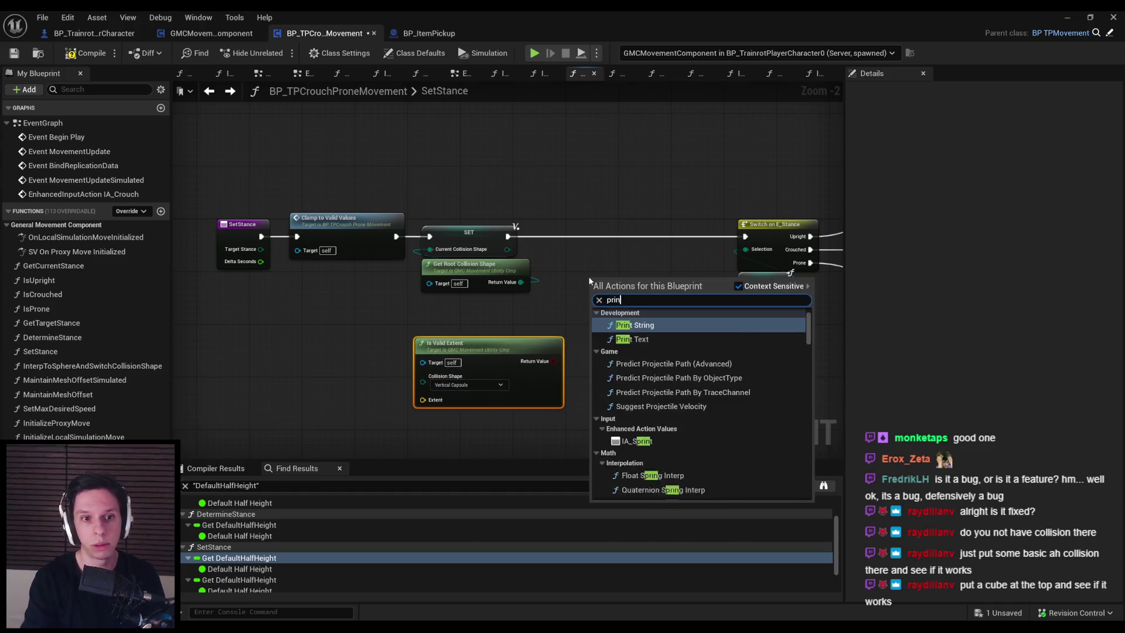
pyautogui.press('Return')
pyautogui.moveTo(622, 285)
pyautogui.mouseDown()
pyautogui.moveTo(647, 235)
pyautogui.moveTo(621, 238)
pyautogui.mouseUp()
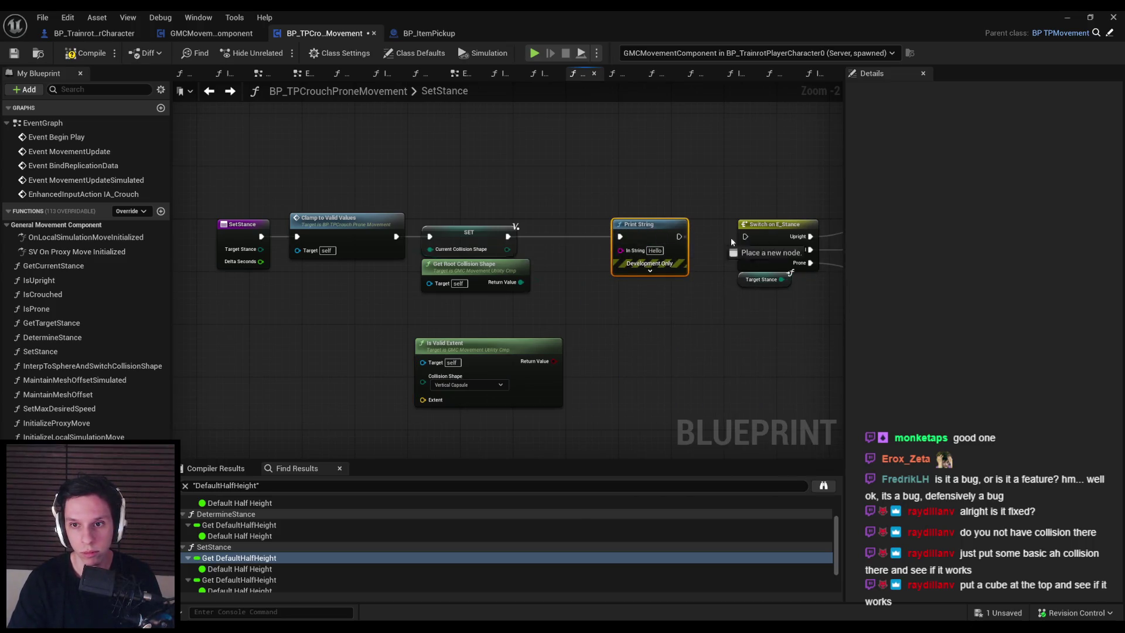
pyautogui.moveTo(625, 251); pyautogui.dragTo(624, 251)
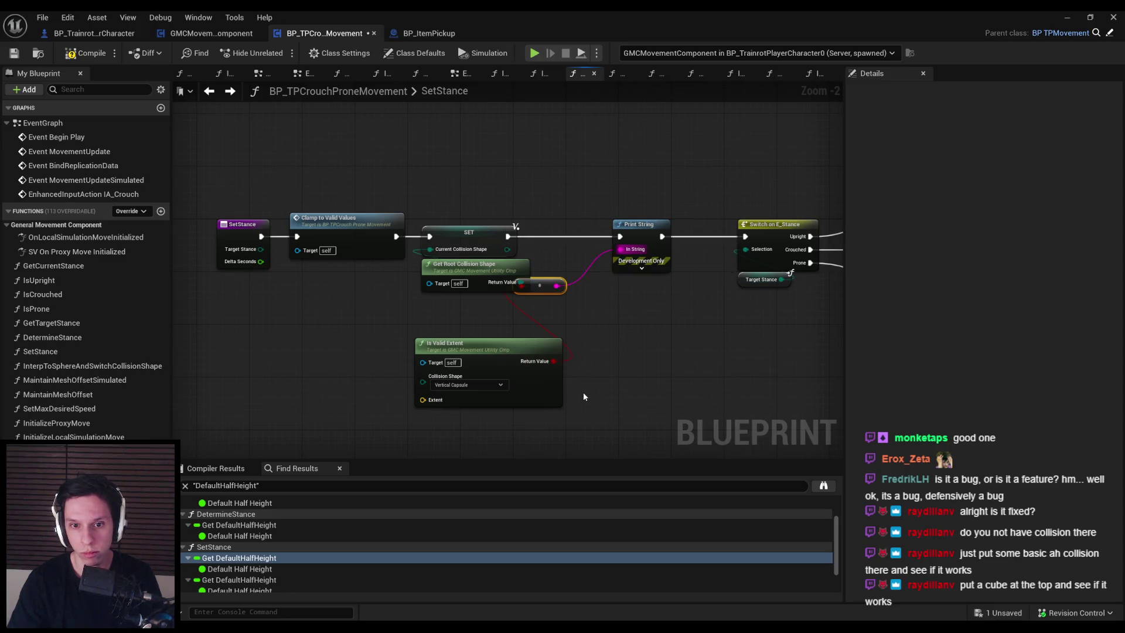
# Split Is Valid Extent's Extent input into separate X, Y and Z pins.
pyautogui.moveTo(423, 399)
pyautogui.mouseDown()
pyautogui.moveTo(504, 445)
pyautogui.moveTo(372, 399)
pyautogui.moveTo(328, 404)
pyautogui.mouseUp()
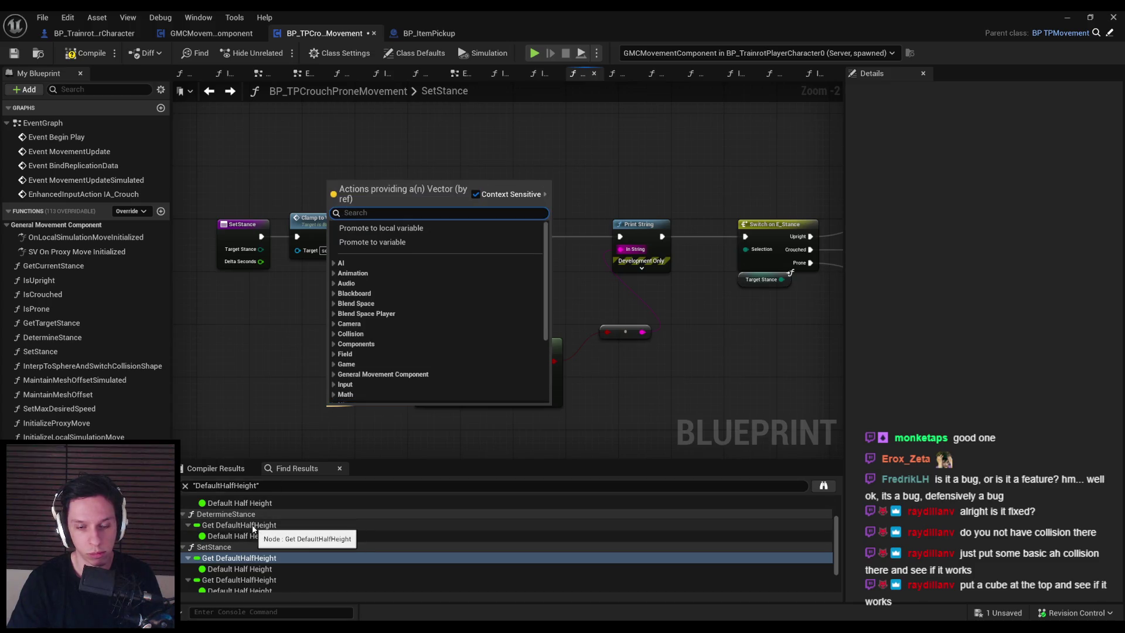
pyautogui.scroll(-1, 516, 304)
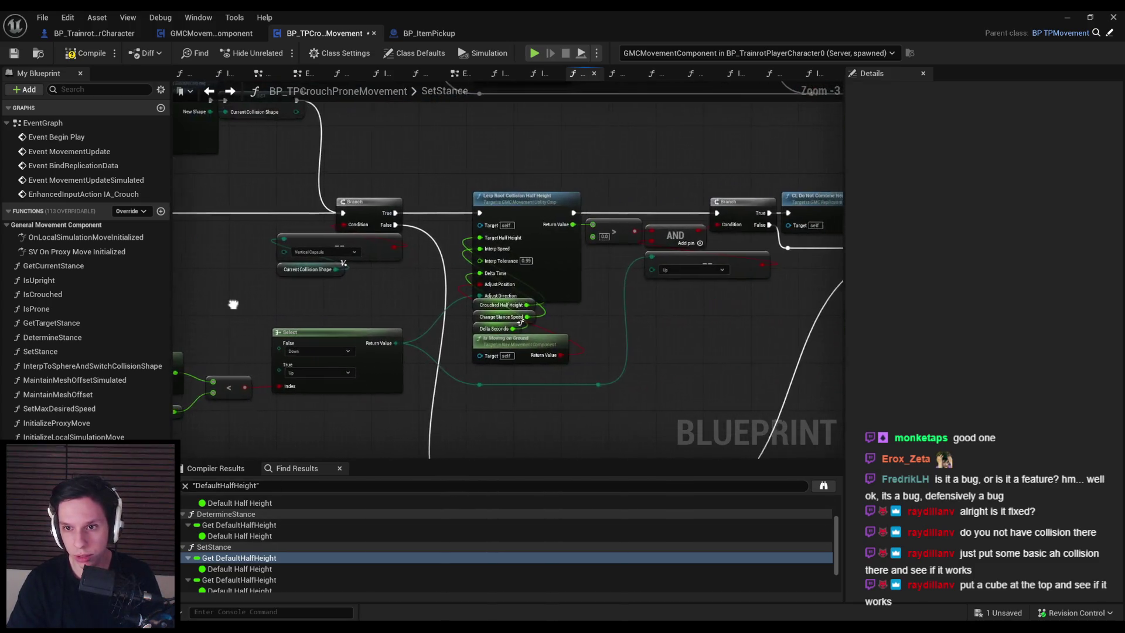
pyautogui.scroll(-1, 395, 329)
pyautogui.scroll(4, 280, 308)
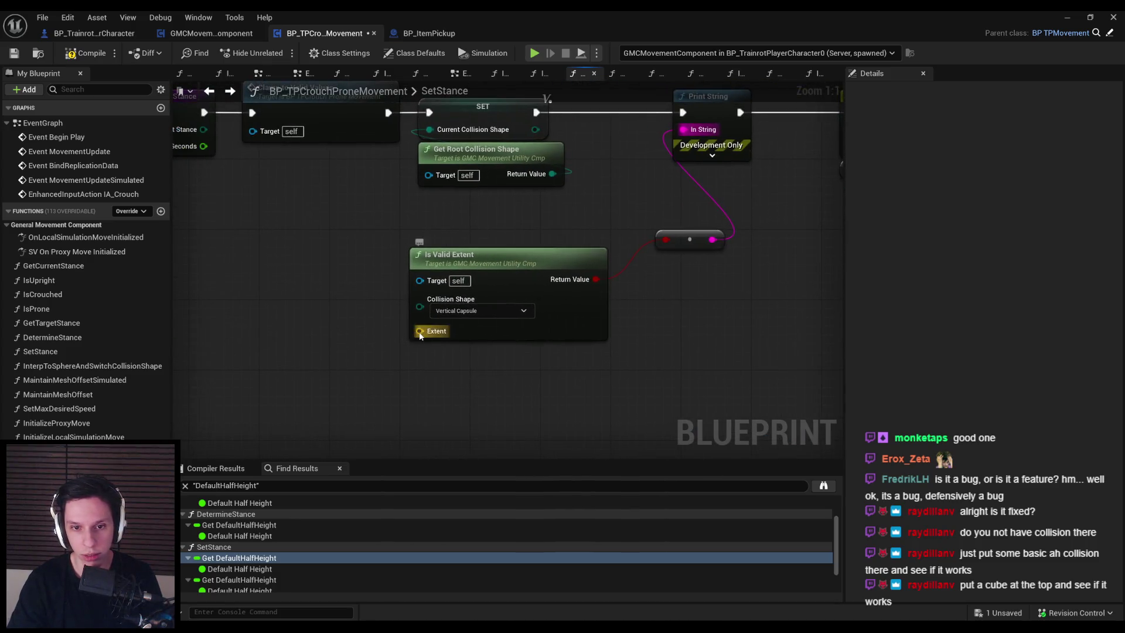
pyautogui.rightClick(419, 331)
pyautogui.click(447, 393)
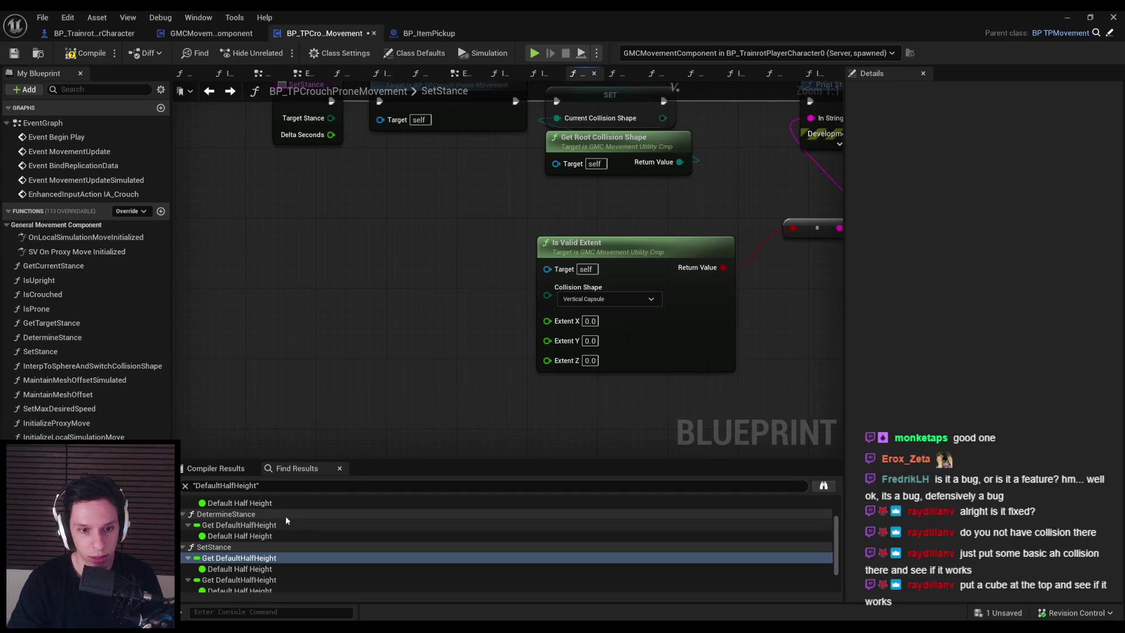
# Feed a Default Radius getter into Extent X and Y.
pyautogui.rightClick(404, 332)
pyautogui.write('radius')
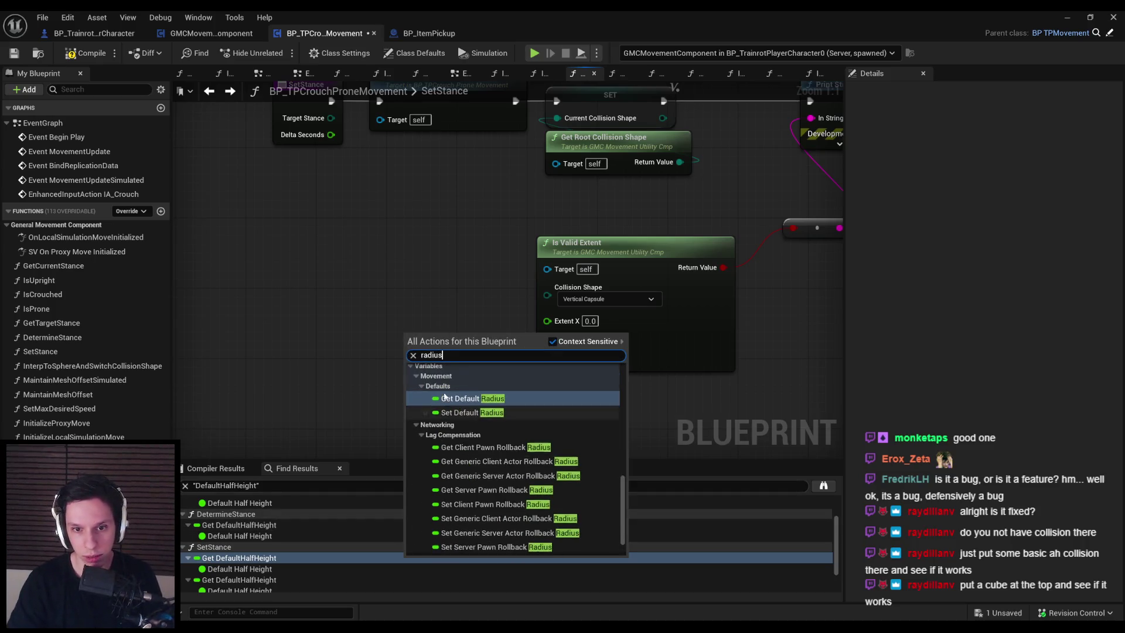
pyautogui.click(445, 398)
pyautogui.moveTo(458, 342)
pyautogui.mouseDown()
pyautogui.moveTo(564, 321)
pyautogui.moveTo(547, 322)
pyautogui.moveTo(547, 340)
pyautogui.moveTo(473, 325)
pyautogui.mouseUp()
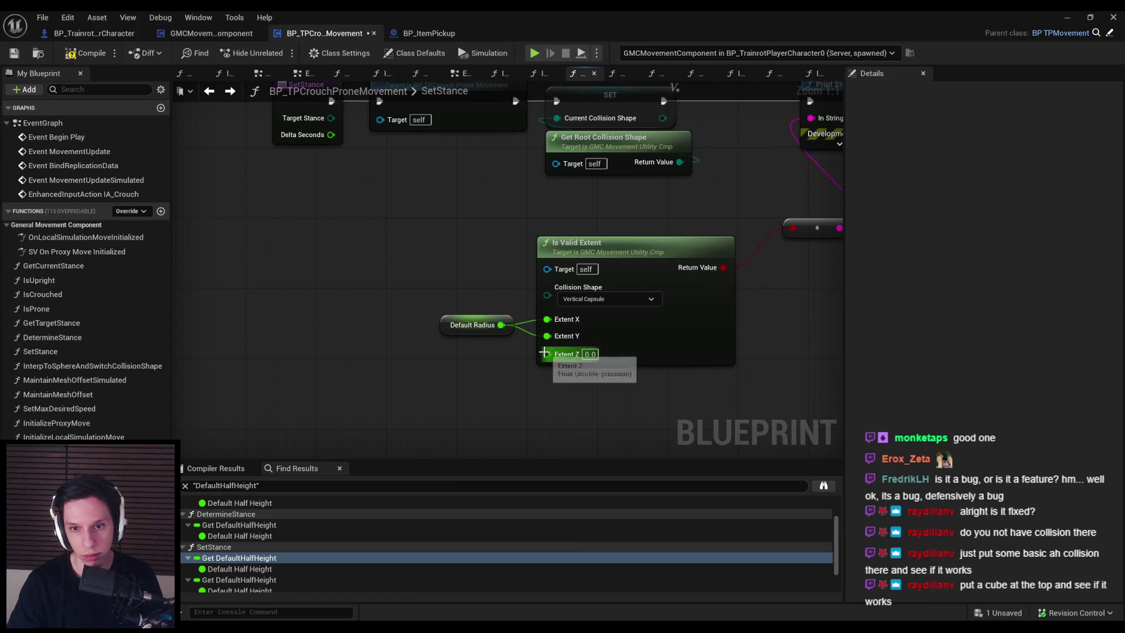
# Wire a Default Half Height getter into Extent Z.
pyautogui.moveTo(544, 353); pyautogui.dragTo(479, 371)
pyautogui.write('half height')
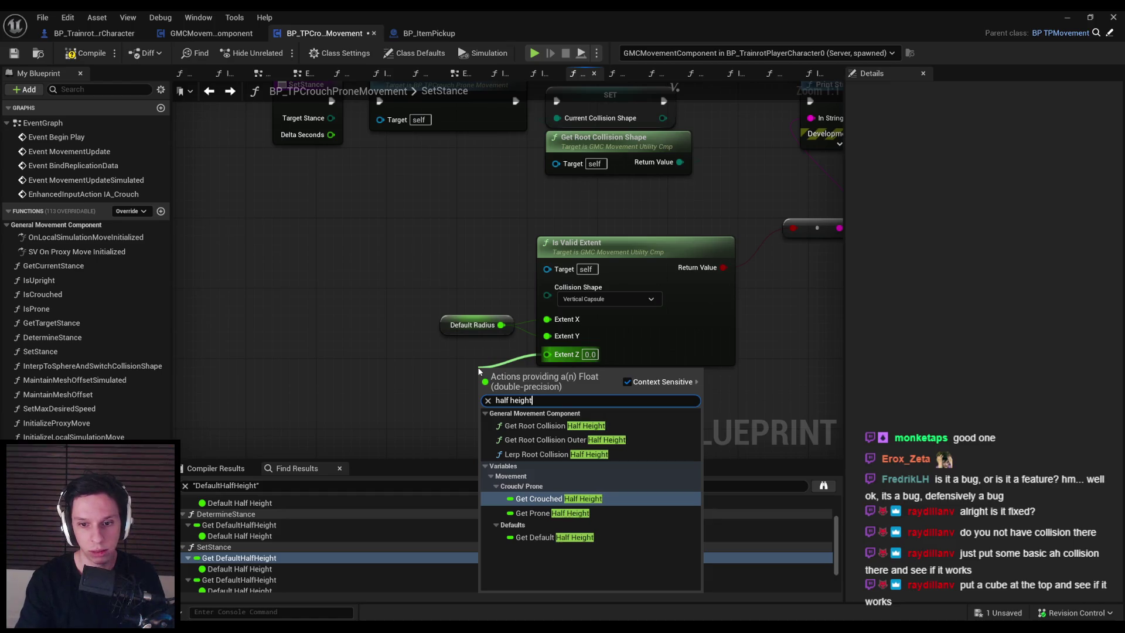
pyautogui.press('Down')
pyautogui.press('Down')
pyautogui.press('Return')
pyautogui.moveTo(490, 380); pyautogui.dragTo(440, 356)
pyautogui.click(203, 218)
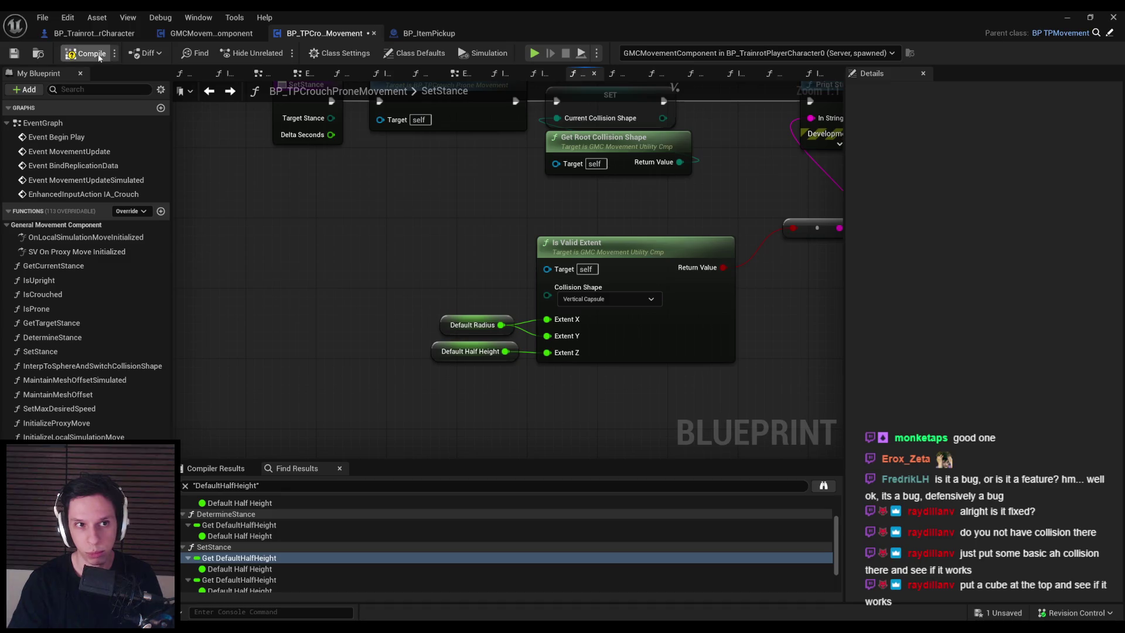
pyautogui.scroll(-5, 528, 246)
pyautogui.scroll(5, 469, 222)
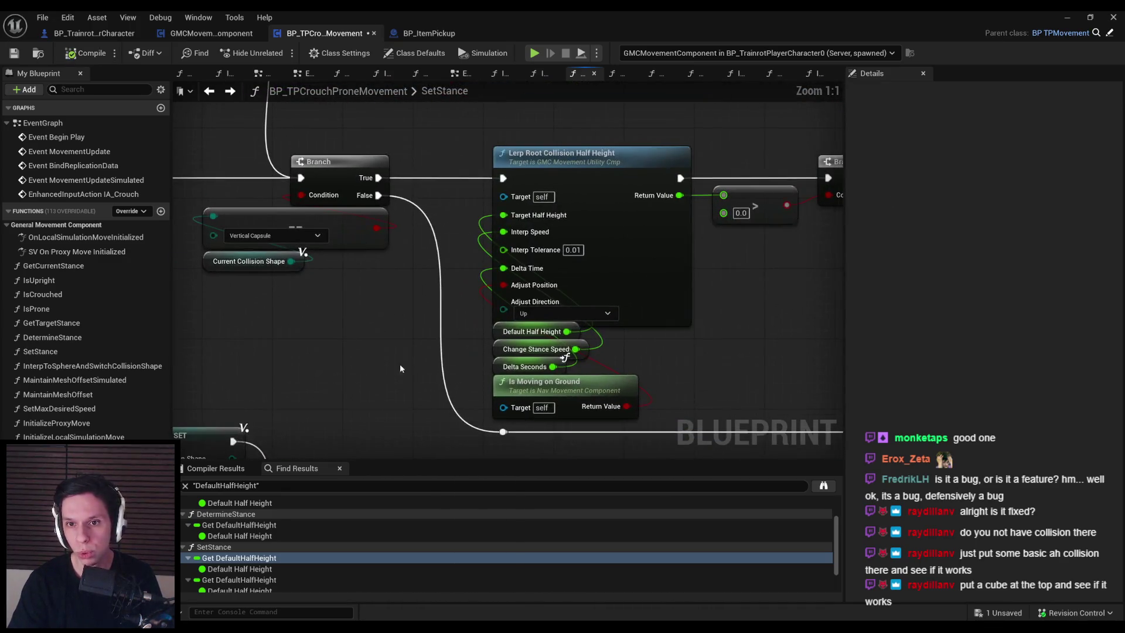
# Place a Get Valid Extent node, then delete it.
pyautogui.scroll(-5, 476, 252)
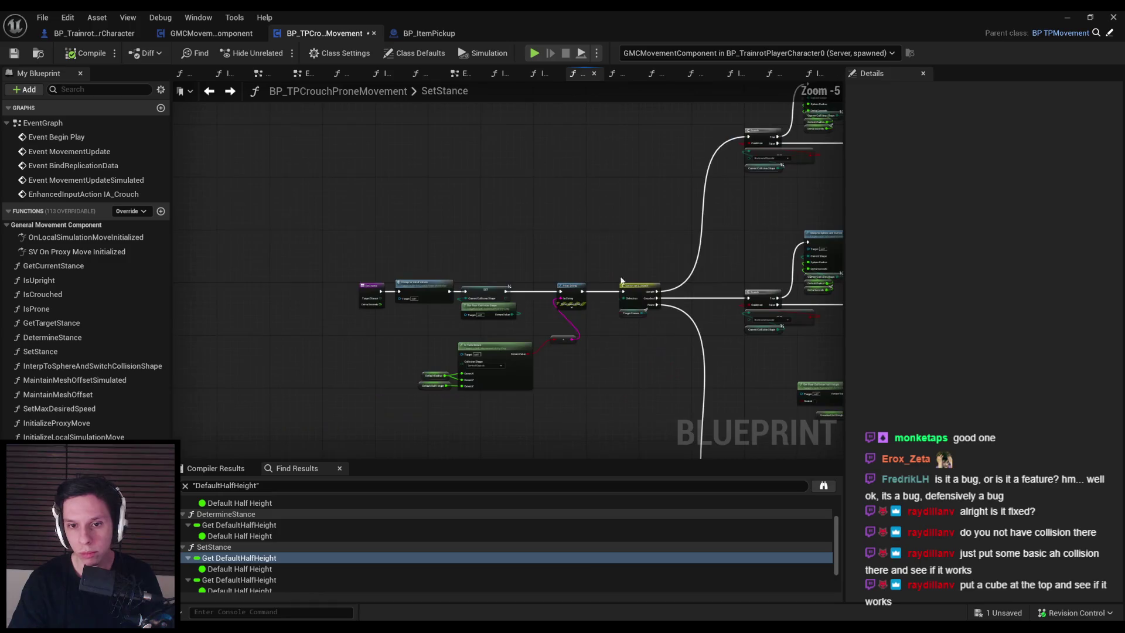
pyautogui.scroll(5, 445, 421)
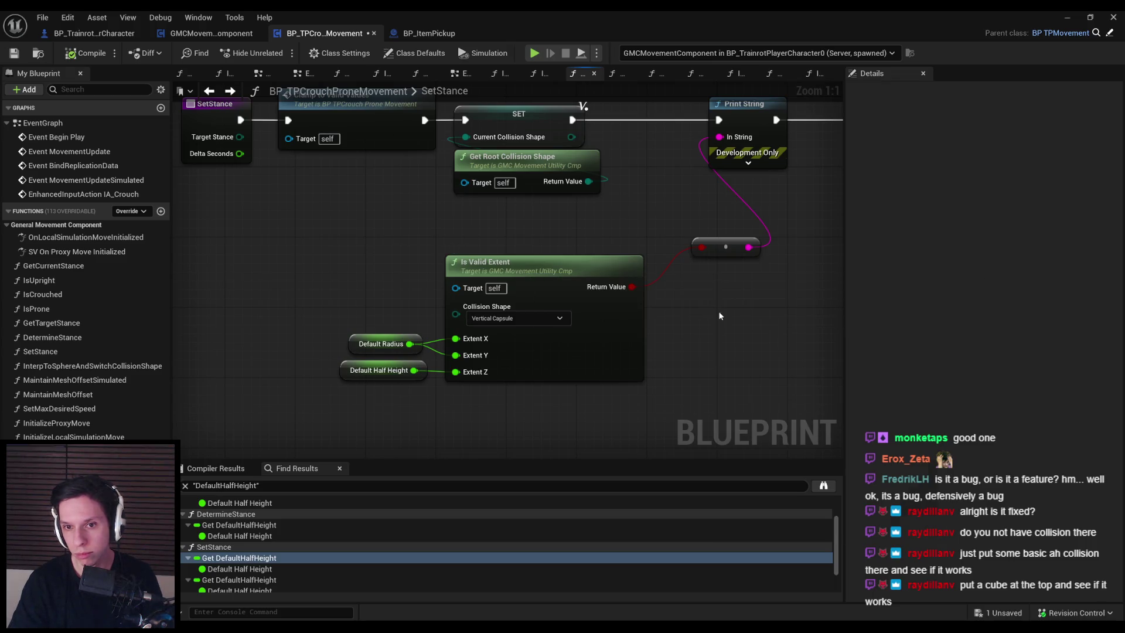
pyautogui.rightClick(720, 316)
pyautogui.write('get valid extent')
pyautogui.press('Return')
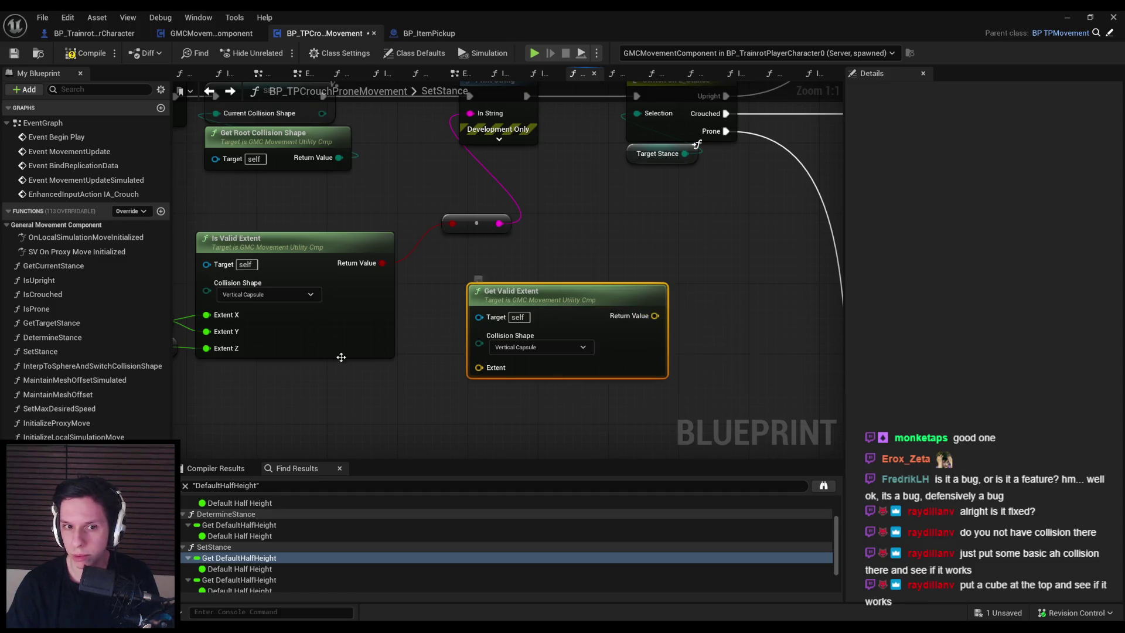
pyautogui.press('Delete')
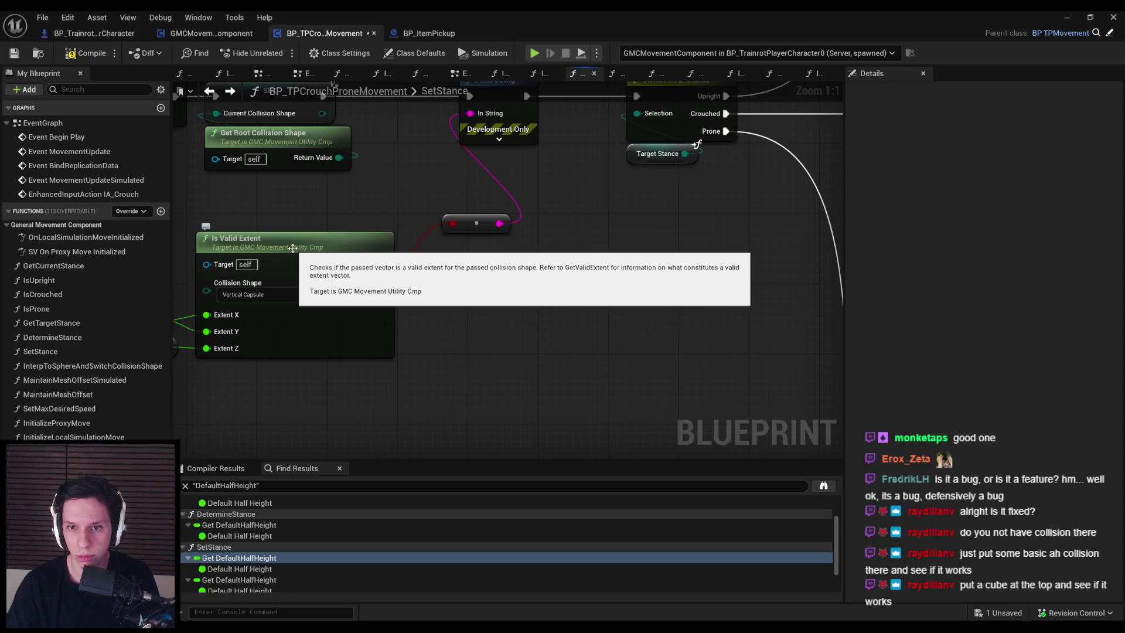
# Delete Is Valid Extent with its Default getters and leftover reroute, then save.
pyautogui.moveTo(516, 387)
pyautogui.mouseDown()
pyautogui.moveTo(473, 346)
pyautogui.moveTo(328, 311)
pyautogui.mouseUp()
pyautogui.press('Delete')
pyautogui.moveTo(683, 310); pyautogui.dragTo(581, 239)
pyautogui.press('Delete')
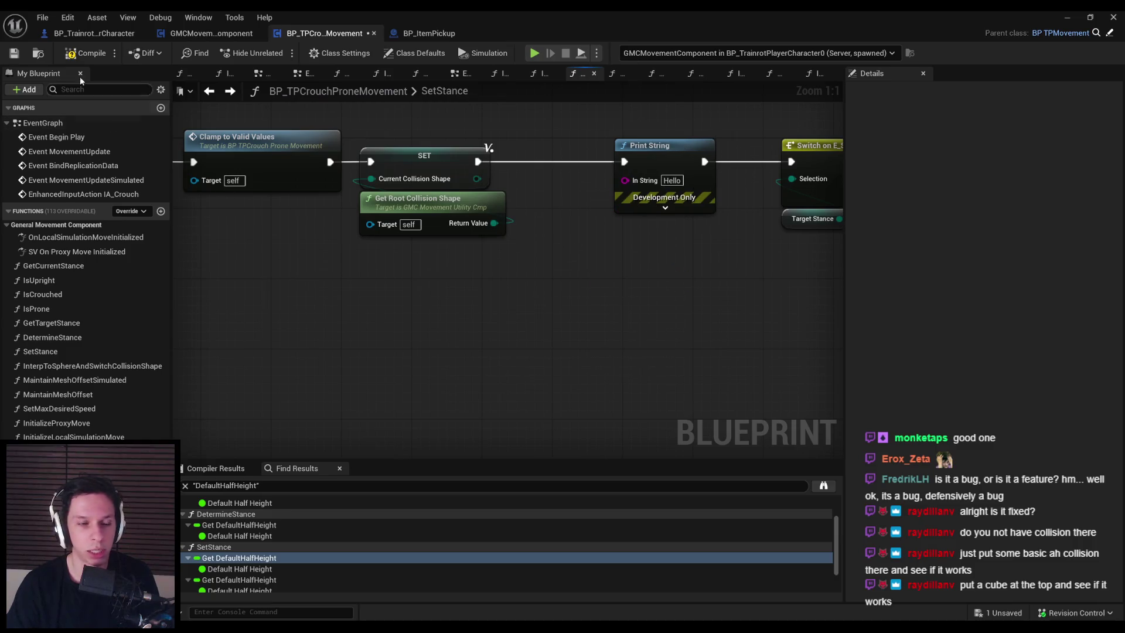
pyautogui.hotkey('ctrl', 's')
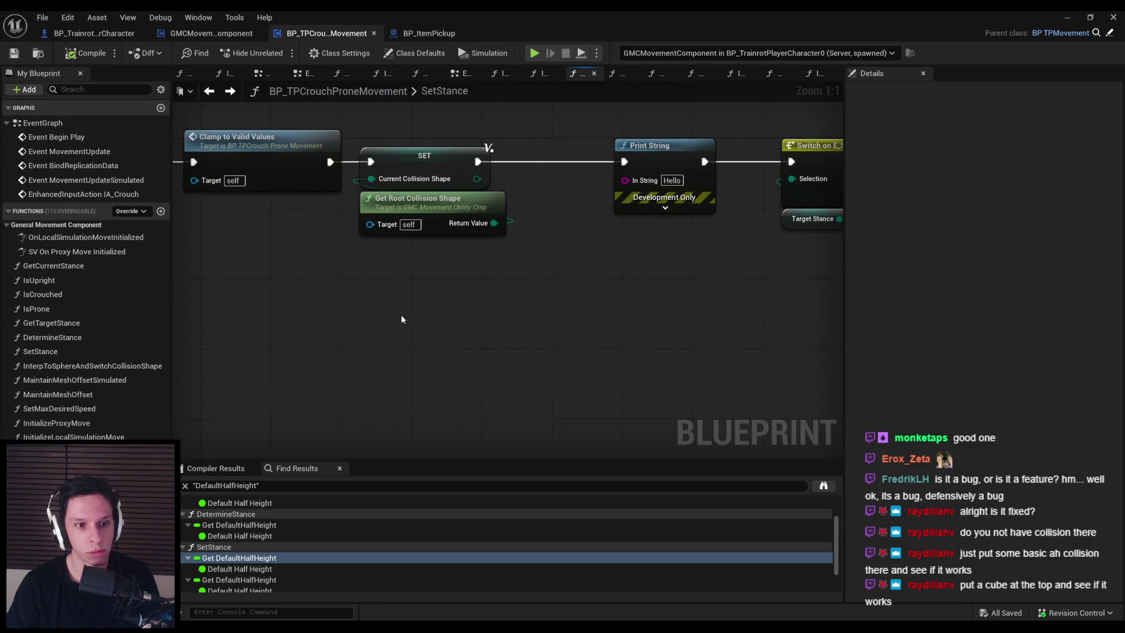
# Browse through the full list of Blueprint actions.
pyautogui.rightClick(401, 315)
pyautogui.scroll(-10, 480, 421)
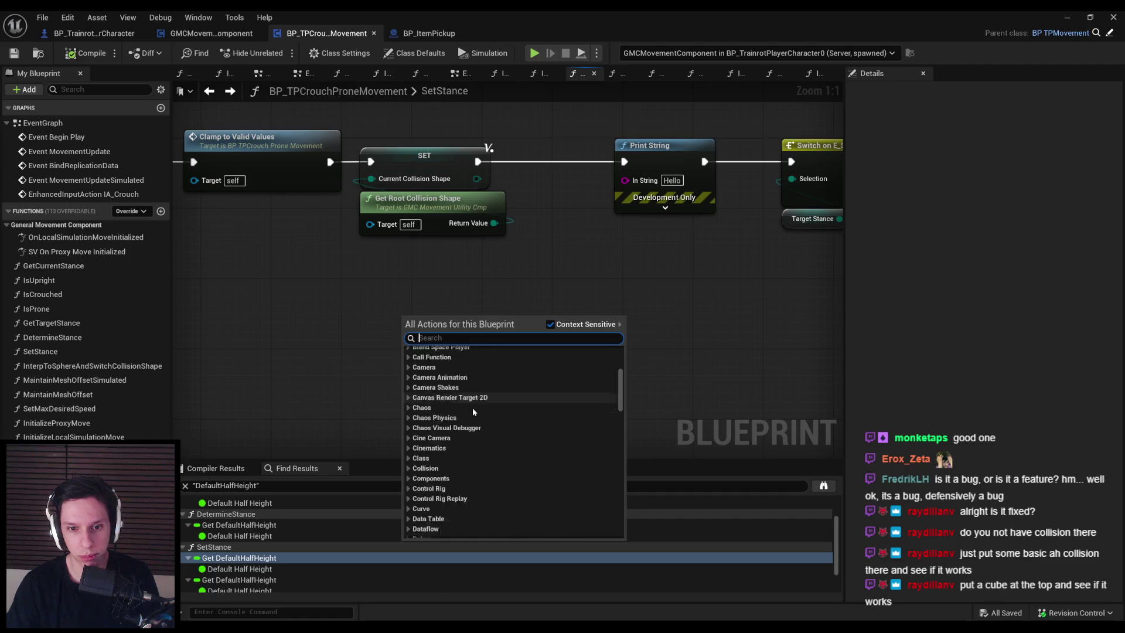
pyautogui.scroll(-7, 470, 406)
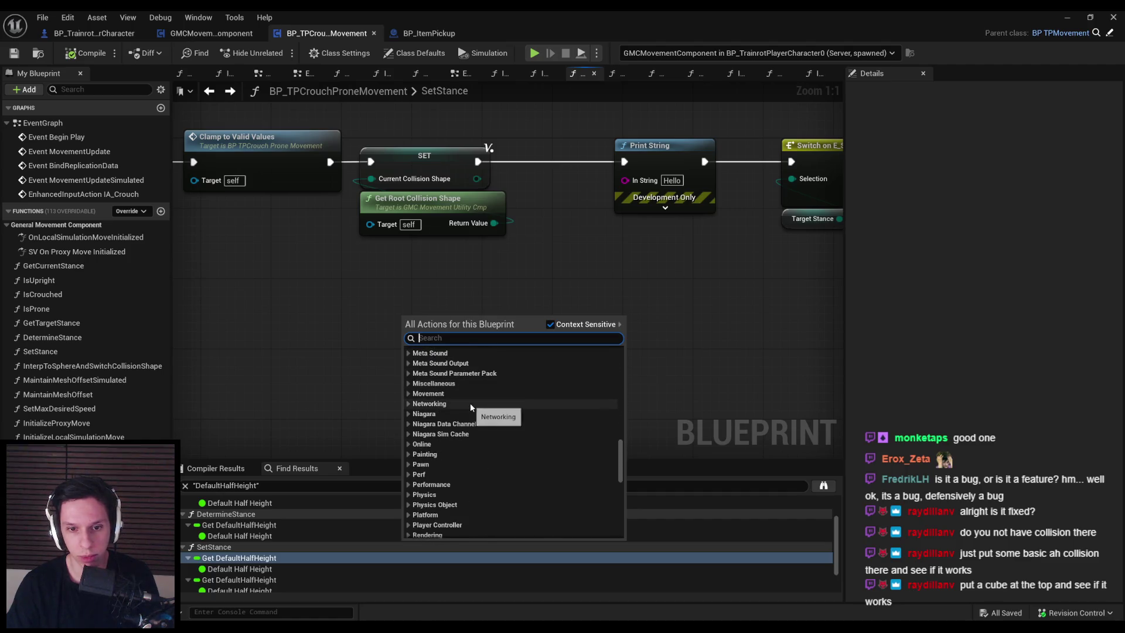
pyautogui.scroll(-6, 429, 404)
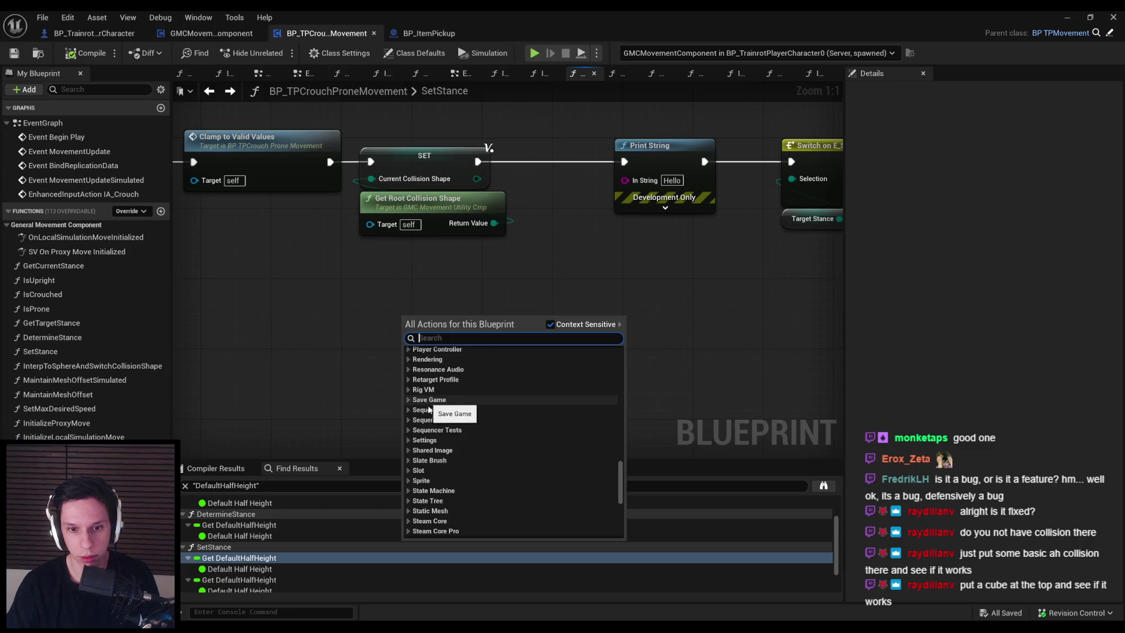
pyautogui.scroll(-5, 425, 433)
pyautogui.scroll(-5, 426, 435)
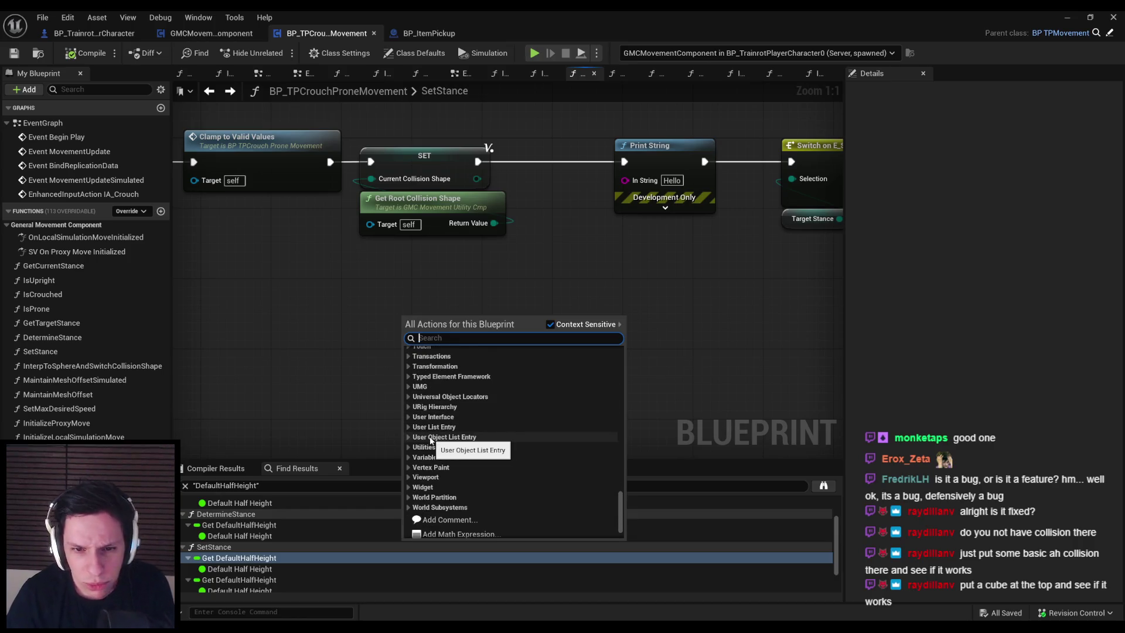
pyautogui.moveTo(621, 510); pyautogui.dragTo(616, 356)
pyautogui.scroll(-2, 439, 399)
# Undo the extent-check deletion, then delete Is Valid Extent, reroute and getters again.
pyautogui.press('Escape')
pyautogui.hotkey('ctrl', 'z')
pyautogui.hotkey('ctrl', 'z')
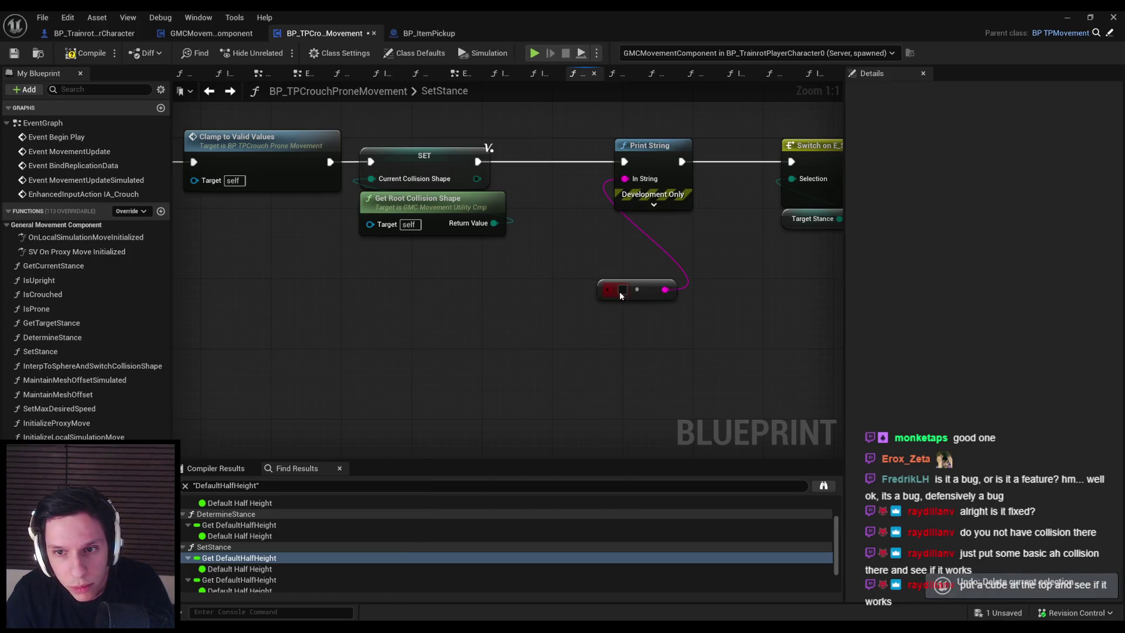
pyautogui.moveTo(674, 425); pyautogui.dragTo(252, 274)
pyautogui.press('Delete')
# Search the action list for General Movement Component functions.
pyautogui.rightClick(299, 273)
pyautogui.write('valid extent')
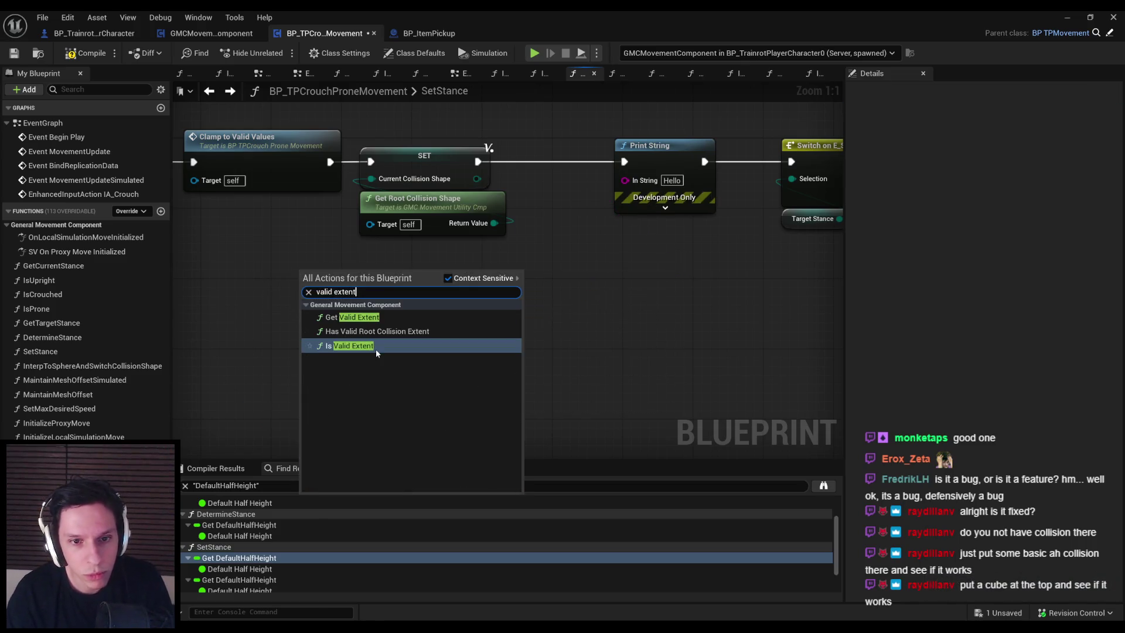
pyautogui.hotkey('ctrl', 'a')
pyautogui.write('gene')
pyautogui.write('rmal')
pyautogui.write('genera')
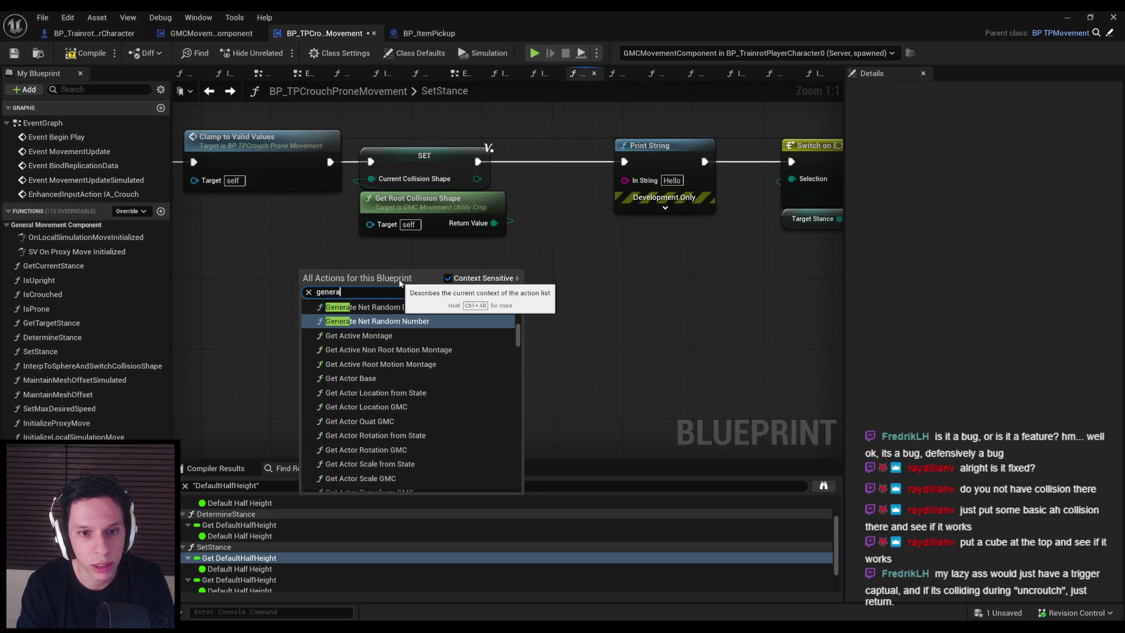
pyautogui.write('l comonent')
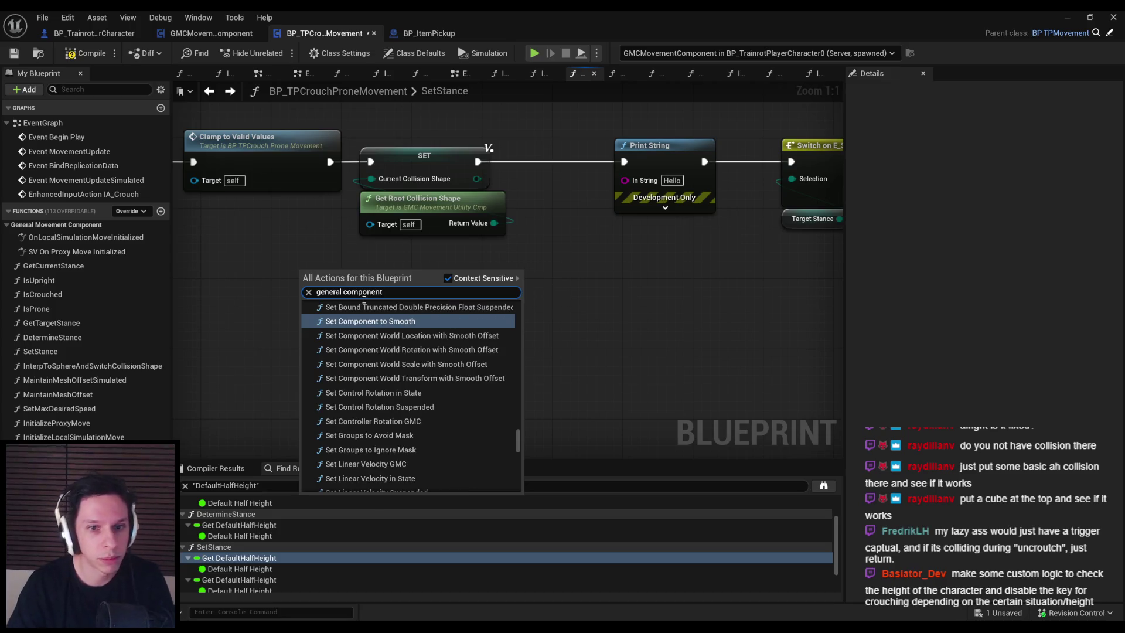
pyautogui.scroll(3, 357, 348)
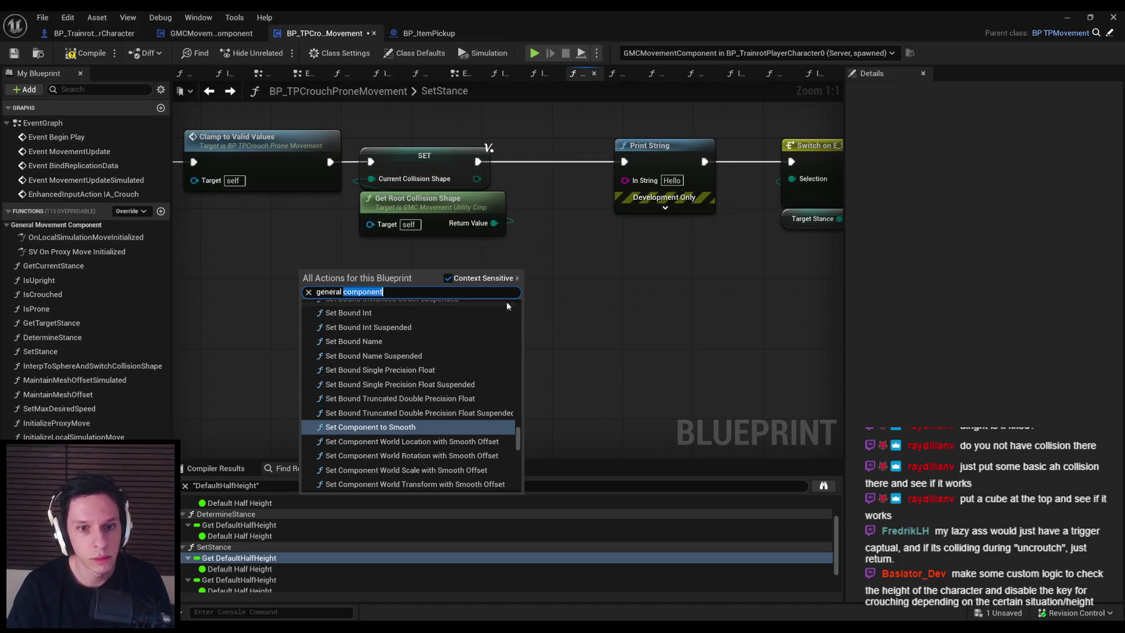
pyautogui.write('movement')
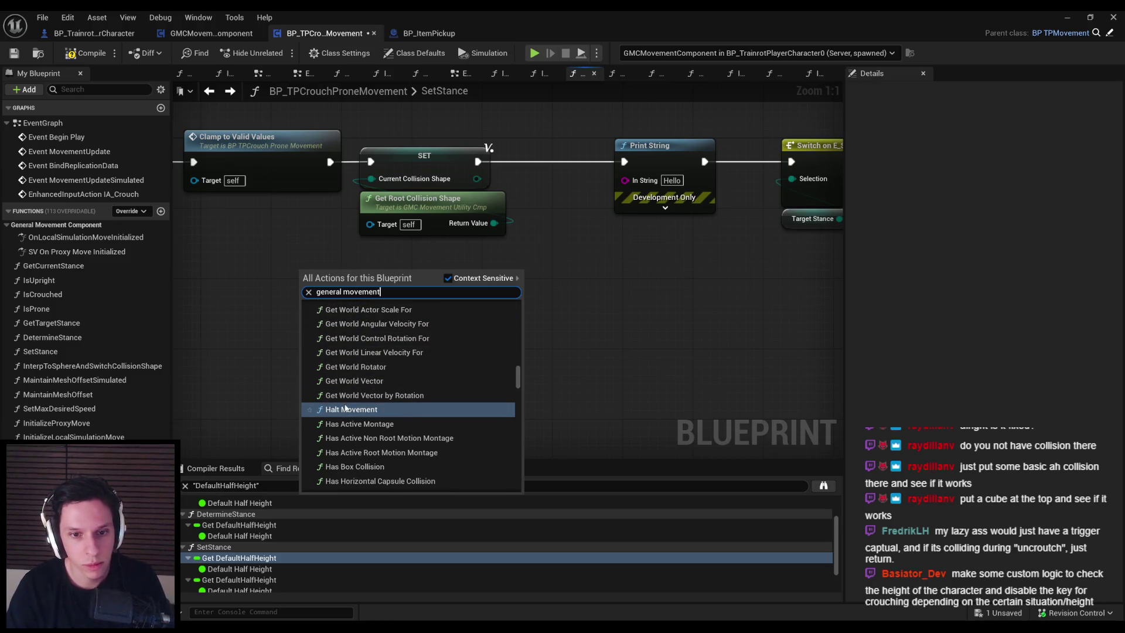
# Scroll through the General Movement Component functions, then minimize the Blueprint editor.
pyautogui.scroll(10, 382, 388)
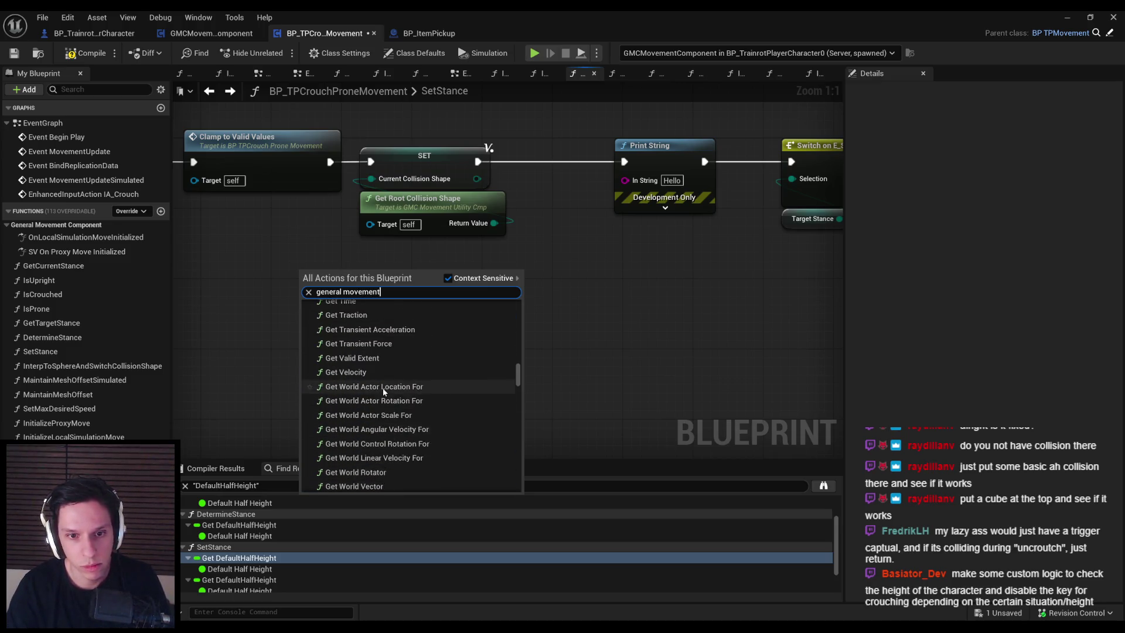
pyautogui.moveTo(518, 375); pyautogui.dragTo(521, 290)
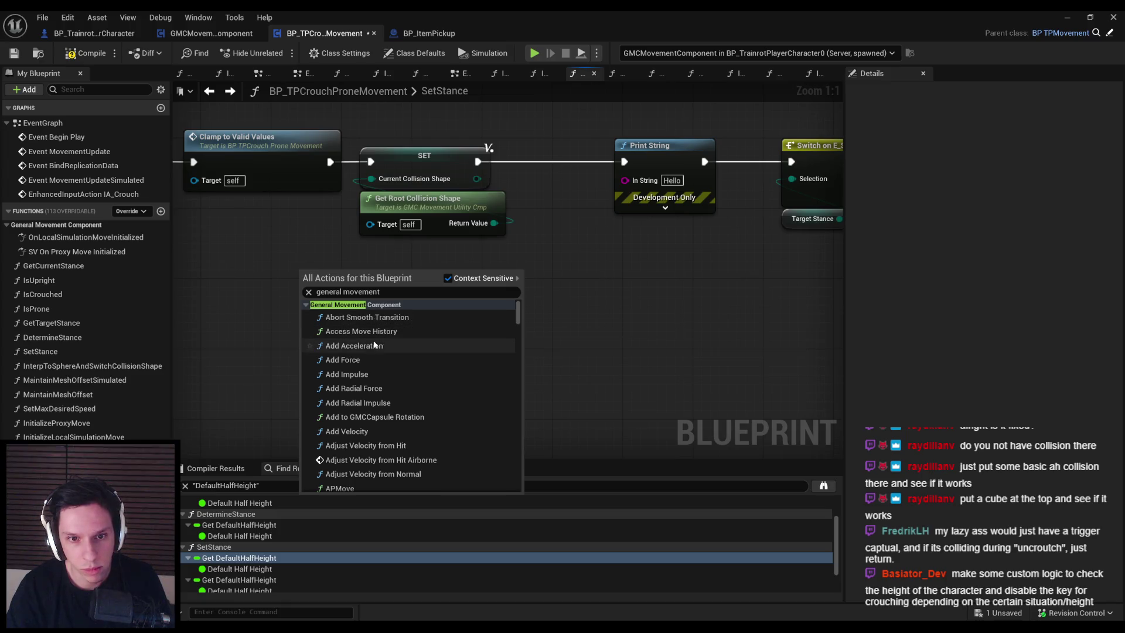
pyautogui.scroll(-1, 370, 340)
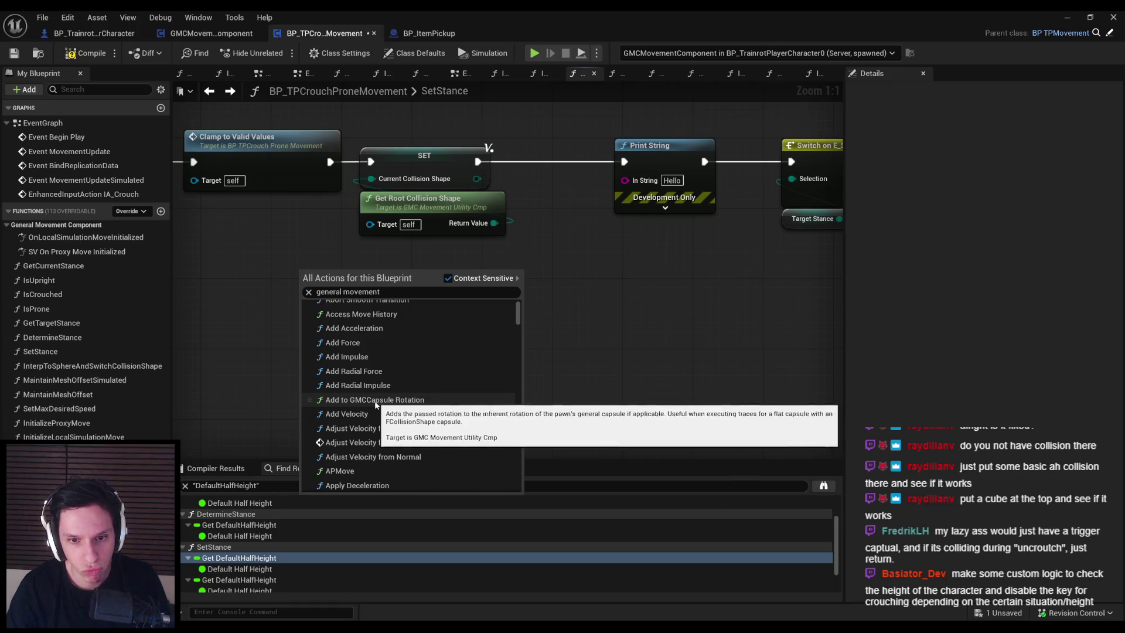
pyautogui.scroll(-4, 374, 401)
pyautogui.scroll(-2, 369, 404)
pyautogui.scroll(-3, 354, 382)
pyautogui.scroll(-5, 358, 357)
pyautogui.scroll(-10, 357, 354)
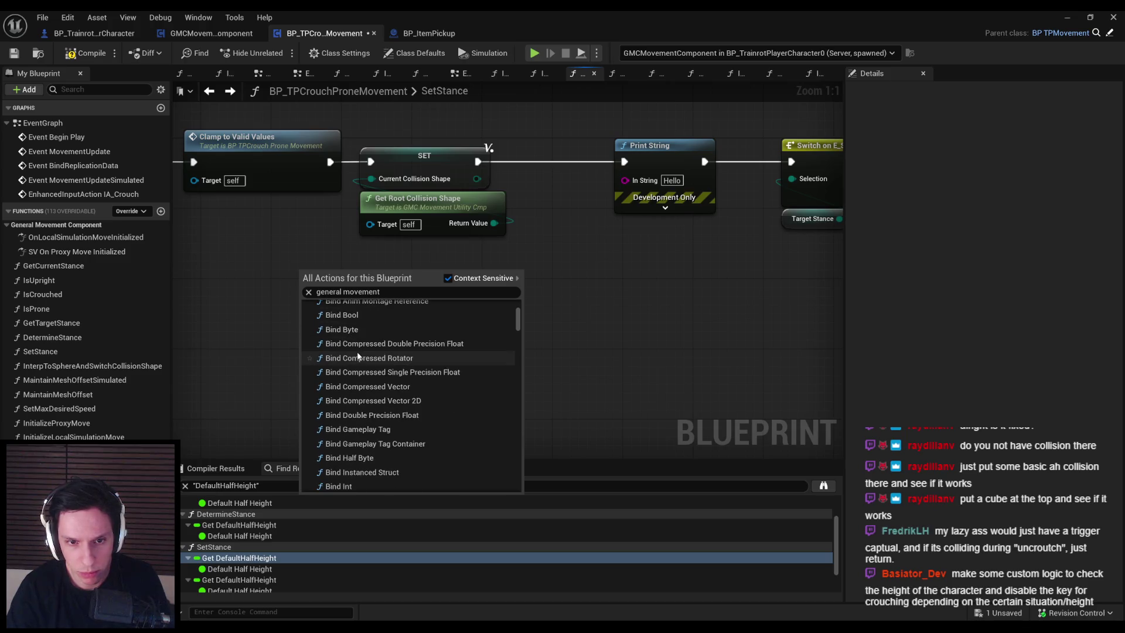
pyautogui.scroll(-6, 356, 351)
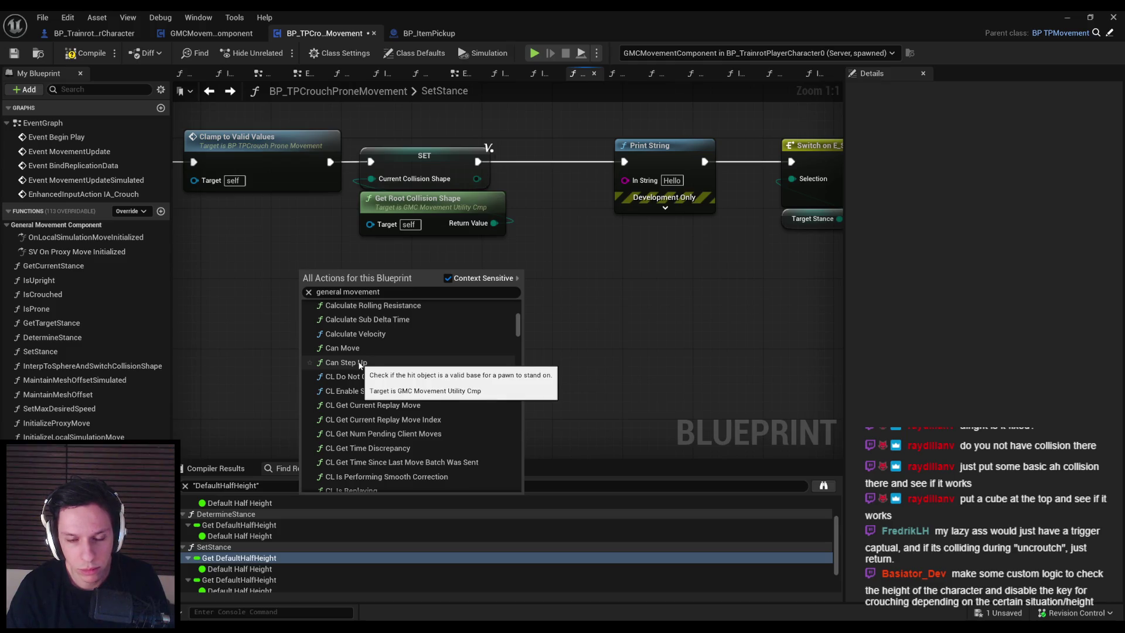
pyautogui.scroll(-2, 381, 378)
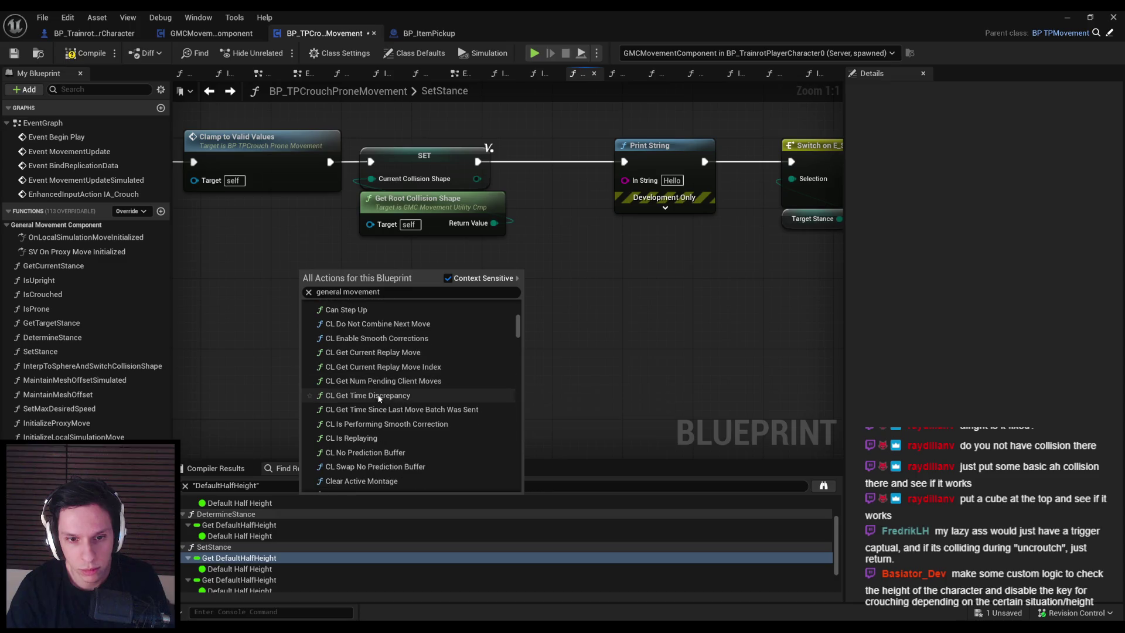
pyautogui.scroll(-2, 379, 397)
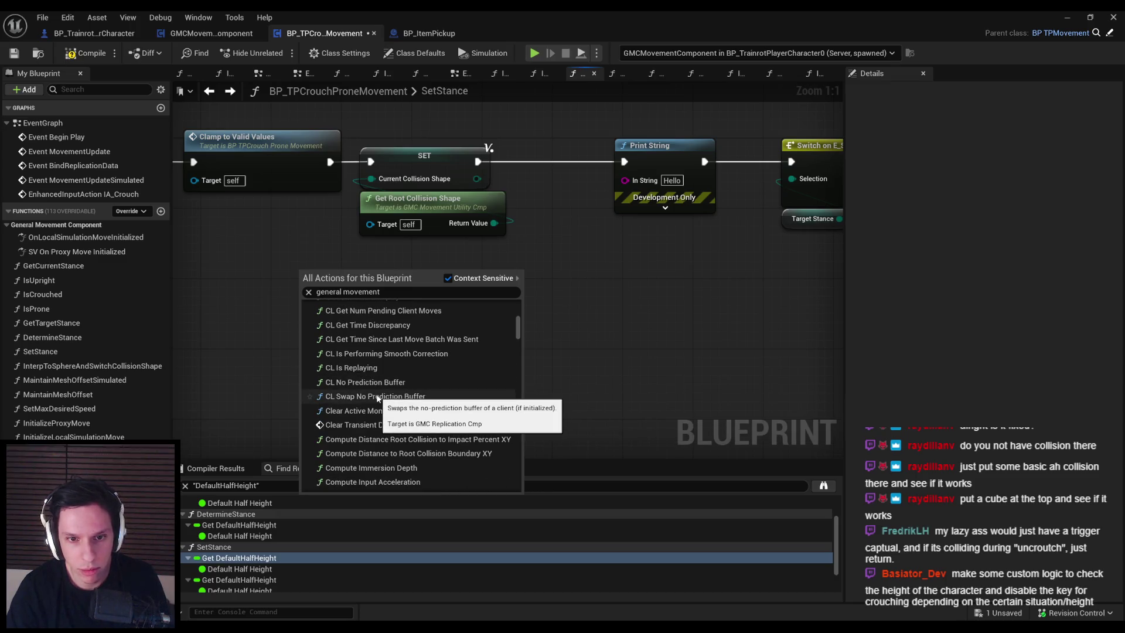
pyautogui.scroll(-2, 378, 398)
pyautogui.scroll(-1, 376, 394)
pyautogui.scroll(-2, 380, 411)
pyautogui.scroll(-2, 641, 347)
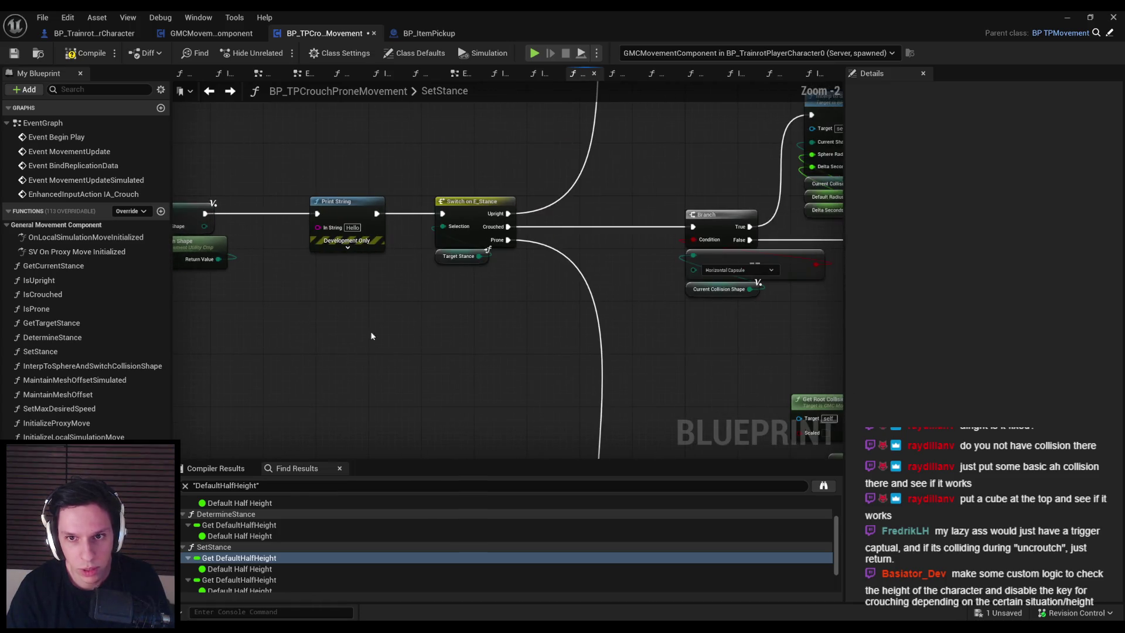
pyautogui.moveTo(526, 214); pyautogui.dragTo(499, 296)
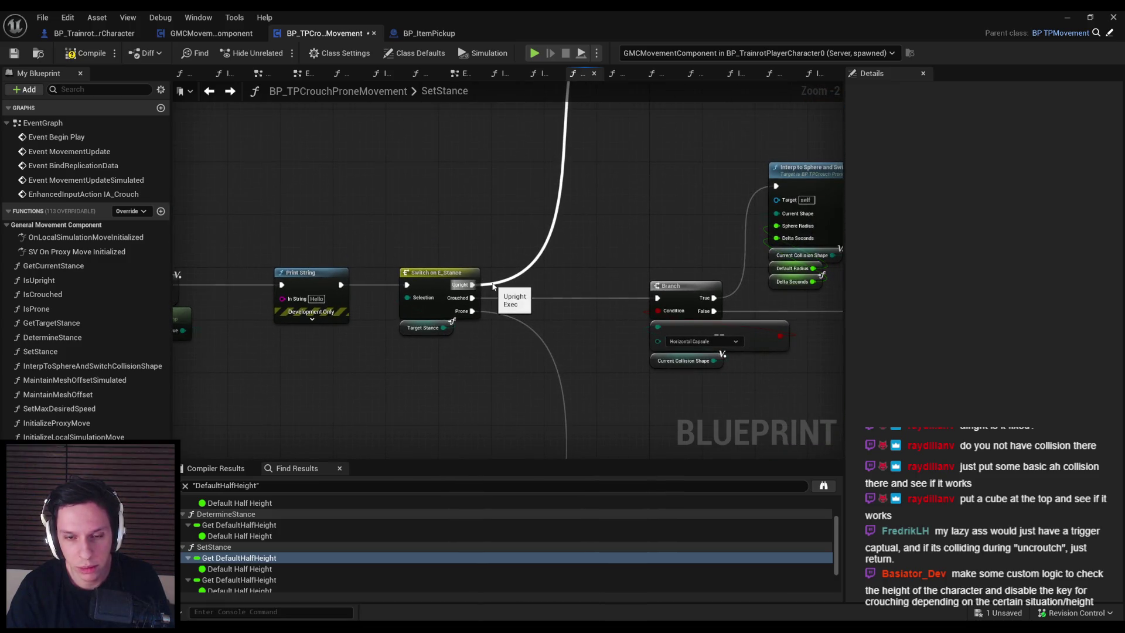
pyautogui.click(1062, 17)
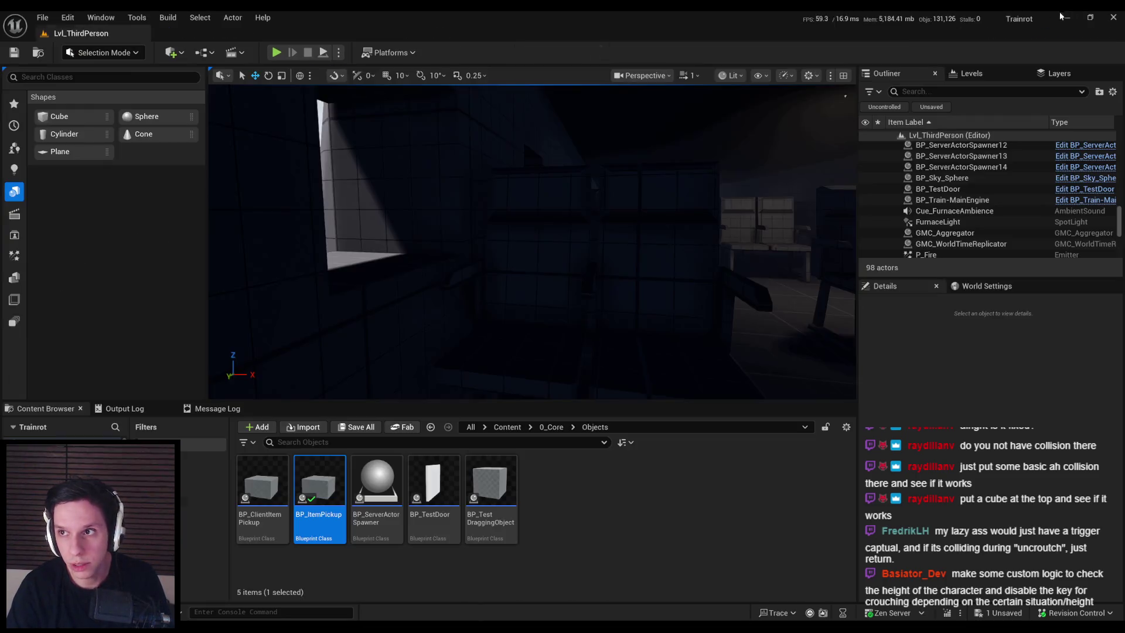
# Play-test Lvl_ThirdPerson, watching the repeated 'Server: Hello' prints, then stop.
pyautogui.click(277, 52)
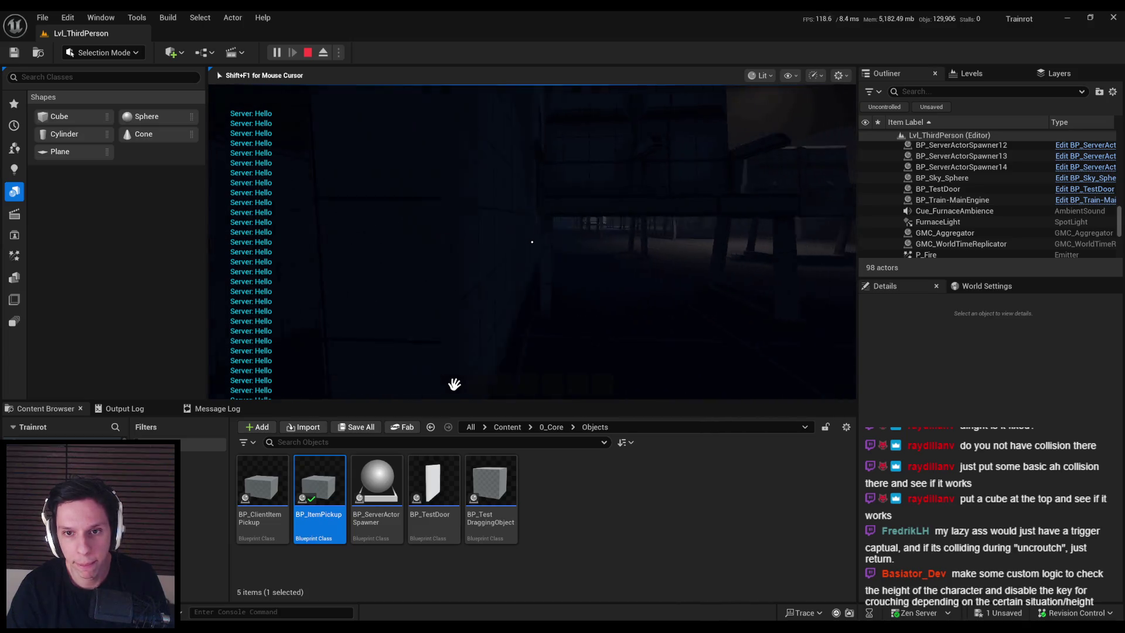
pyautogui.press('Escape')
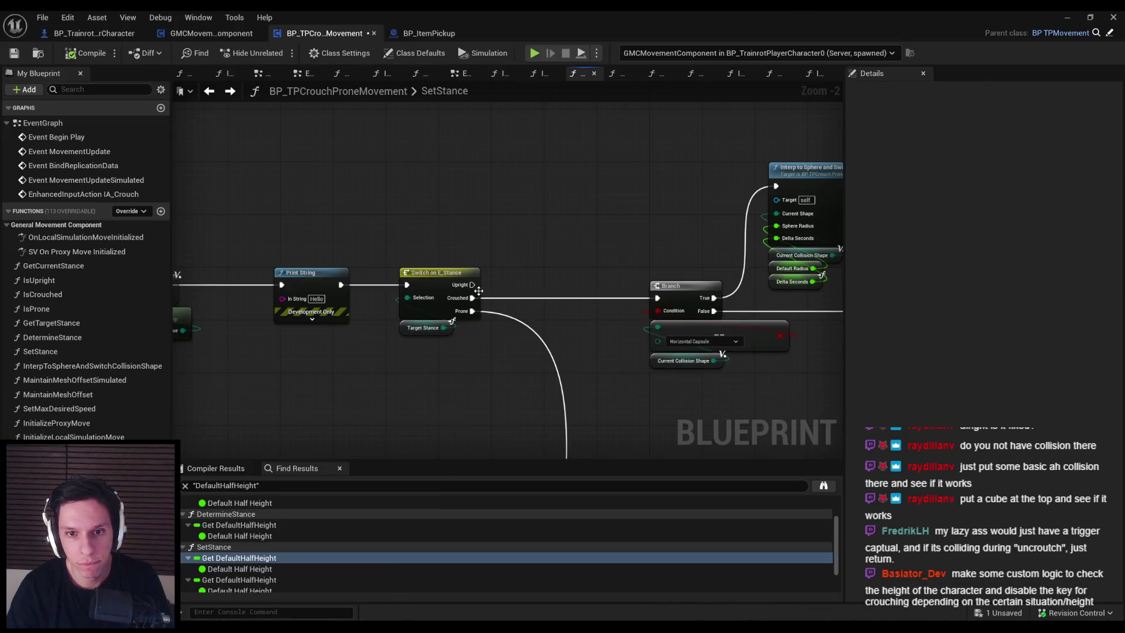
# Restore the Upright execution link and delete the debug Print String node.
pyautogui.scroll(-2, 479, 290)
pyautogui.hotkey('ctrl', 'z')
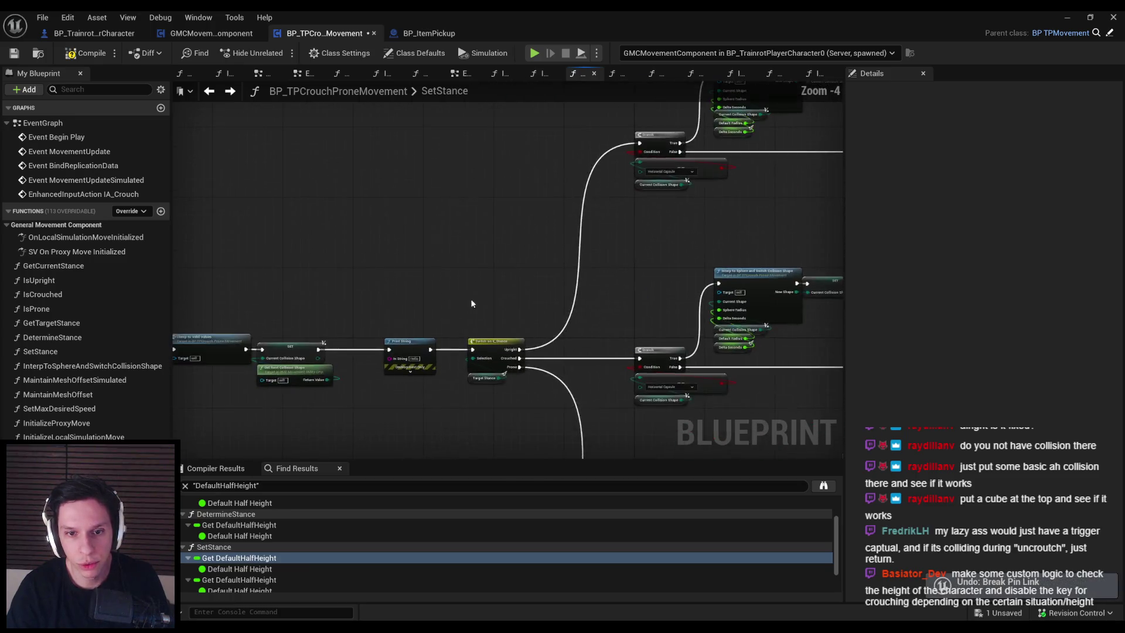
pyautogui.scroll(2, 437, 363)
pyautogui.press('Delete')
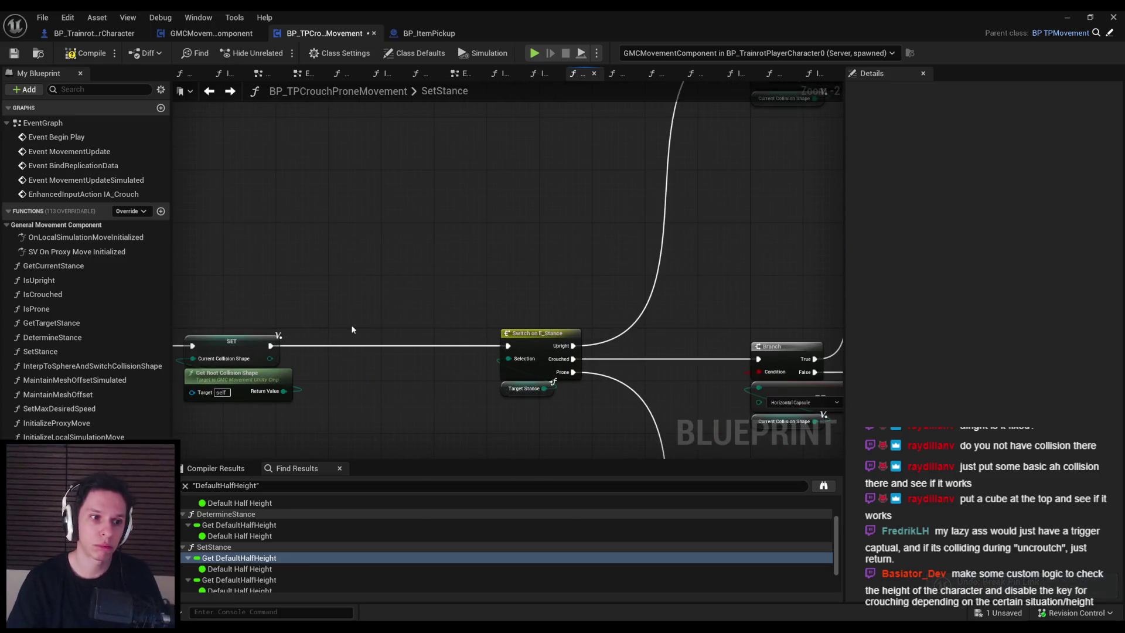
pyautogui.scroll(-2, 629, 340)
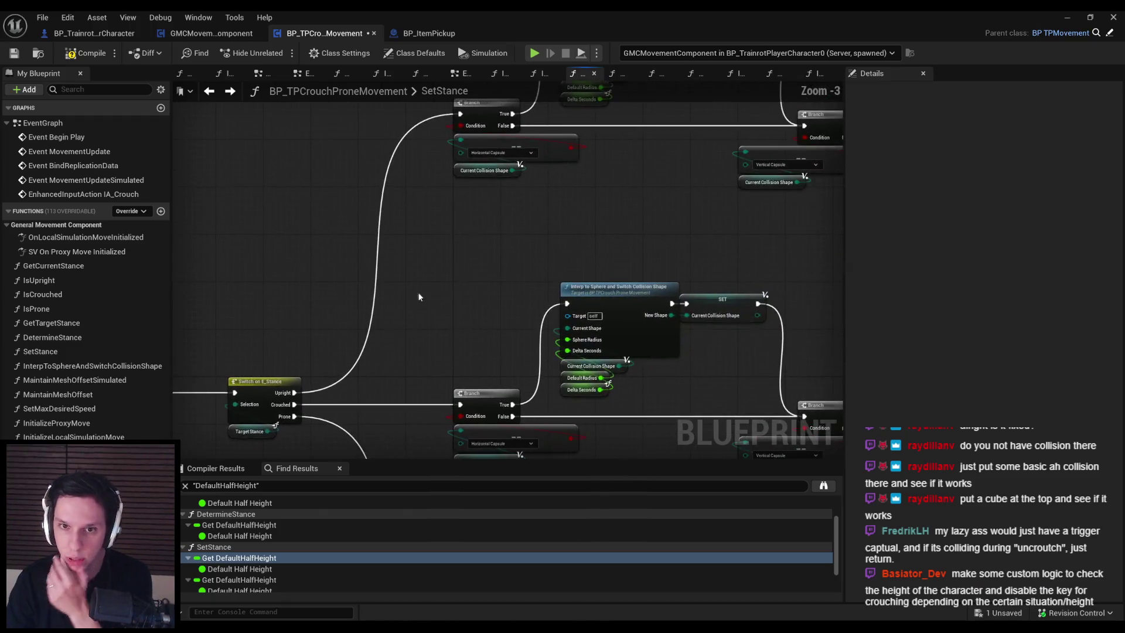
pyautogui.scroll(1, 410, 344)
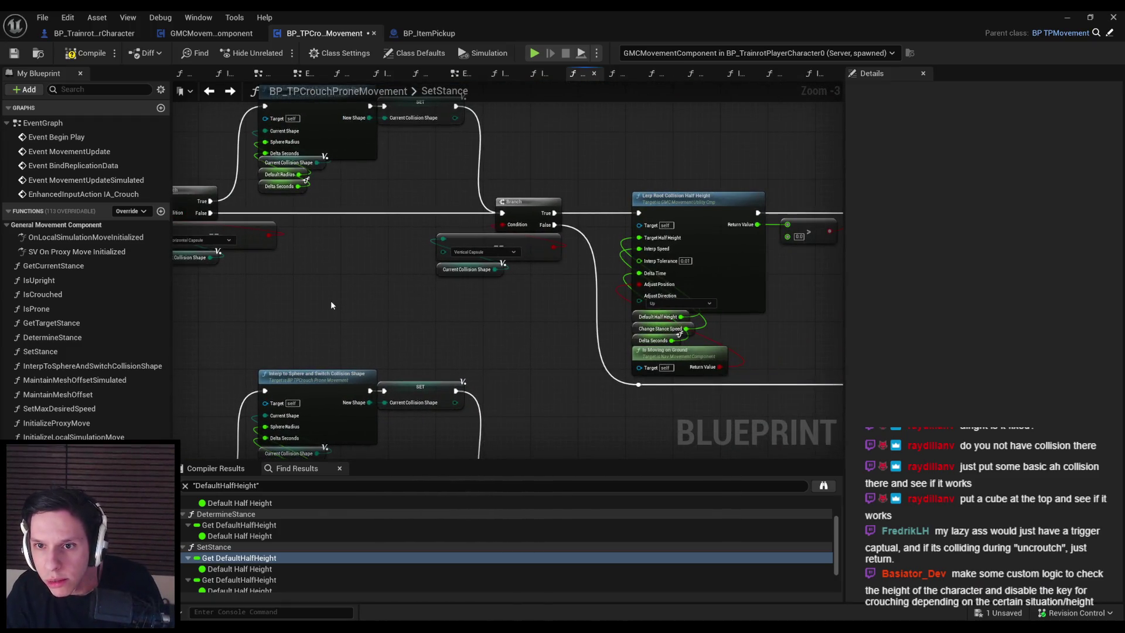
# Set Lerp Root Collision Half Height's Interp Tolerance to 0.99 and save.
pyautogui.moveTo(685, 210); pyautogui.dragTo(618, 185)
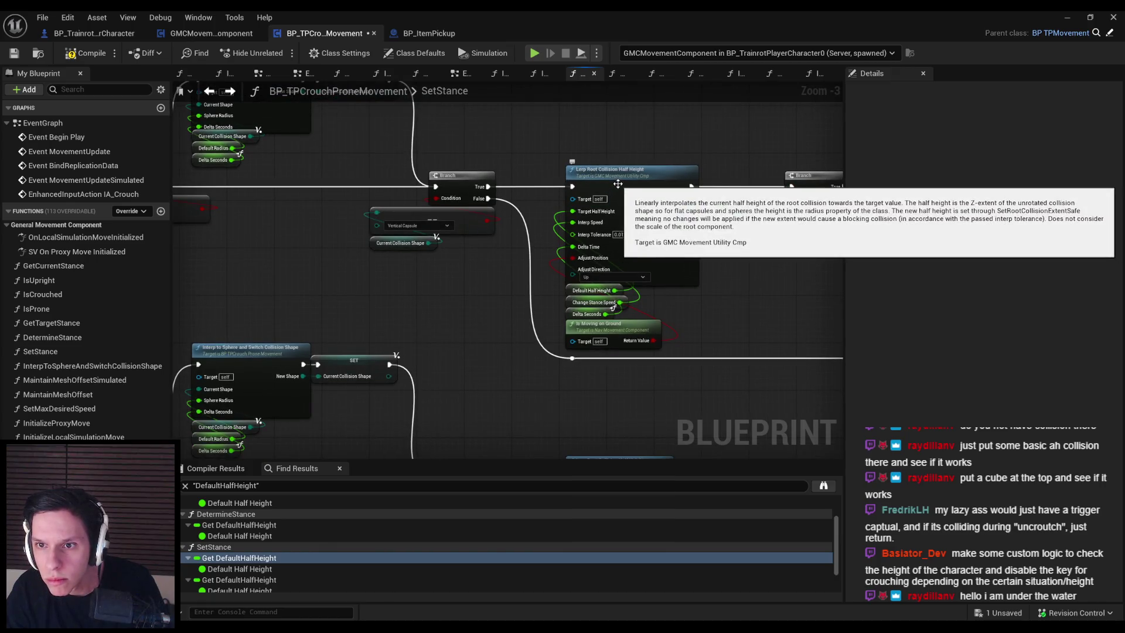
pyautogui.moveTo(701, 282); pyautogui.dragTo(613, 268)
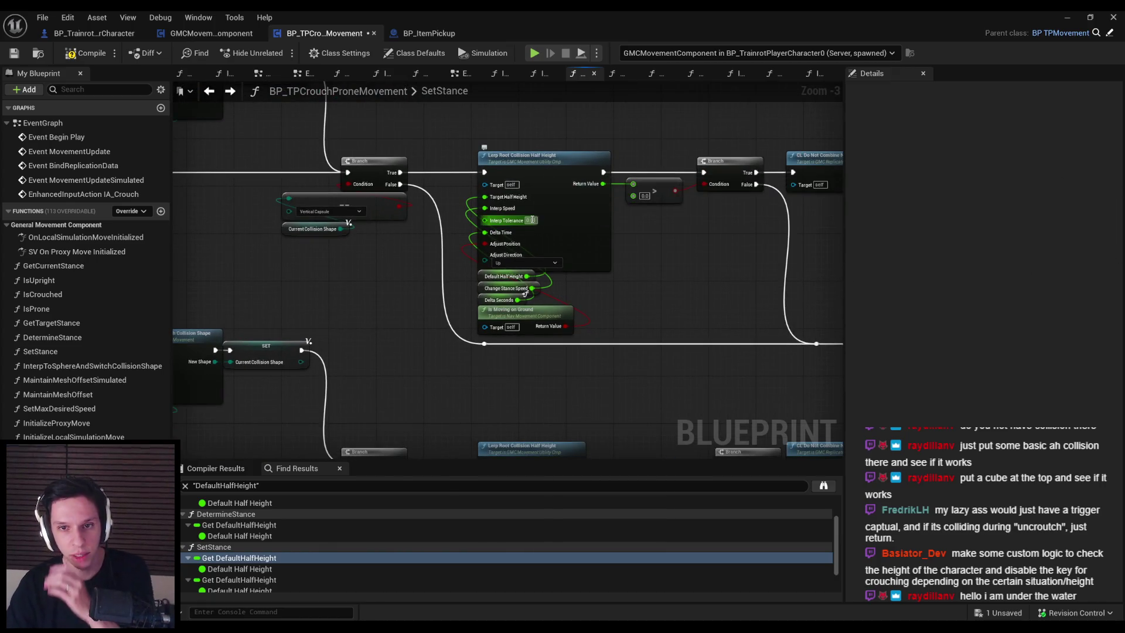
pyautogui.write('0.99')
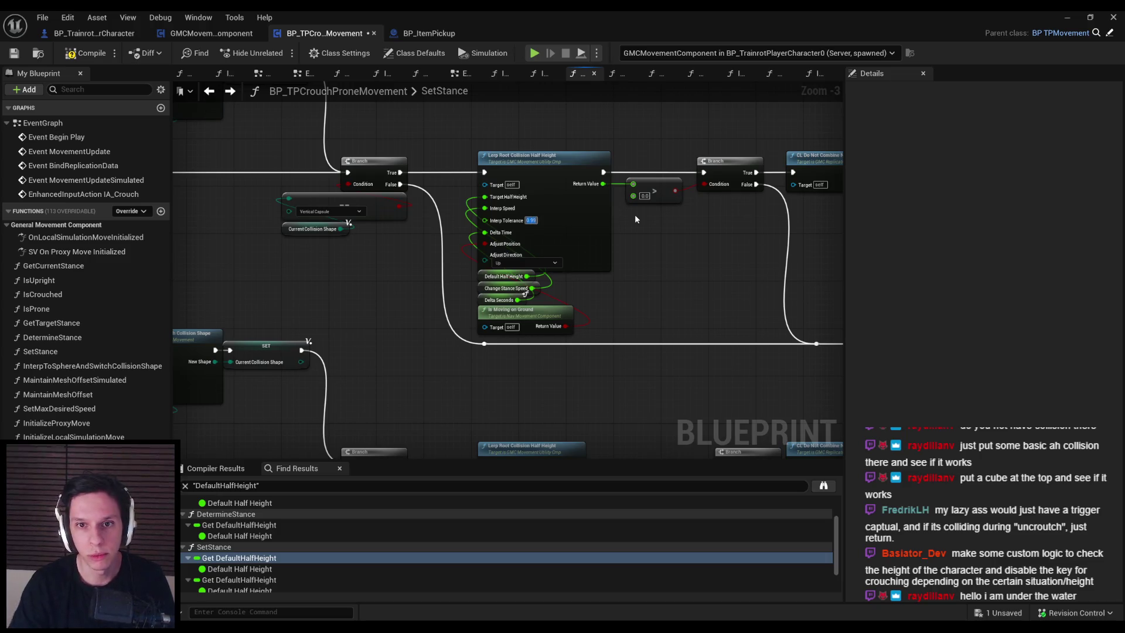
pyautogui.press('Return')
pyautogui.scroll(3, 475, 235)
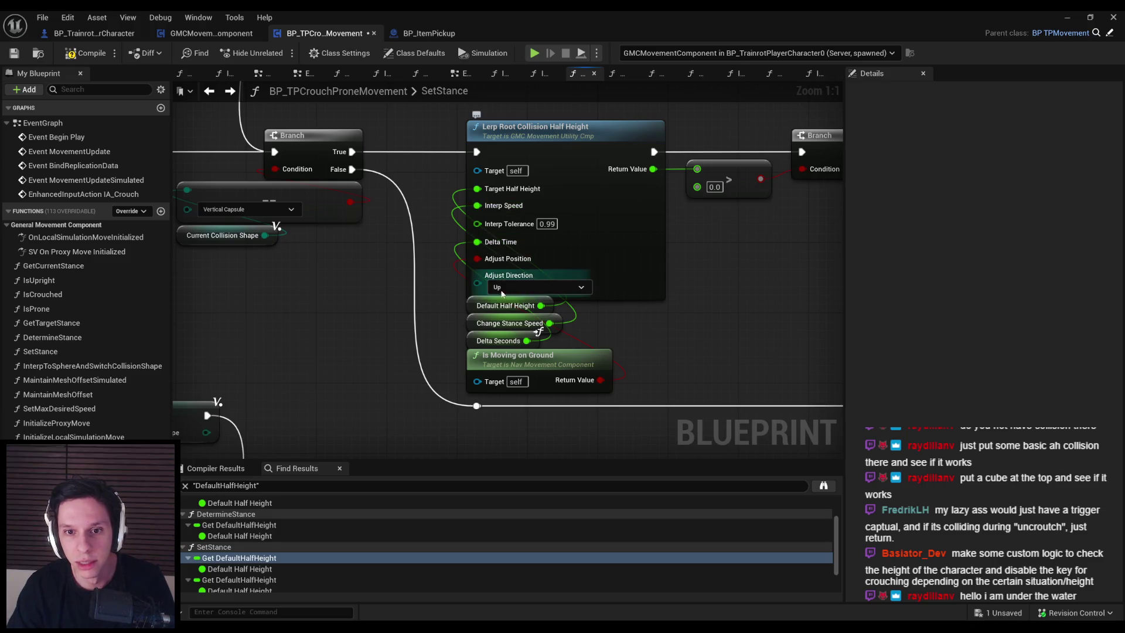
pyautogui.moveTo(491, 259)
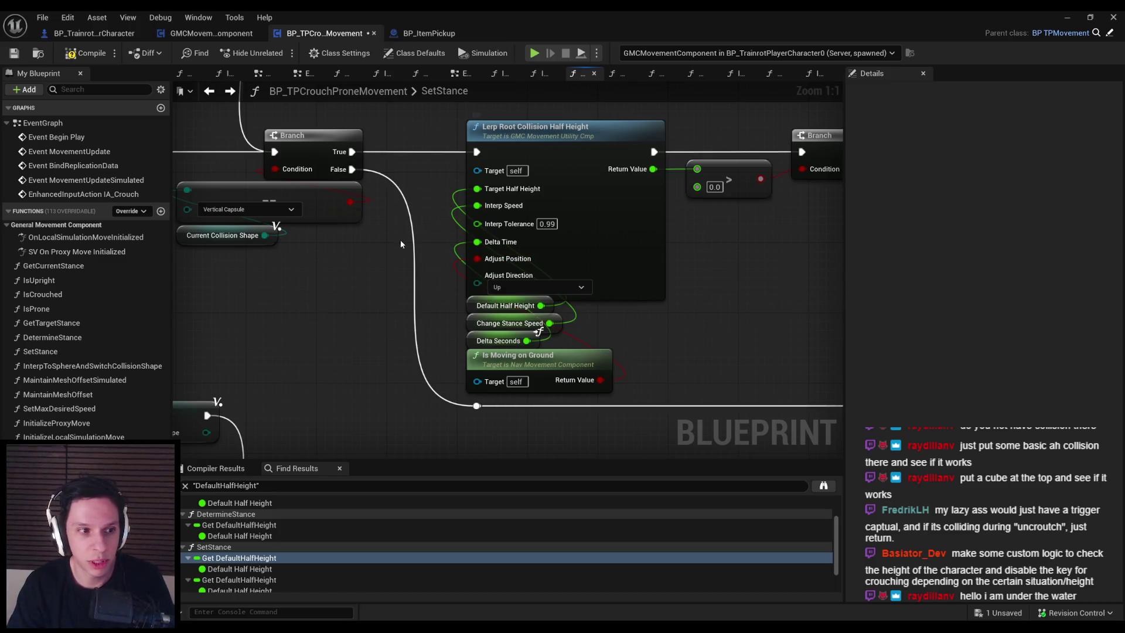
pyautogui.click(23, 47)
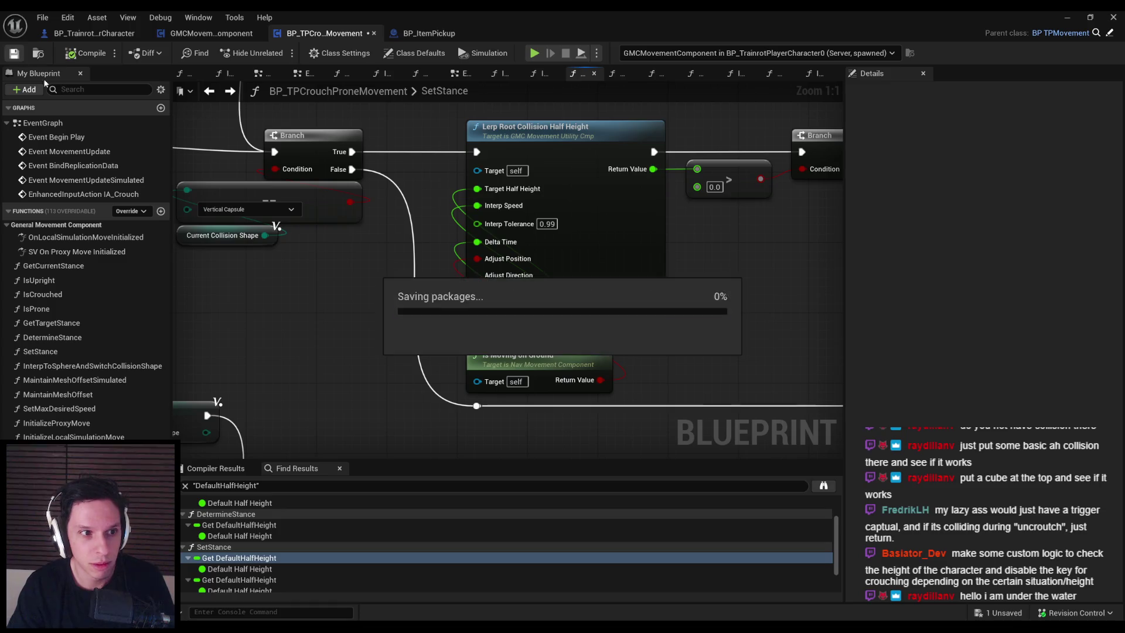
# Move Switch on E_Stance and its Target Stance getter left beside the SET node.
pyautogui.scroll(-2, 435, 269)
pyautogui.moveTo(435, 269)
pyautogui.mouseDown()
pyautogui.moveTo(660, 213)
pyautogui.moveTo(737, 294)
pyautogui.moveTo(587, 273)
pyautogui.moveTo(472, 277)
pyautogui.moveTo(397, 304)
pyautogui.mouseUp()
pyautogui.scroll(-1, 595, 255)
pyautogui.click(455, 275)
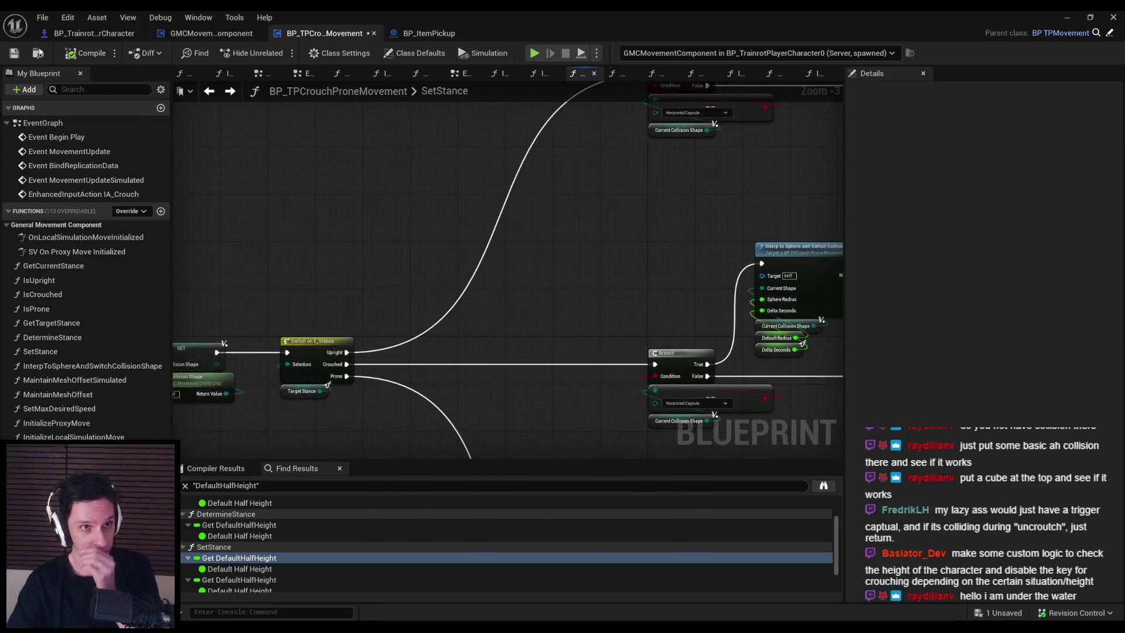
pyautogui.scroll(-1, 493, 228)
pyautogui.moveTo(493, 228)
pyautogui.mouseDown()
pyautogui.moveTo(428, 321)
pyautogui.moveTo(582, 238)
pyautogui.moveTo(616, 289)
pyautogui.moveTo(340, 379)
pyautogui.moveTo(442, 268)
pyautogui.moveTo(274, 189)
pyautogui.mouseUp()
pyautogui.scroll(1, 444, 329)
pyautogui.scroll(-1, 442, 269)
pyautogui.moveTo(674, 269)
pyautogui.mouseDown()
pyautogui.moveTo(463, 263)
pyautogui.moveTo(449, 245)
pyautogui.moveTo(445, 176)
pyautogui.moveTo(378, 291)
pyautogui.moveTo(474, 277)
pyautogui.moveTo(410, 270)
pyautogui.moveTo(468, 266)
pyautogui.moveTo(678, 291)
pyautogui.mouseUp()
pyautogui.moveTo(354, 339)
pyautogui.mouseDown()
pyautogui.moveTo(415, 201)
pyautogui.moveTo(355, 339)
pyautogui.mouseUp()
pyautogui.scroll(1, 375, 223)
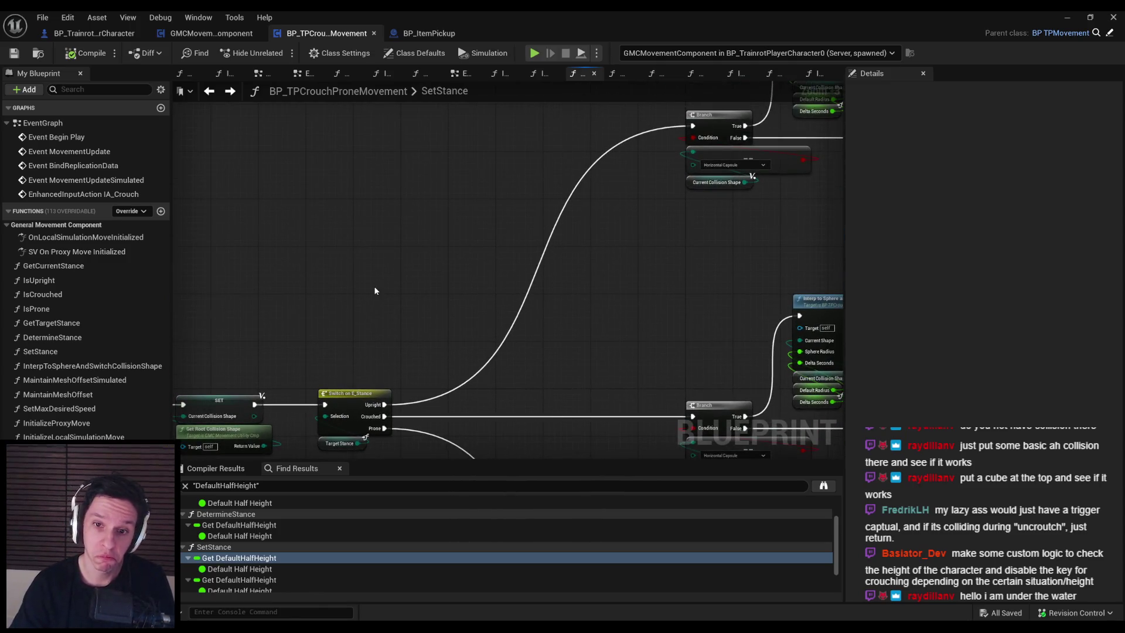
pyautogui.moveTo(428, 346)
pyautogui.mouseDown()
pyautogui.moveTo(395, 343)
pyautogui.moveTo(409, 318)
pyautogui.moveTo(375, 326)
pyautogui.moveTo(528, 258)
pyautogui.mouseUp()
# Add a Line Traces Aligned Vertical node by mistake, then delete it.
pyautogui.scroll(1, 478, 363)
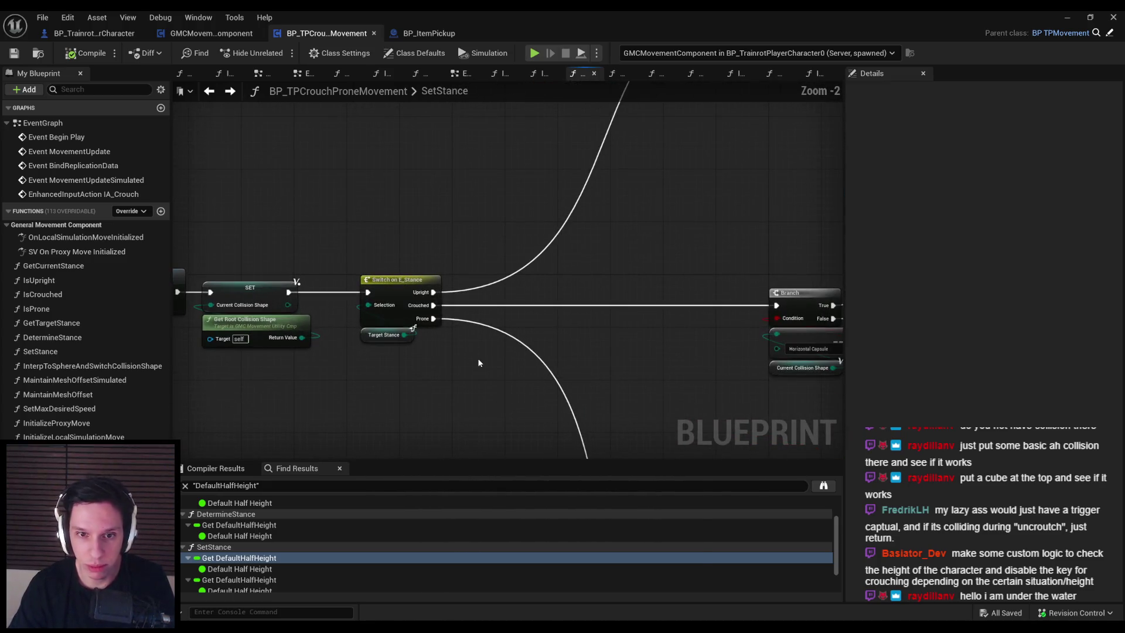
pyautogui.rightClick(478, 363)
pyautogui.write('line trace')
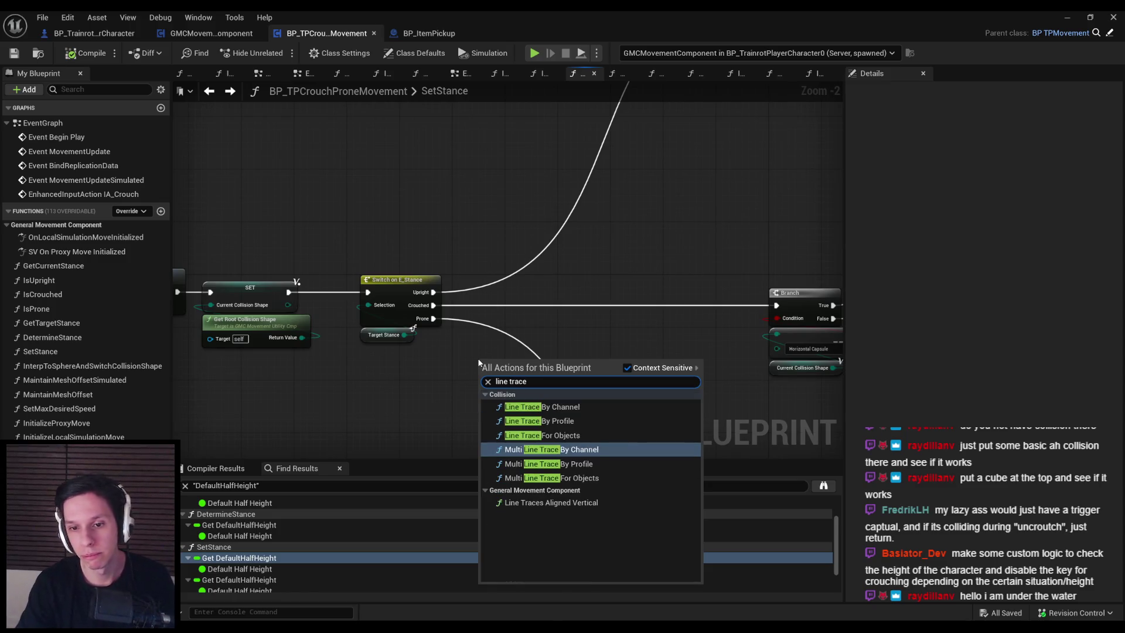
pyautogui.press('Up')
pyautogui.press('Up')
pyautogui.press('Up')
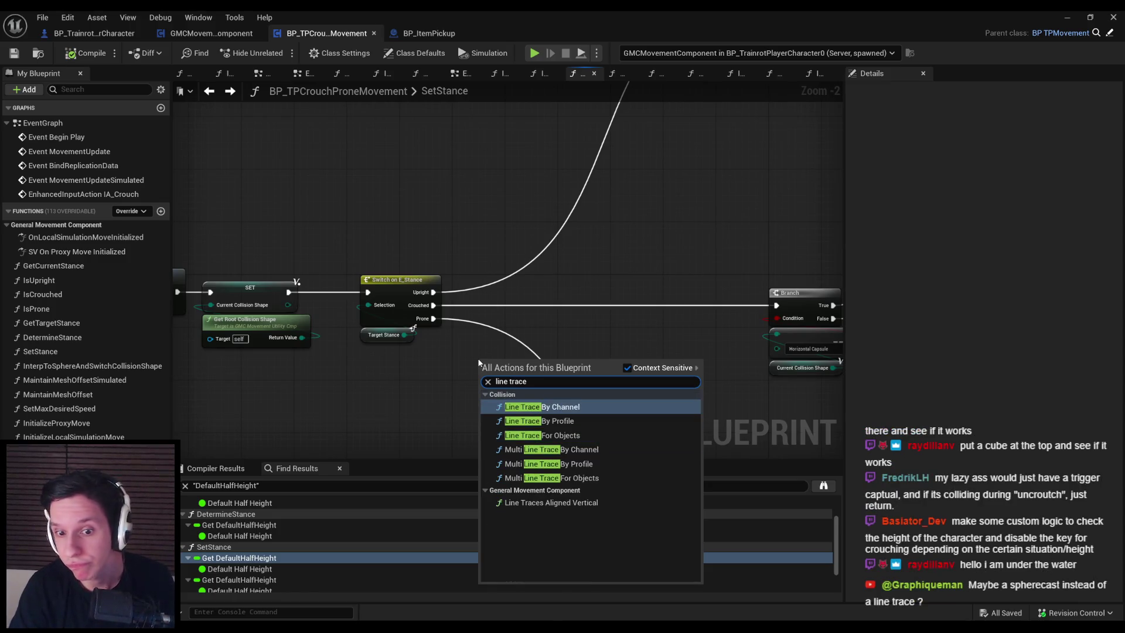
pyautogui.click(555, 503)
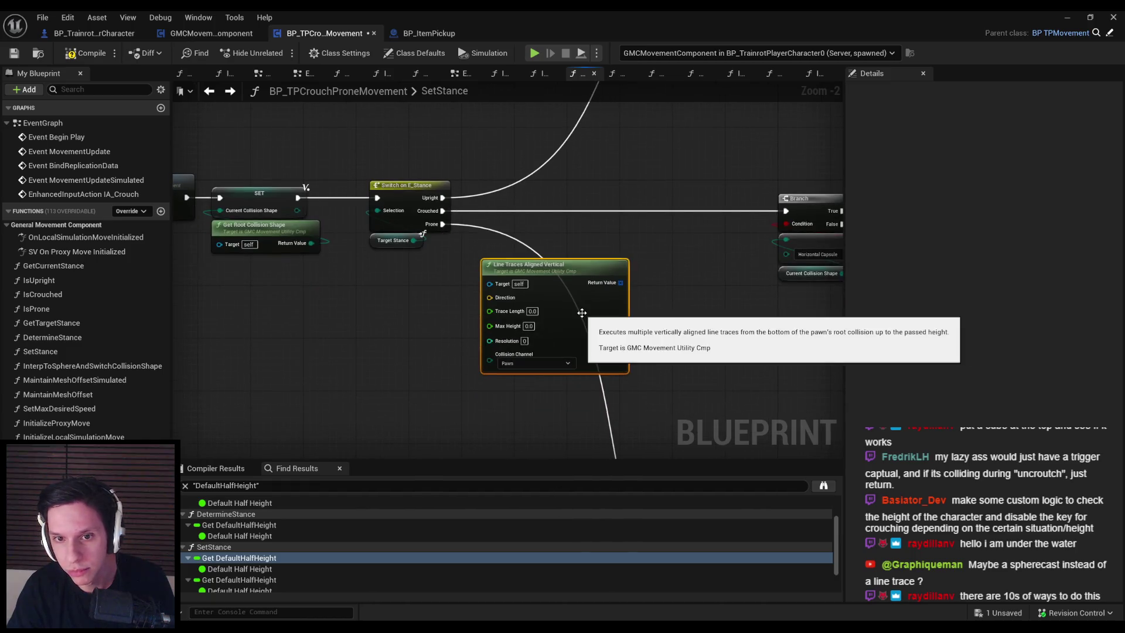
pyautogui.moveTo(619, 288); pyautogui.dragTo(481, 334)
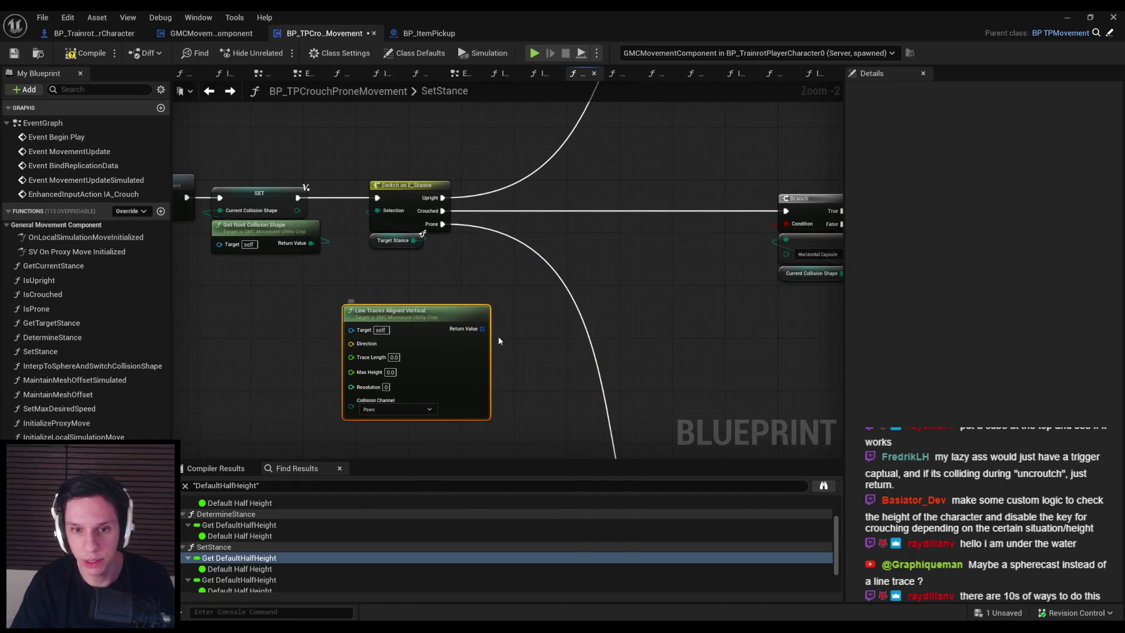
pyautogui.press('Delete')
# Add a Line Trace By Channel node and connect its output to the Branch.
pyautogui.rightClick(480, 226)
pyautogui.write('line trace')
pyautogui.click(524, 306)
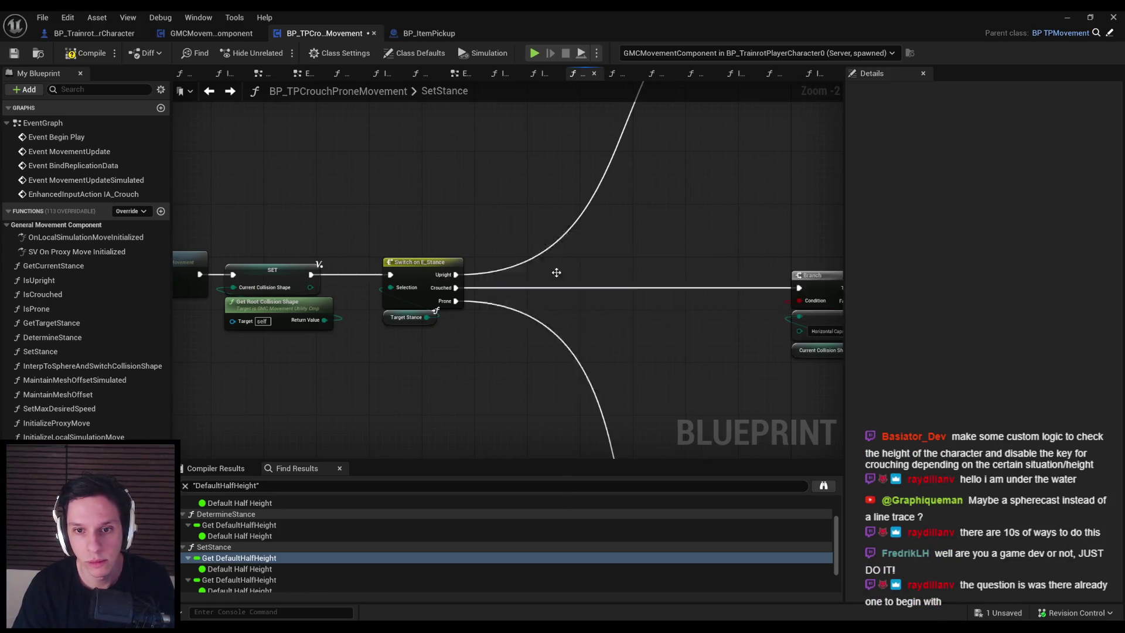
pyautogui.moveTo(524, 315); pyautogui.dragTo(570, 158)
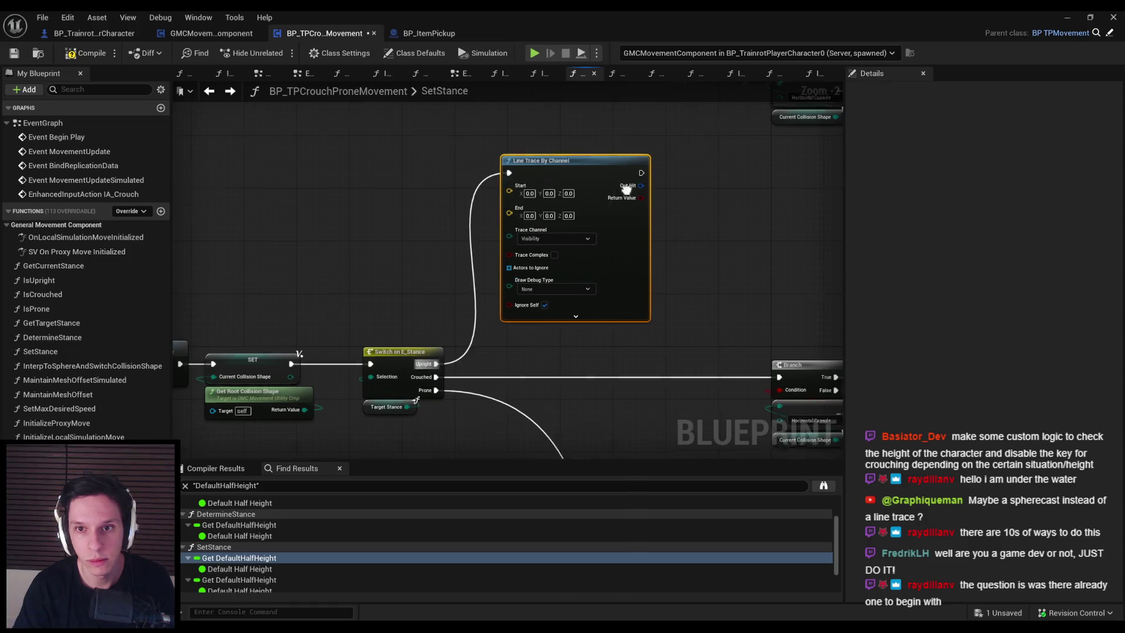
pyautogui.scroll(-2, 434, 326)
pyautogui.moveTo(435, 321)
pyautogui.mouseDown()
pyautogui.moveTo(529, 247)
pyautogui.moveTo(437, 234)
pyautogui.mouseUp()
# Add a new Branch off Switch on E_Stance's Upright output, ahead of the line trace.
pyautogui.scroll(-2, 359, 294)
pyautogui.click(360, 299)
pyautogui.scroll(4, 502, 307)
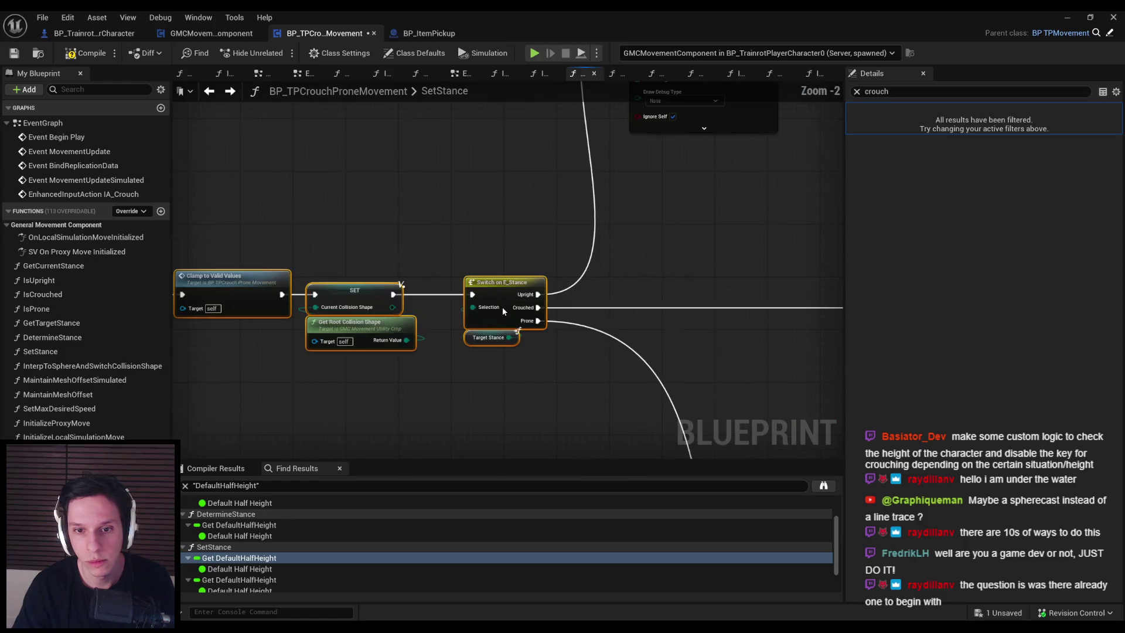
pyautogui.scroll(-1, 424, 420)
pyautogui.moveTo(425, 420); pyautogui.dragTo(400, 379)
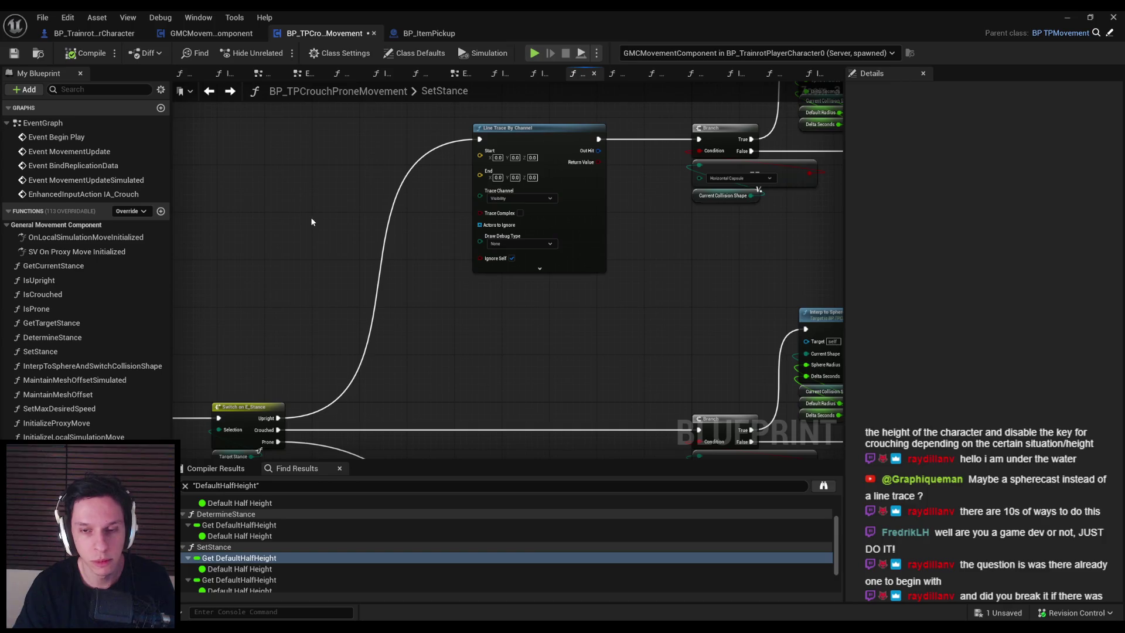
pyautogui.scroll(-1, 554, 311)
pyautogui.click(473, 215)
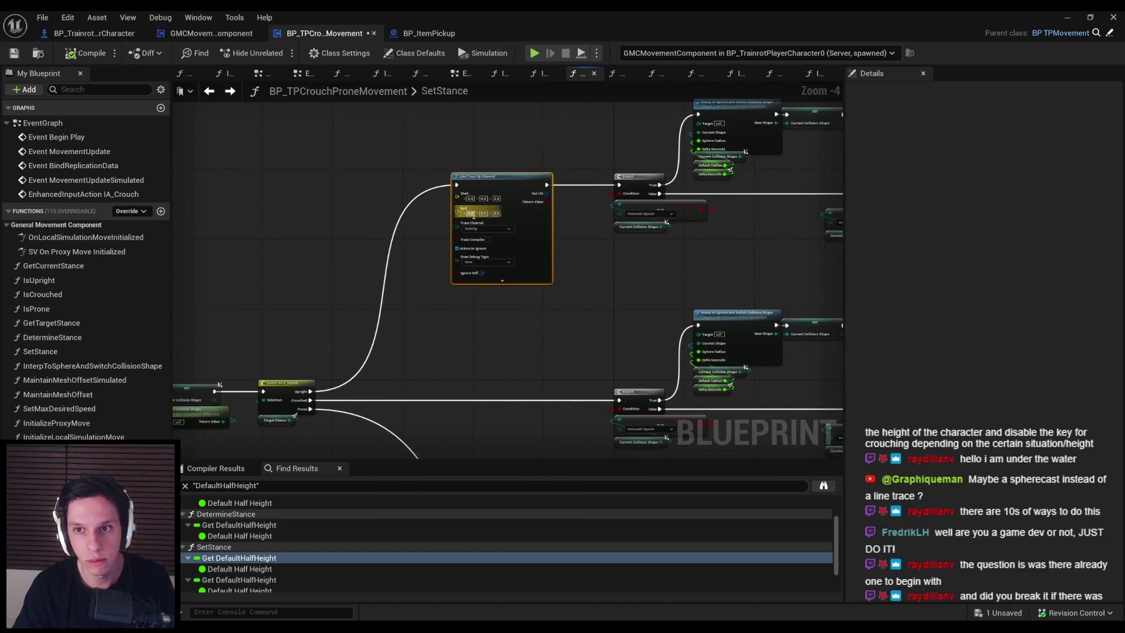
pyautogui.scroll(1, 396, 243)
pyautogui.scroll(-1, 440, 315)
pyautogui.moveTo(350, 360)
pyautogui.mouseDown()
pyautogui.moveTo(377, 364)
pyautogui.moveTo(371, 221)
pyautogui.moveTo(428, 145)
pyautogui.mouseUp()
pyautogui.write('branc')
pyautogui.click(424, 326)
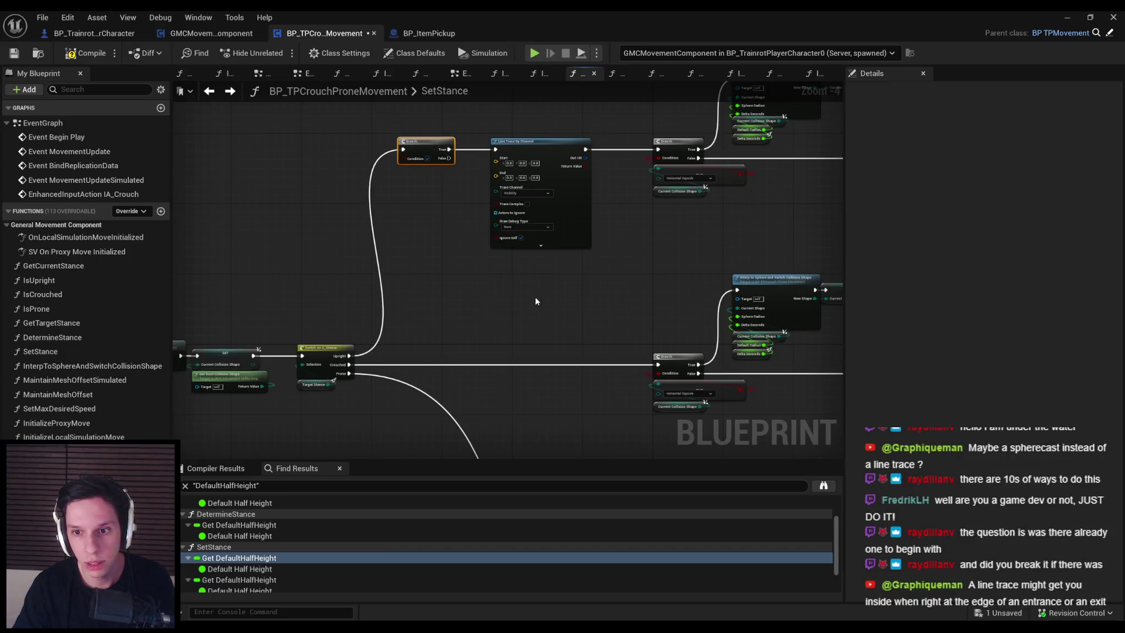
pyautogui.scroll(1, 464, 334)
pyautogui.moveTo(456, 343)
pyautogui.mouseDown()
pyautogui.moveTo(250, 298)
pyautogui.moveTo(287, 457)
pyautogui.mouseUp()
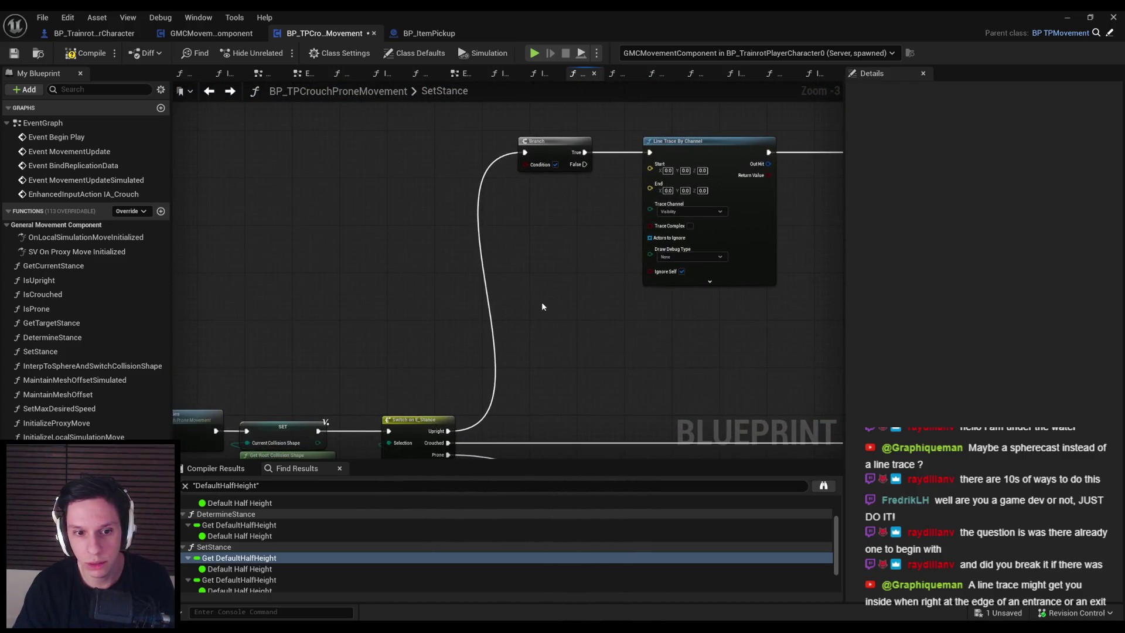
# Add a Get Current Stance node and an Equal (Enum) comparison set to Crouched beside the Branch.
pyautogui.rightClick(542, 301)
pyautogui.write('stance')
pyautogui.scroll(-3, 614, 410)
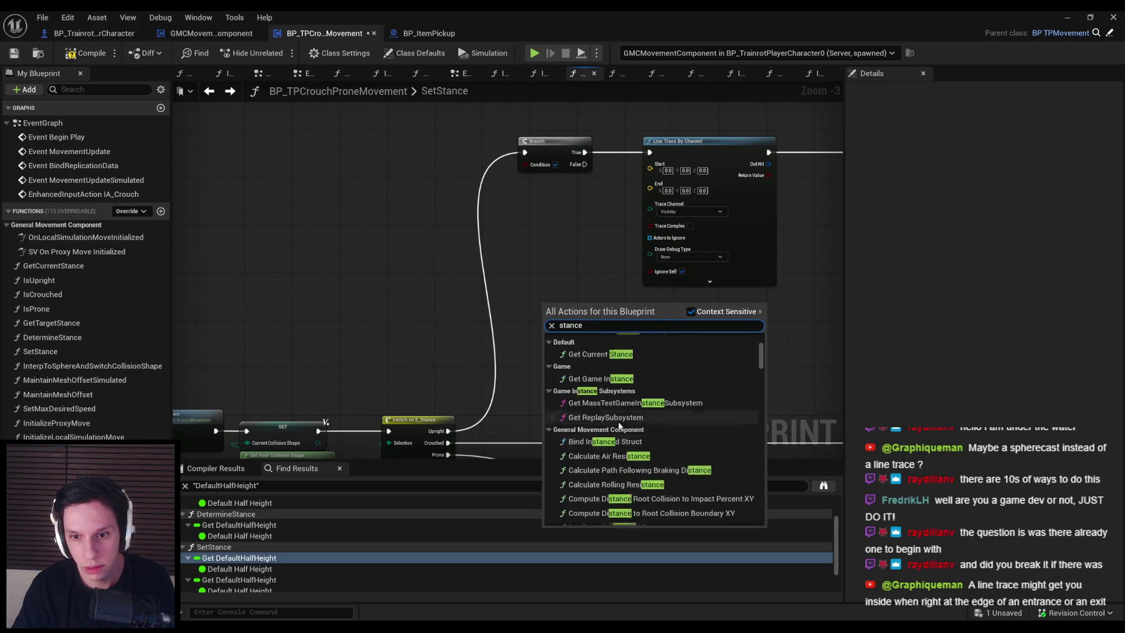
pyautogui.scroll(3, 633, 417)
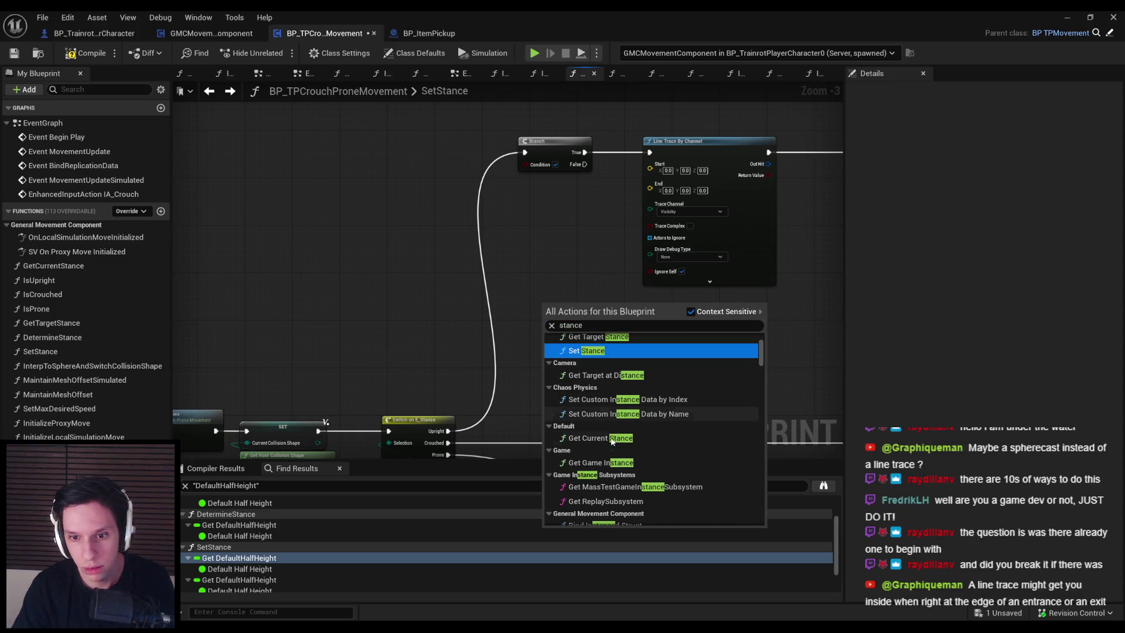
pyautogui.click(601, 440)
pyautogui.scroll(3, 577, 315)
pyautogui.moveTo(576, 314)
pyautogui.mouseDown()
pyautogui.moveTo(442, 350)
pyautogui.moveTo(491, 343)
pyautogui.mouseUp()
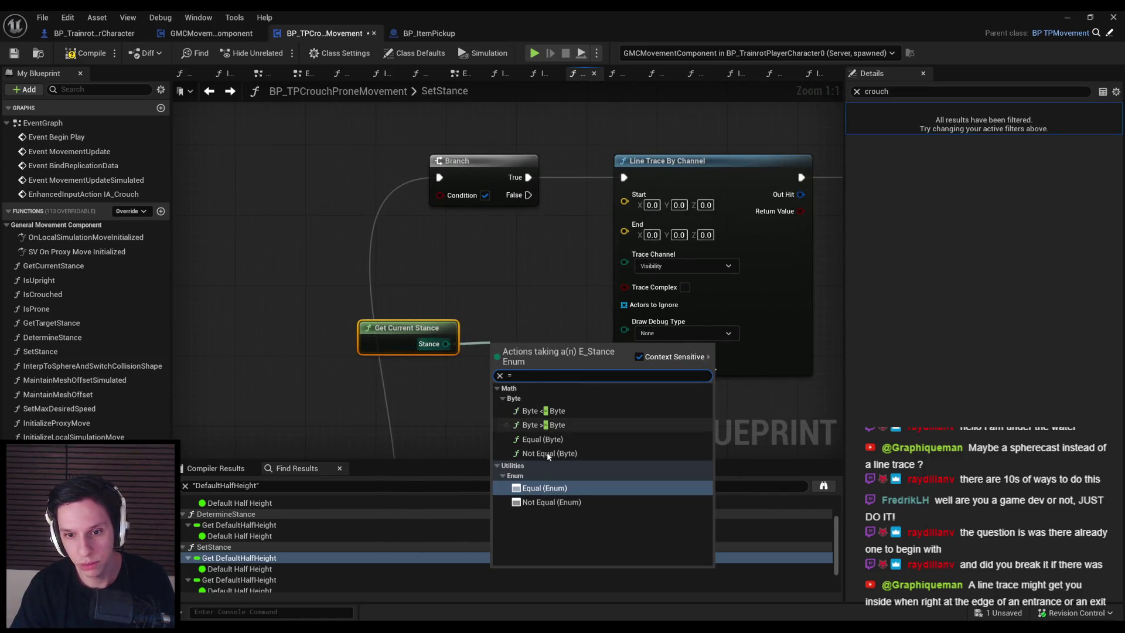
pyautogui.click(548, 484)
pyautogui.click(532, 368)
pyautogui.click(535, 393)
# Move the stance-check nodes up-left and route the Branch's False to the next Branch via a reroute.
pyautogui.keyDown('ctrl'); pyautogui.click(407, 327); pyautogui.keyUp('ctrl')
pyautogui.moveTo(656, 367)
pyautogui.mouseDown()
pyautogui.moveTo(497, 298)
pyautogui.moveTo(440, 195)
pyautogui.mouseUp()
pyautogui.scroll(-3, 484, 220)
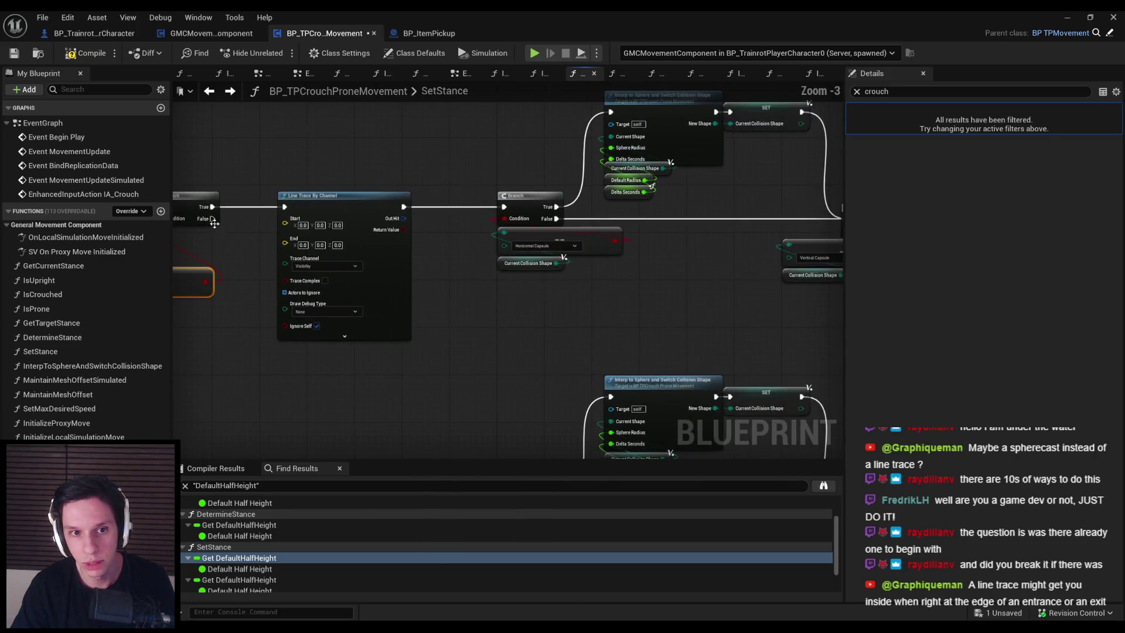
pyautogui.scroll(1, 211, 225)
pyautogui.moveTo(213, 218); pyautogui.dragTo(504, 207)
pyautogui.doubleClick(378, 223)
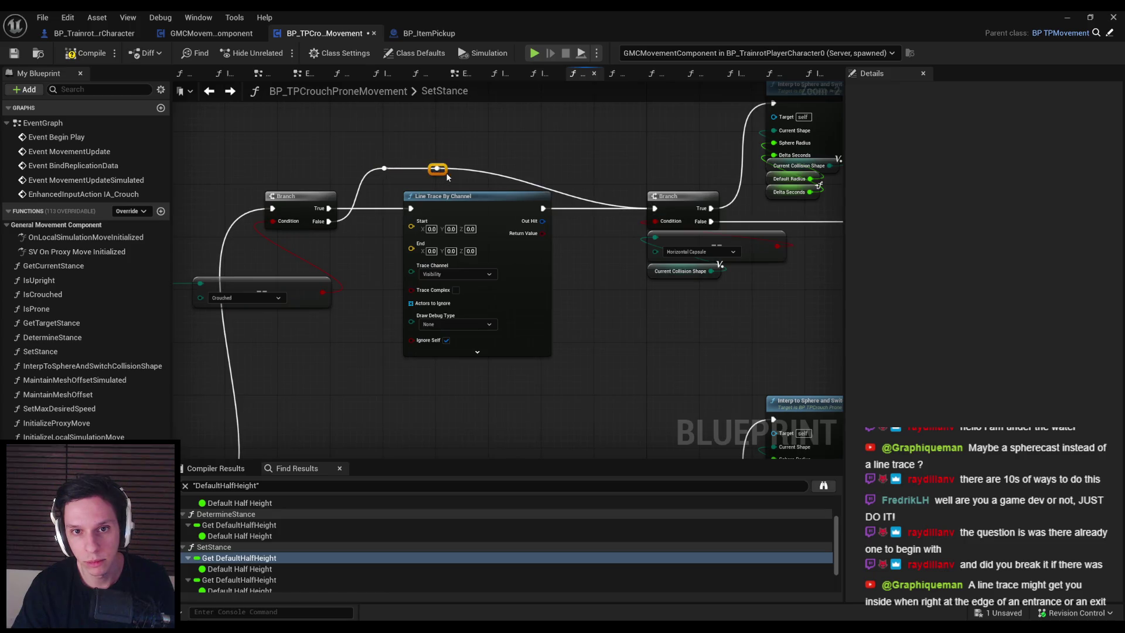
# Shift the left and middle node groups leftward to tidy the graph.
pyautogui.scroll(-3, 336, 164)
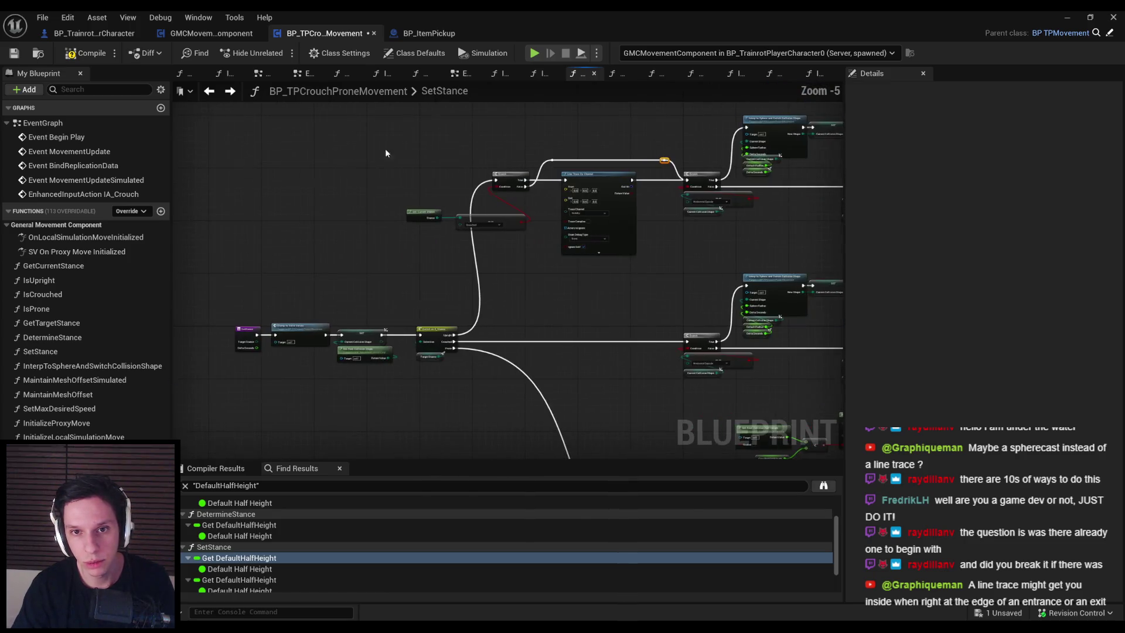
pyautogui.moveTo(207, 139)
pyautogui.mouseDown()
pyautogui.moveTo(637, 408)
pyautogui.moveTo(663, 400)
pyautogui.mouseUp()
pyautogui.moveTo(624, 233)
pyautogui.mouseDown()
pyautogui.moveTo(531, 233)
pyautogui.moveTo(558, 206)
pyautogui.moveTo(527, 234)
pyautogui.moveTo(410, 217)
pyautogui.moveTo(378, 246)
pyautogui.mouseUp()
pyautogui.click(569, 226)
pyautogui.scroll(1, 575, 232)
pyautogui.scroll(1, 574, 228)
# Move the SET, collision shape and Switch nodes left, then nudge the stance-check nodes up-right.
pyautogui.scroll(-2, 586, 176)
pyautogui.moveTo(305, 235); pyautogui.dragTo(535, 320)
pyautogui.scroll(3, 529, 268)
pyautogui.moveTo(529, 267)
pyautogui.mouseDown()
pyautogui.moveTo(417, 266)
pyautogui.moveTo(295, 302)
pyautogui.mouseUp()
pyautogui.scroll(-2, 417, 266)
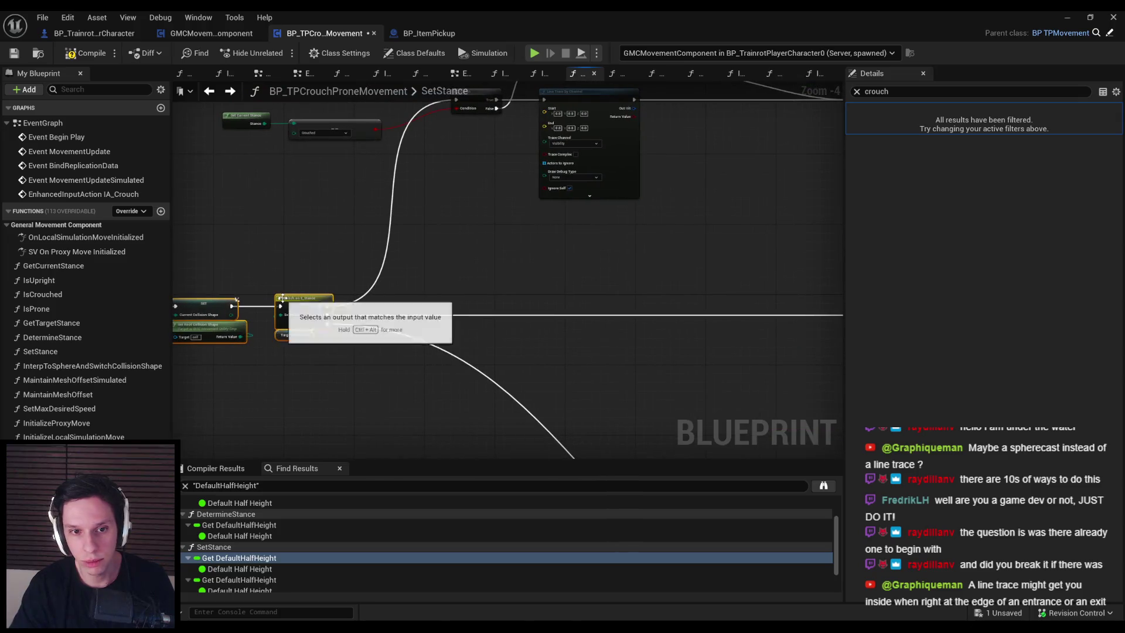
pyautogui.click(313, 335)
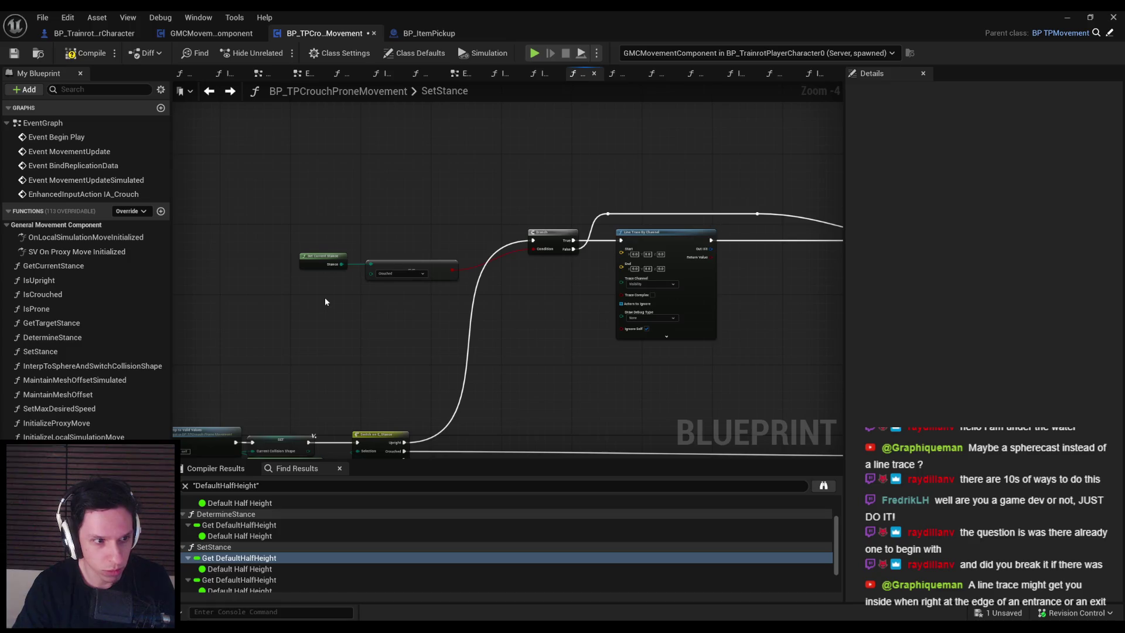
pyautogui.scroll(2, 325, 297)
pyautogui.click(467, 266)
pyautogui.scroll(1, 466, 266)
pyautogui.moveTo(298, 240)
pyautogui.mouseDown()
pyautogui.moveTo(341, 201)
pyautogui.moveTo(373, 201)
pyautogui.mouseUp()
# Feed Get GMC Pawn Owner → Get Actor Location into the Line Trace Start.
pyautogui.rightClick(550, 245)
pyautogui.write('get owner')
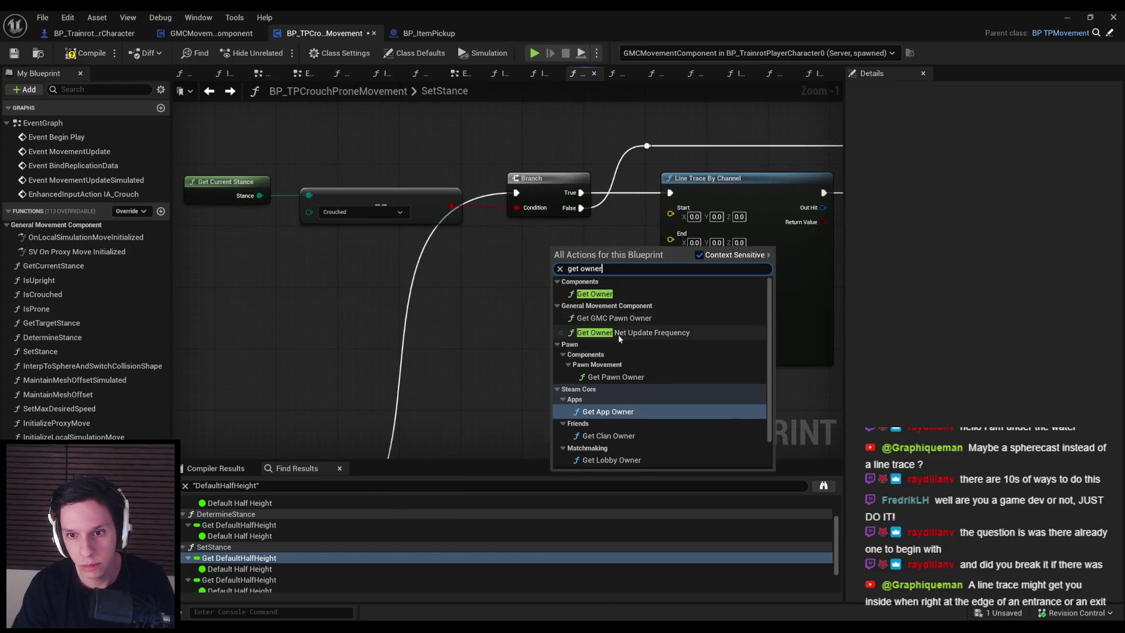
pyautogui.click(608, 319)
pyautogui.moveTo(592, 247); pyautogui.dragTo(537, 262)
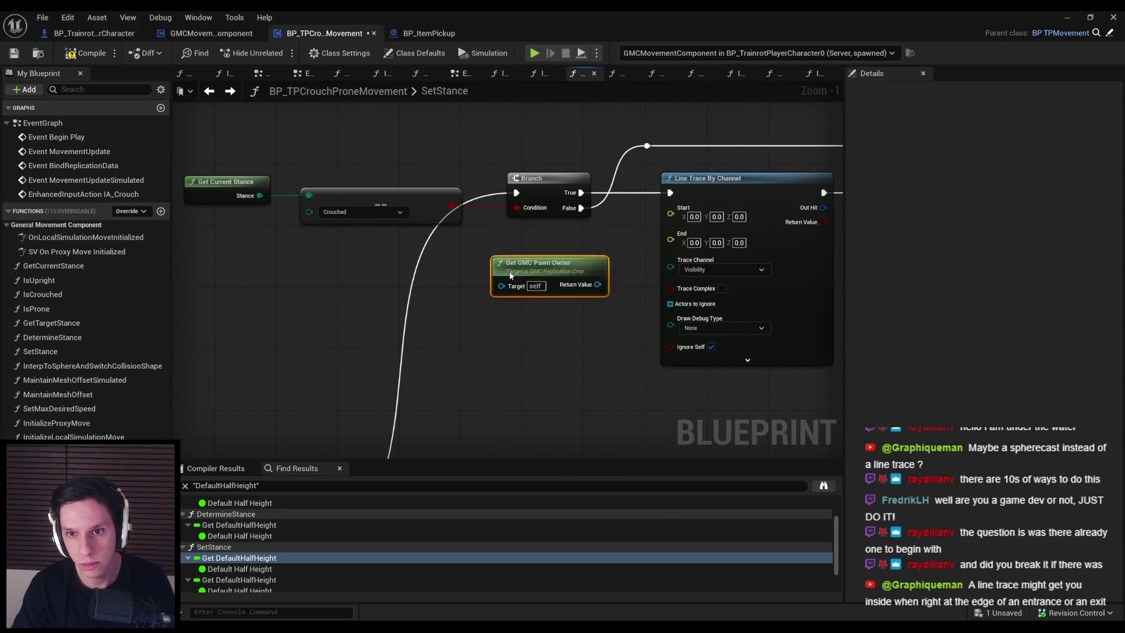
pyautogui.moveTo(604, 290)
pyautogui.mouseDown()
pyautogui.moveTo(321, 314)
pyautogui.moveTo(348, 310)
pyautogui.mouseUp()
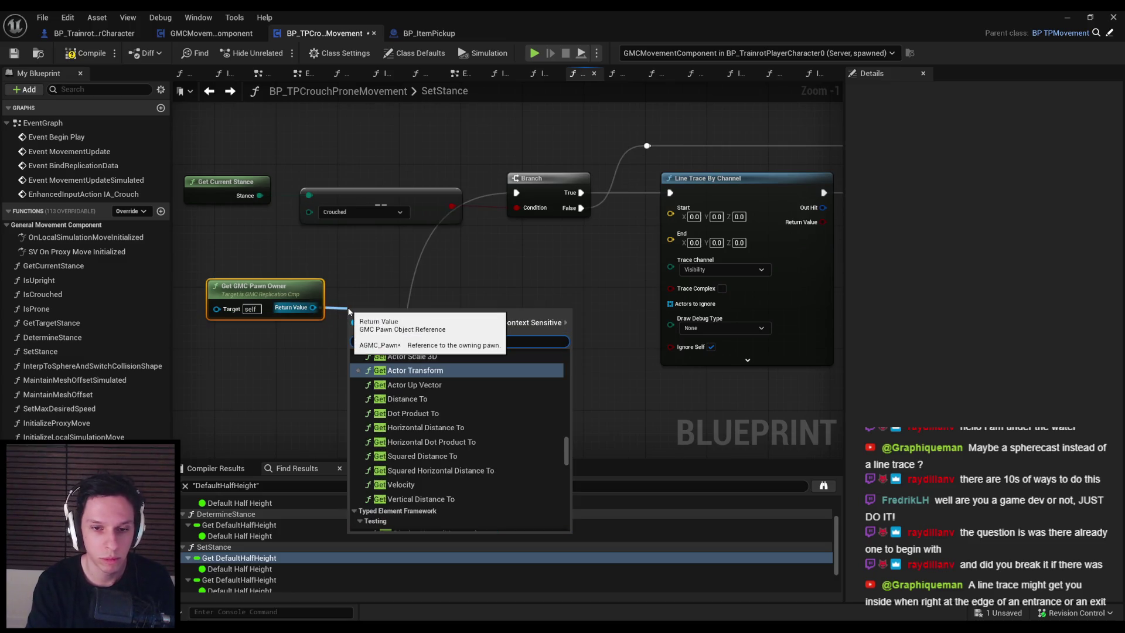
pyautogui.write('actor lo')
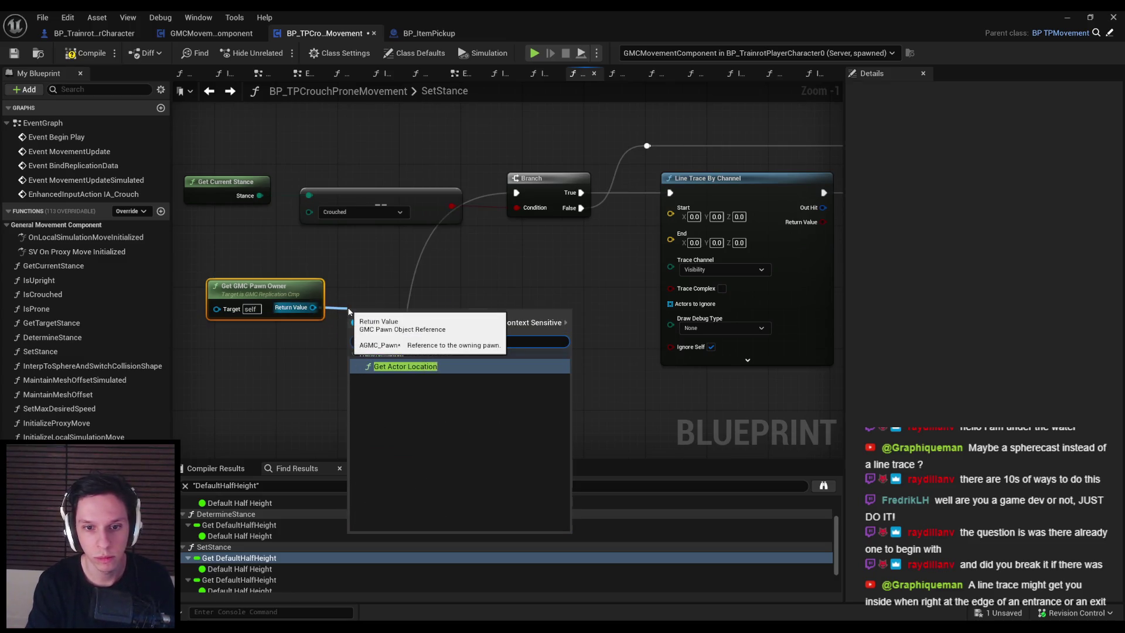
pyautogui.hotkey('alt', 'Left')
pyautogui.hotkey('alt', 'Left')
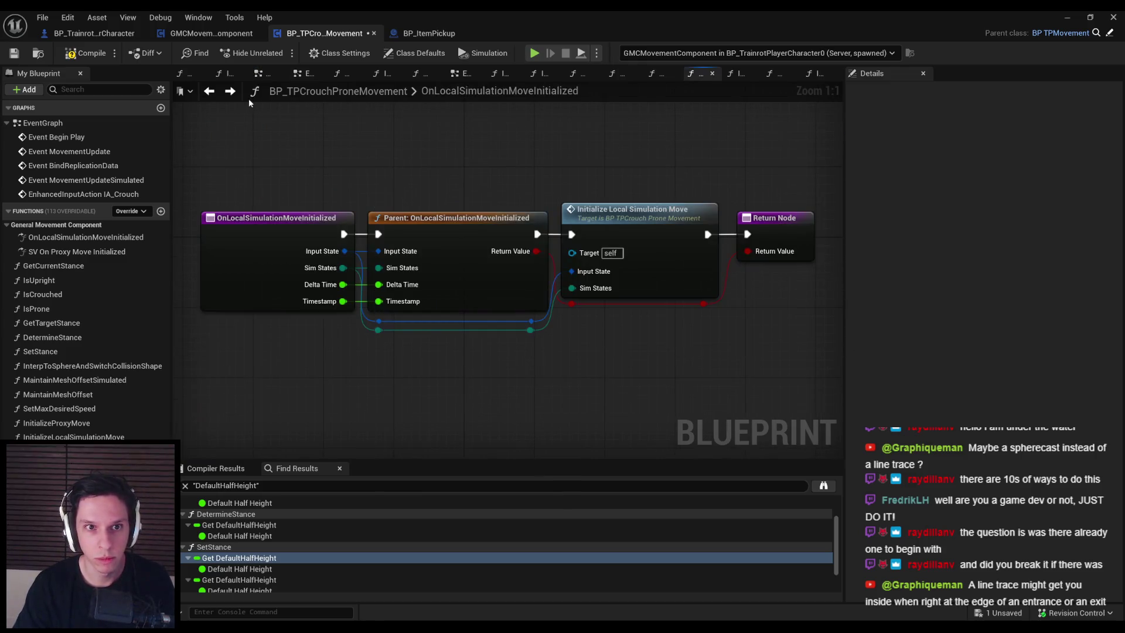
pyautogui.hotkey('alt', 'Right')
pyautogui.hotkey('alt', 'Right')
pyautogui.moveTo(432, 307); pyautogui.dragTo(671, 208)
pyautogui.moveTo(516, 316); pyautogui.dragTo(516, 315)
# Add a vector + vector node to the actor location with a Z offset of 60.
pyautogui.write('+')
pyautogui.press('Return')
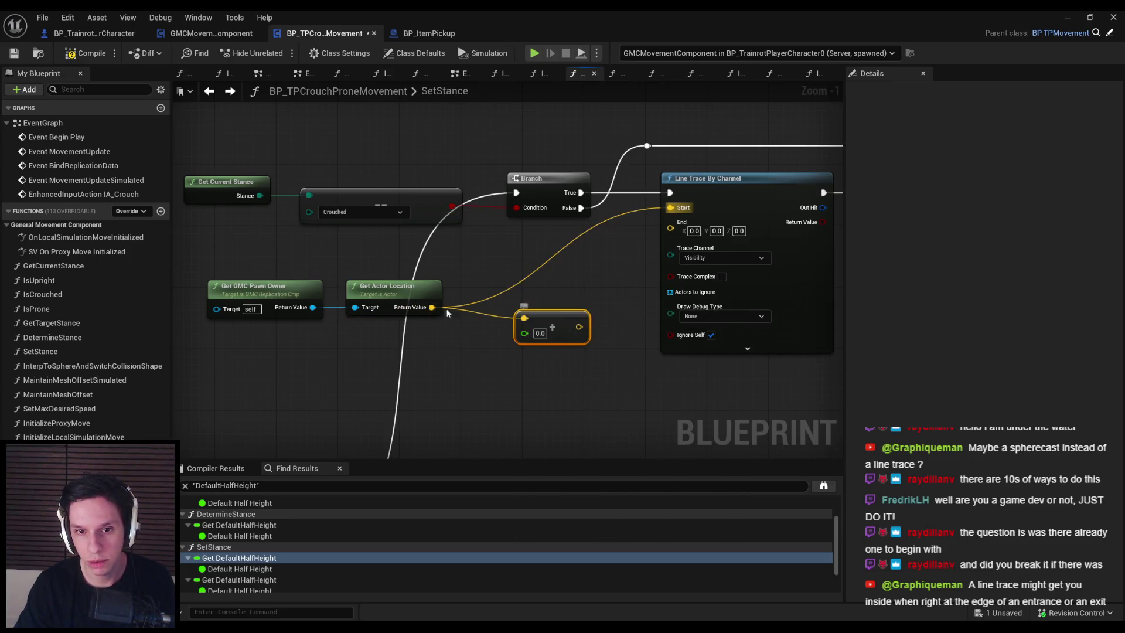
pyautogui.moveTo(488, 315); pyautogui.dragTo(488, 315)
pyautogui.write('+')
pyautogui.press('Return')
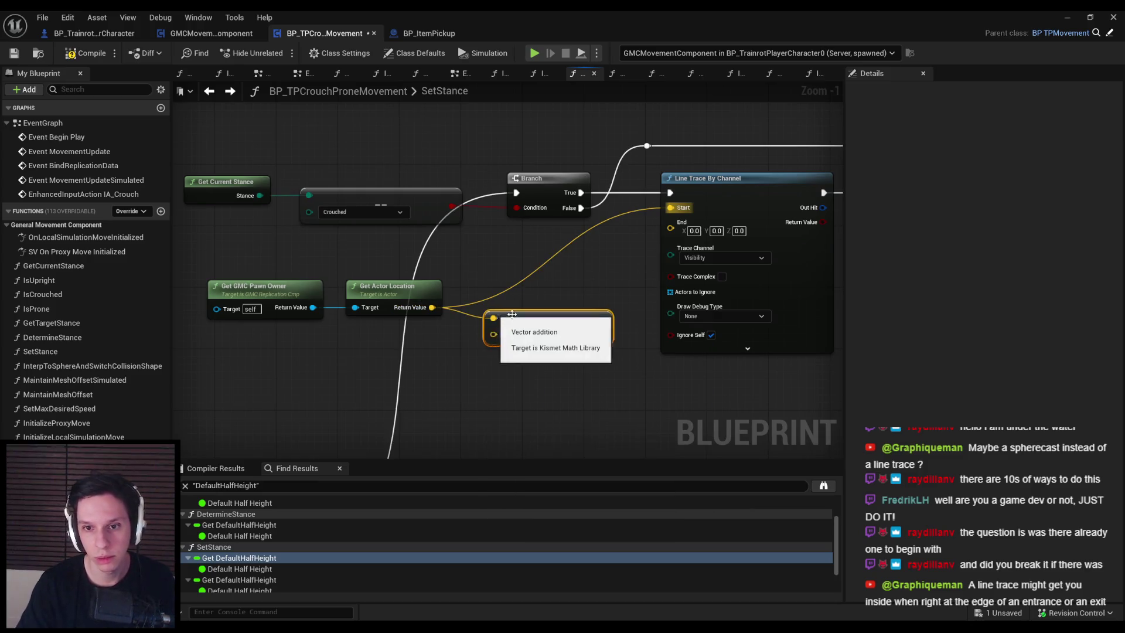
pyautogui.write('60')
pyautogui.press('Return')
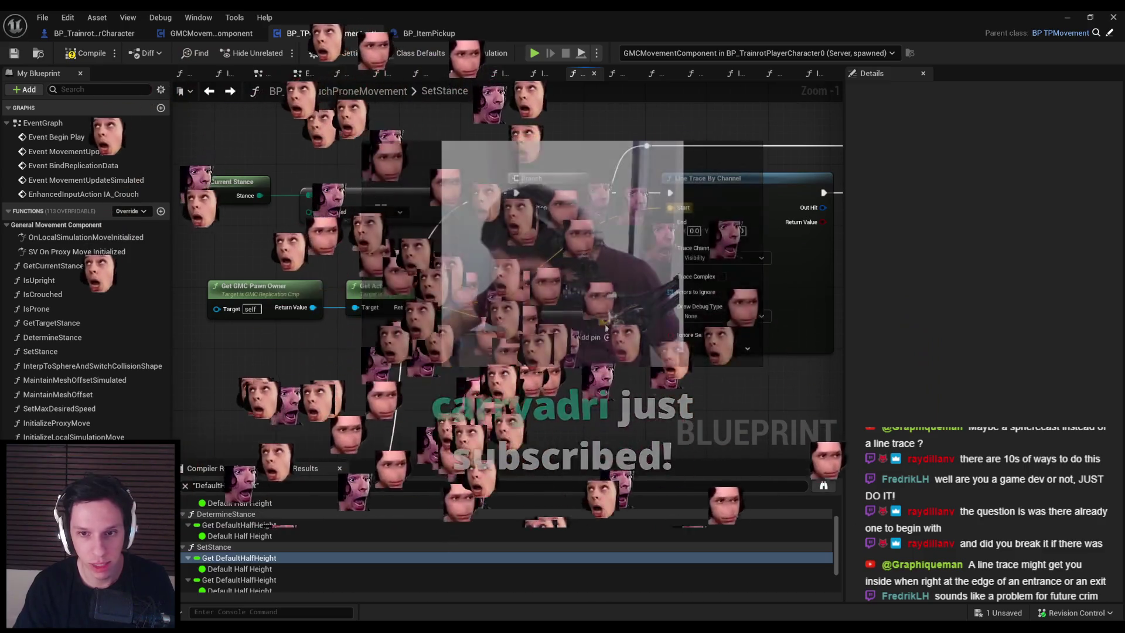
# Split the offset vector, drive Z with Default Half Height, and wire the result to Trace End.
pyautogui.rightClick(494, 386)
pyautogui.write('get half heig')
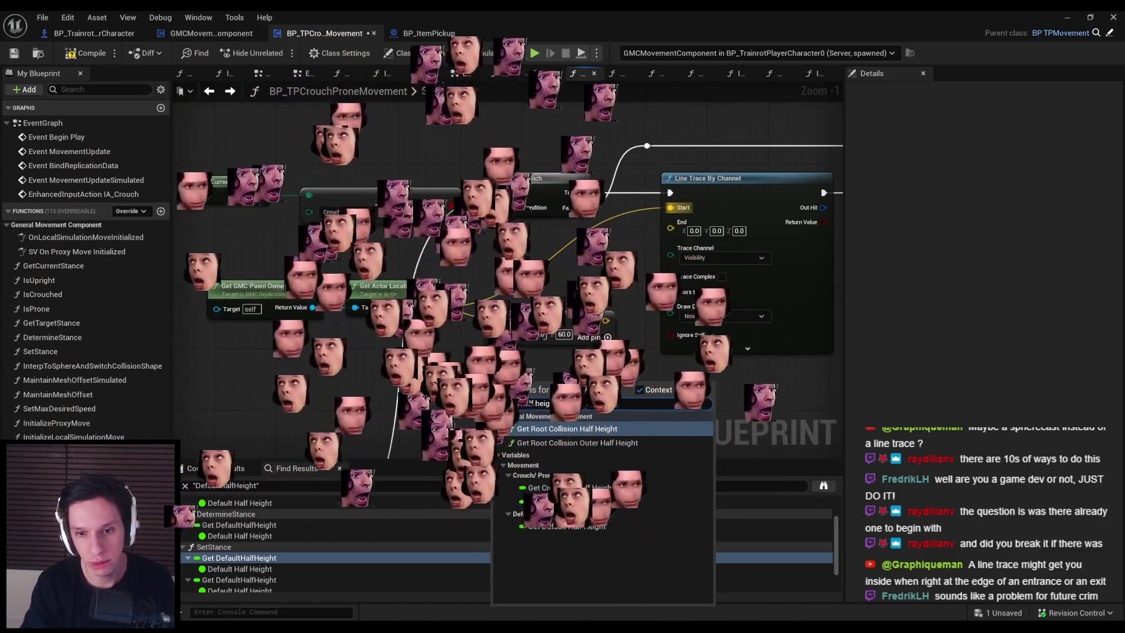
pyautogui.click(543, 526)
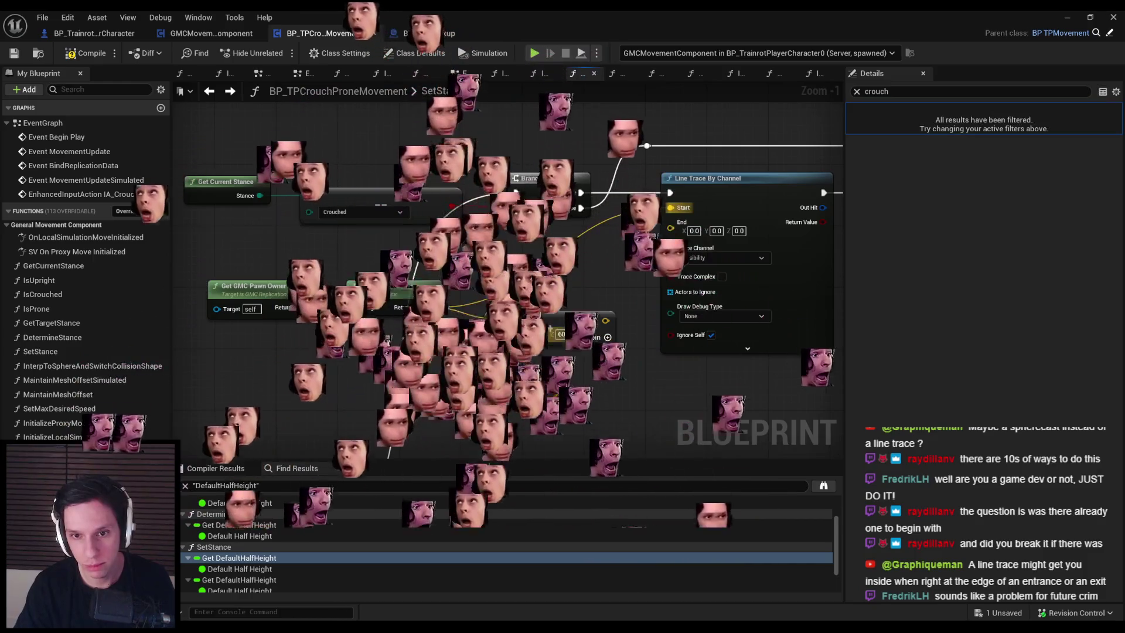
pyautogui.rightClick(504, 386)
pyautogui.click(516, 398)
pyautogui.moveTo(446, 365); pyautogui.dragTo(494, 367)
pyautogui.keyDown('shift'); pyautogui.click(553, 342); pyautogui.keyUp('shift')
pyautogui.moveTo(553, 342)
pyautogui.mouseDown()
pyautogui.moveTo(576, 334)
pyautogui.moveTo(671, 222)
pyautogui.mouseUp()
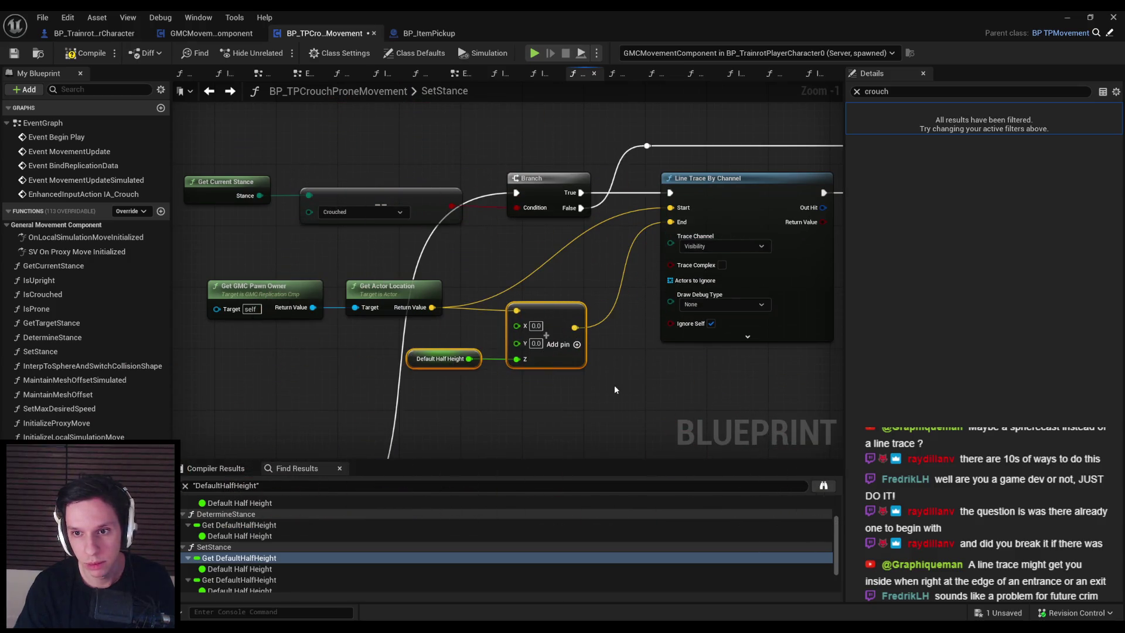
pyautogui.click(614, 385)
pyautogui.hotkey('ctrl', 'z')
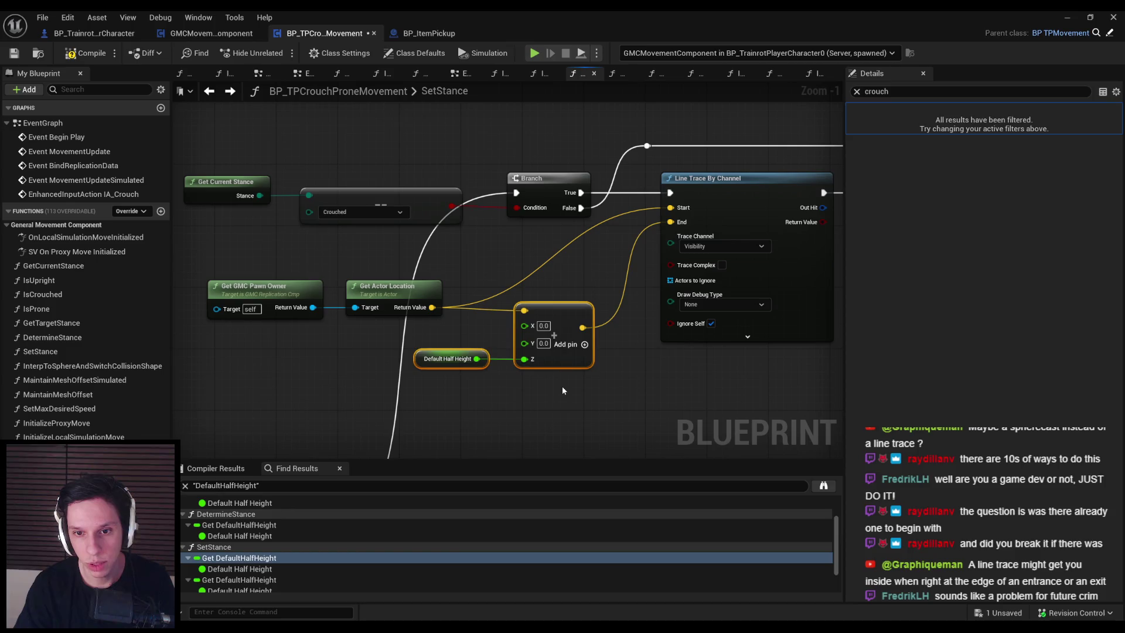
pyautogui.click(564, 397)
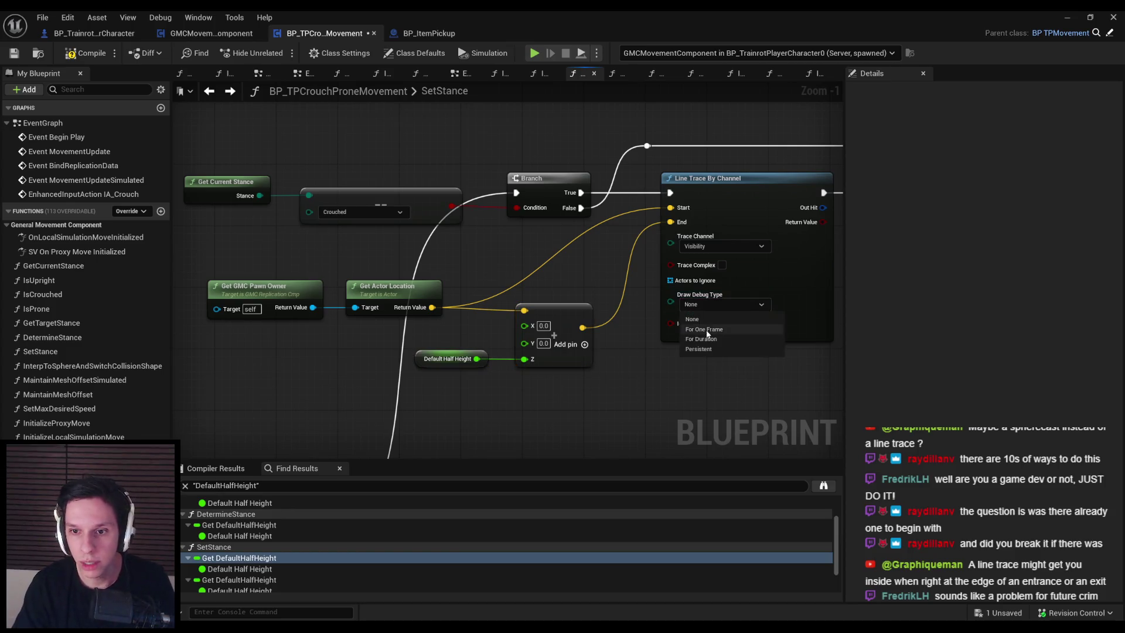
# Set the trace's Draw Debug Type to For Duration and start a play-test.
pyautogui.click(705, 338)
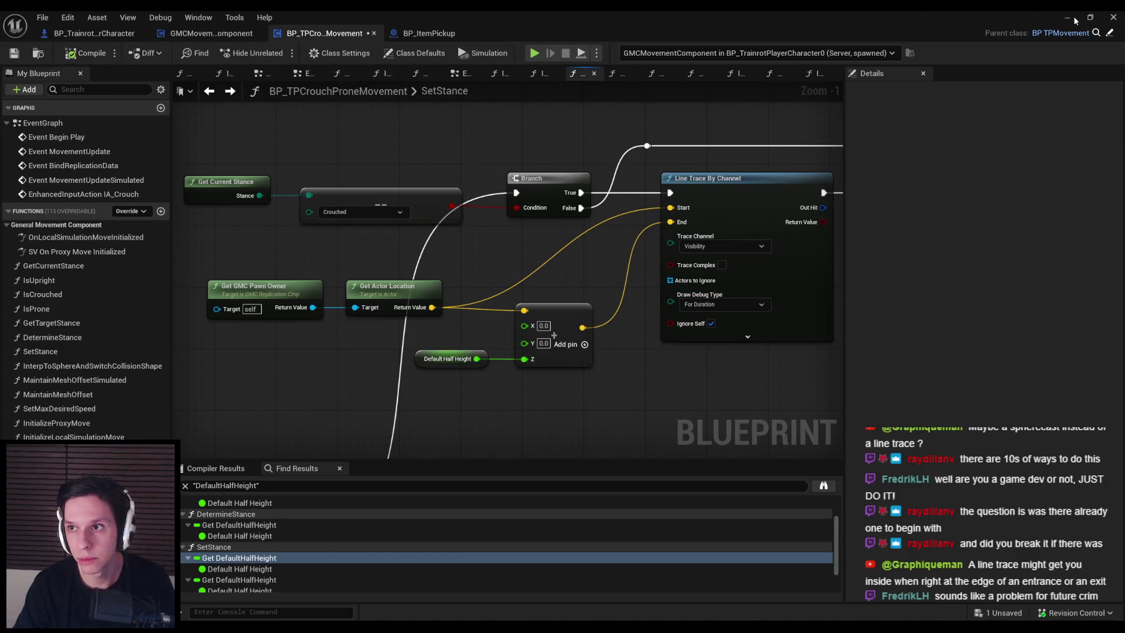
pyautogui.click(1068, 18)
pyautogui.hotkey('alt', 'p')
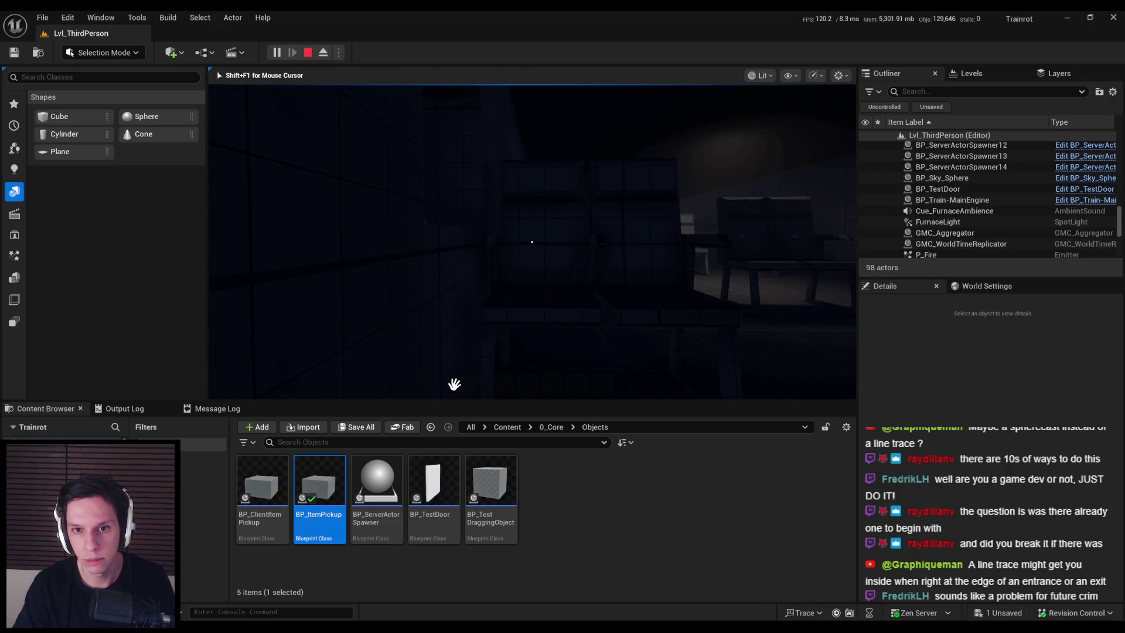
# Stop the play-test and add a Branch on the Line Trace's Return Value.
pyautogui.press('Escape')
pyautogui.scroll(-1, 513, 283)
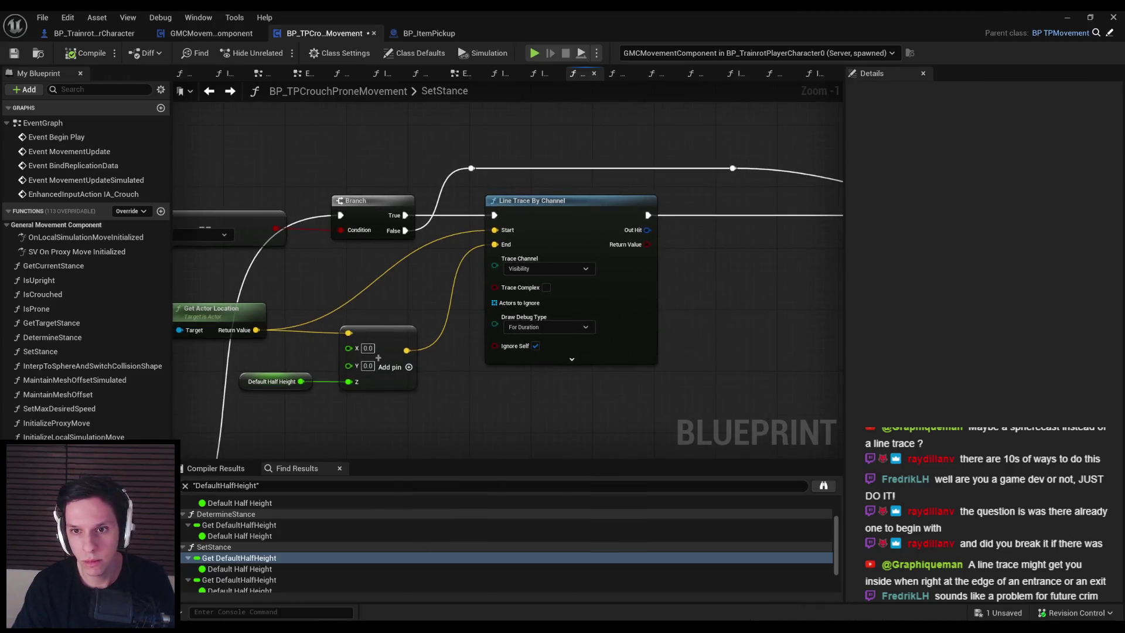
pyautogui.moveTo(397, 331); pyautogui.dragTo(463, 363)
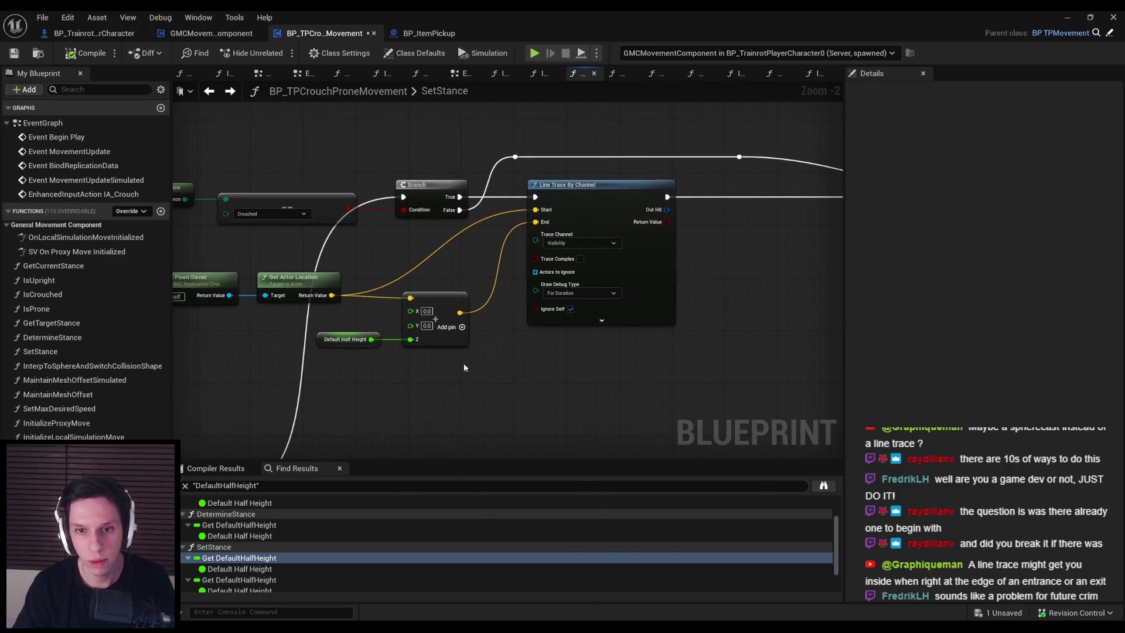
pyautogui.click(458, 336)
pyautogui.click(715, 239)
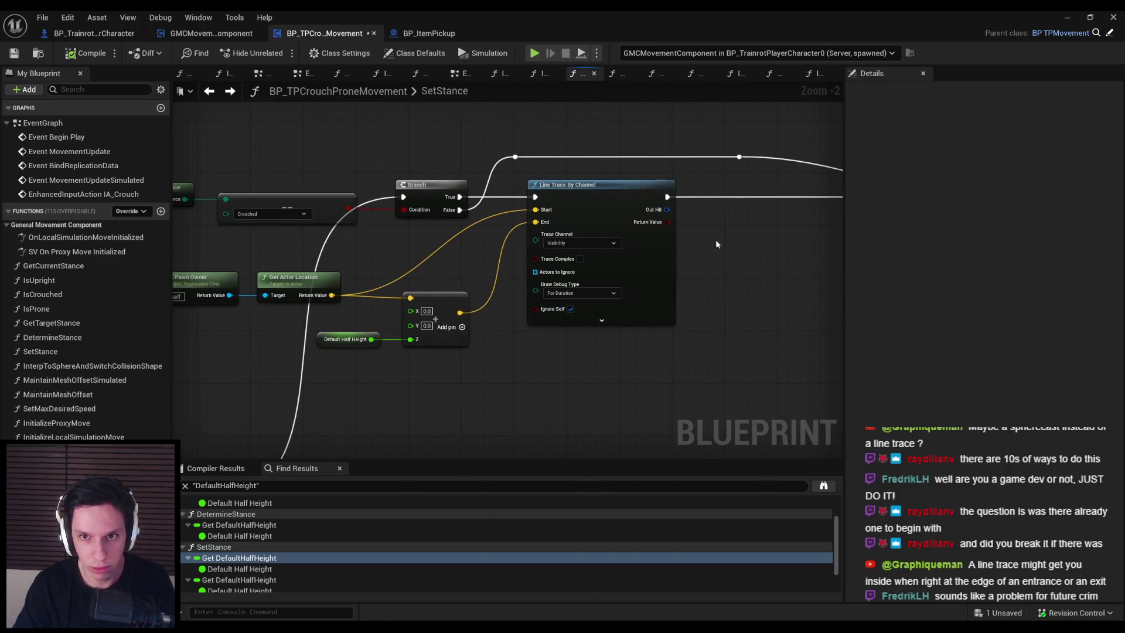
pyautogui.moveTo(667, 222)
pyautogui.mouseDown()
pyautogui.moveTo(706, 211)
pyautogui.moveTo(707, 197)
pyautogui.mouseUp()
pyautogui.write('branc')
pyautogui.press('Return')
# Run the new Branch after the trace, send False to the existing Branch, True to the lower Branch, and save.
pyautogui.scroll(-1, 723, 231)
pyautogui.moveTo(445, 249); pyautogui.dragTo(547, 244)
pyautogui.moveTo(654, 239); pyautogui.dragTo(655, 237)
pyautogui.scroll(-1, 514, 202)
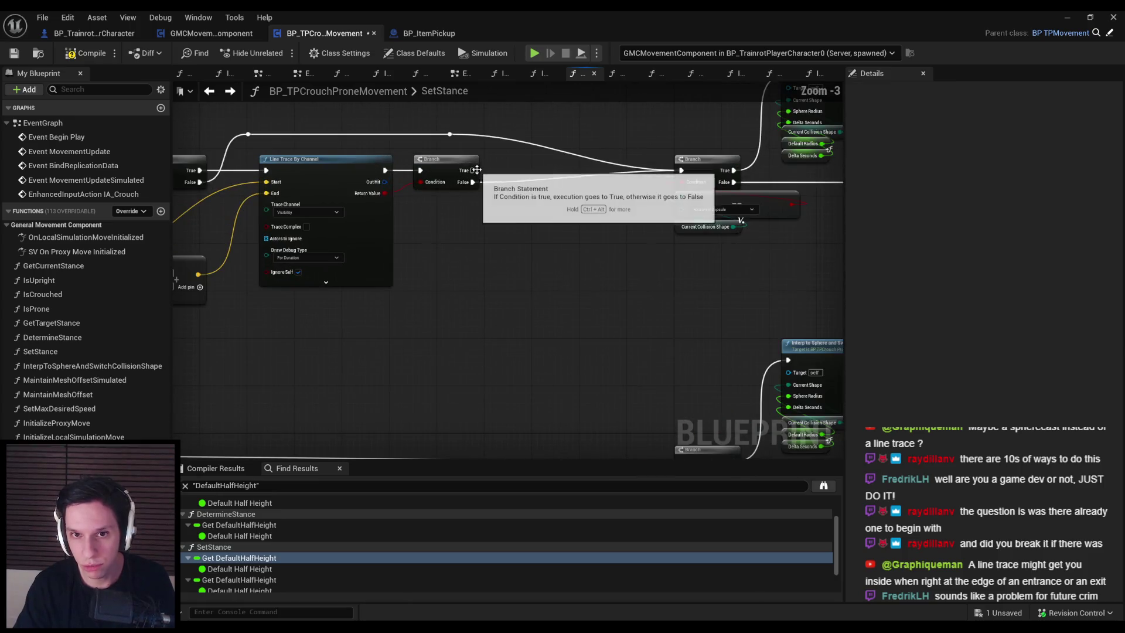
pyautogui.moveTo(398, 126)
pyautogui.mouseDown()
pyautogui.moveTo(557, 350)
pyautogui.moveTo(714, 350)
pyautogui.moveTo(570, 470)
pyautogui.mouseUp()
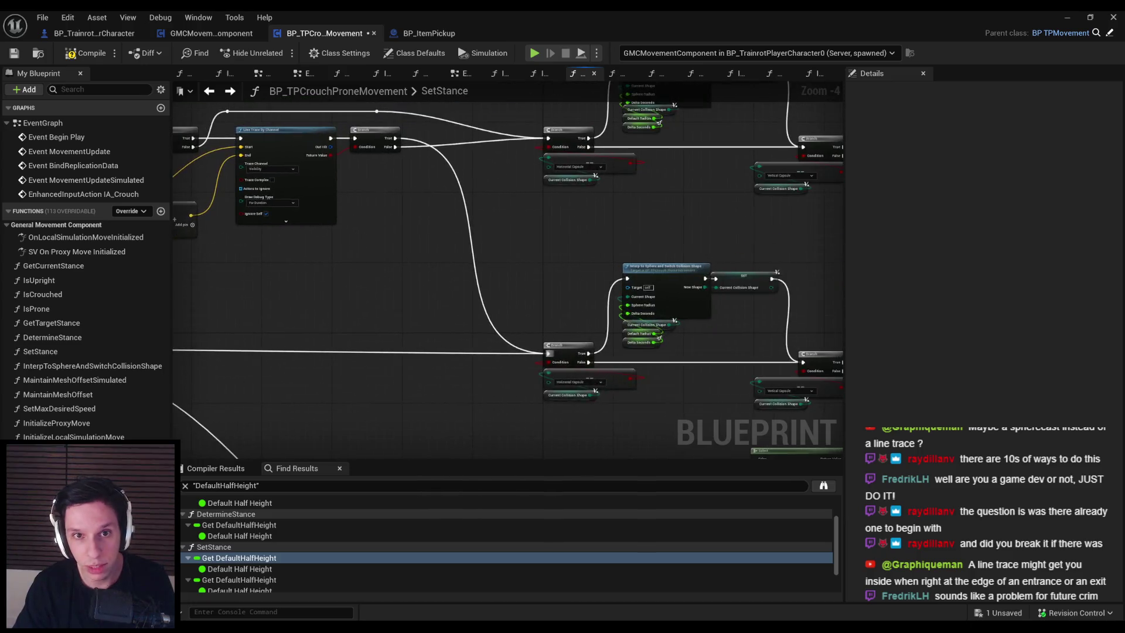
pyautogui.click(17, 54)
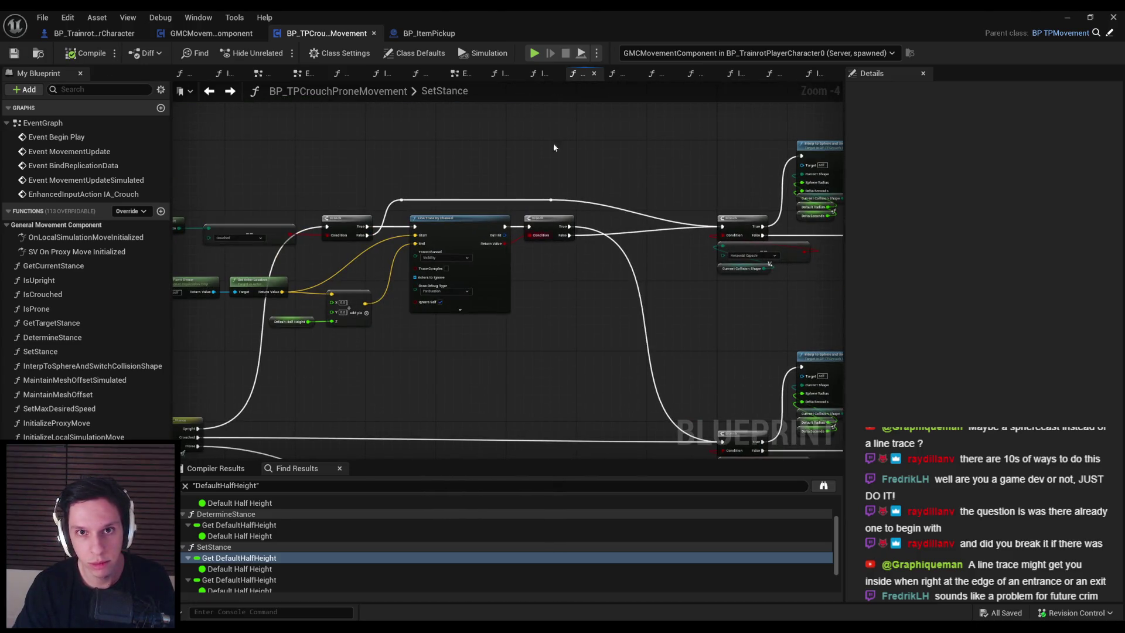
# Start a Lvl_ThirdPerson play-test and check the SetStance graph's live execution path.
pyautogui.hotkey('alt', 'Tab')
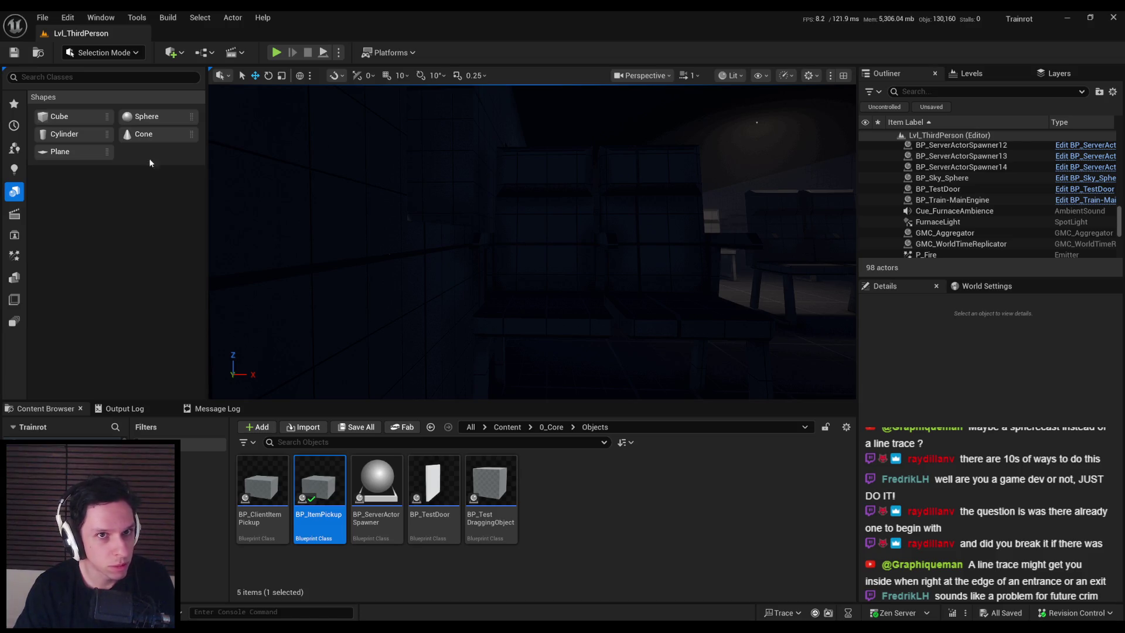
pyautogui.click(276, 53)
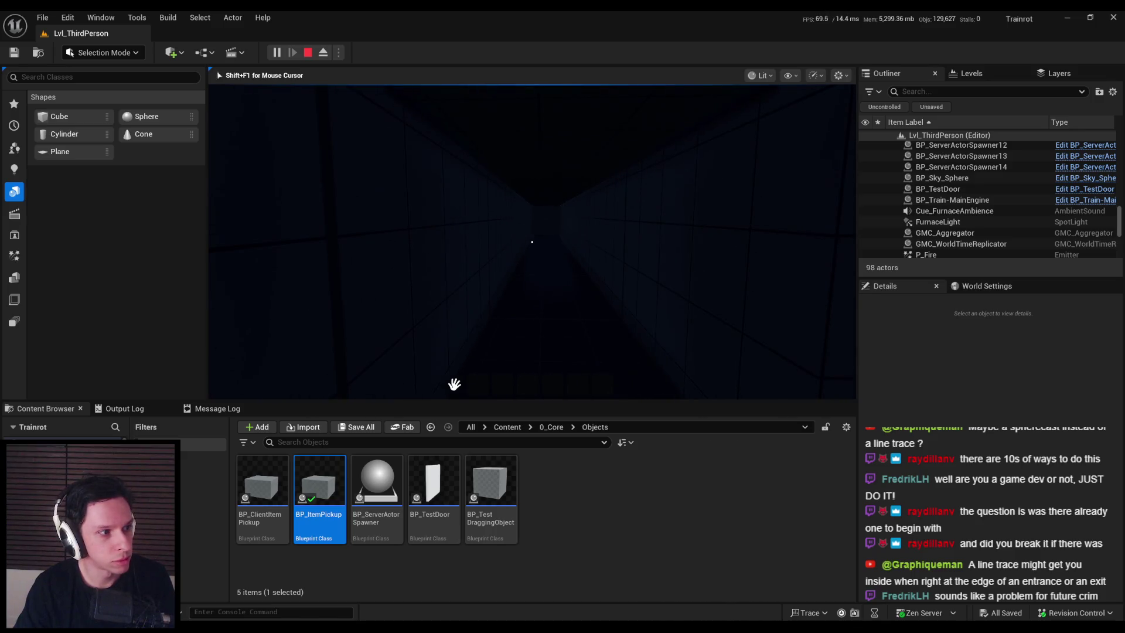
pyautogui.hotkey('alt', 'Tab')
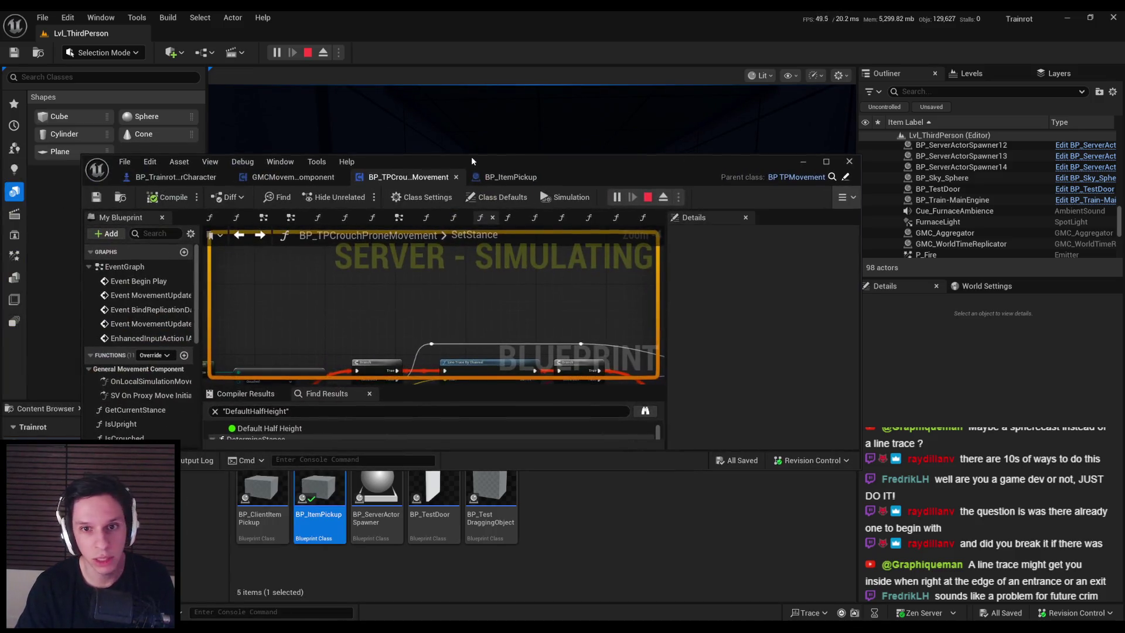
pyautogui.moveTo(573, 281); pyautogui.dragTo(507, 199)
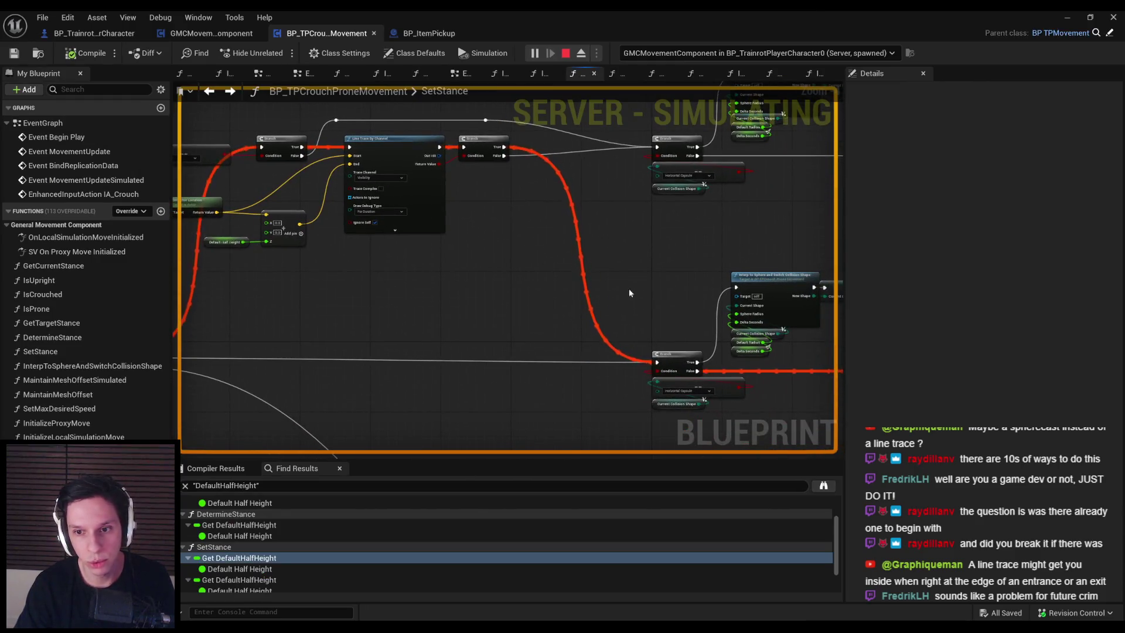
pyautogui.hotkey('alt', 'Tab')
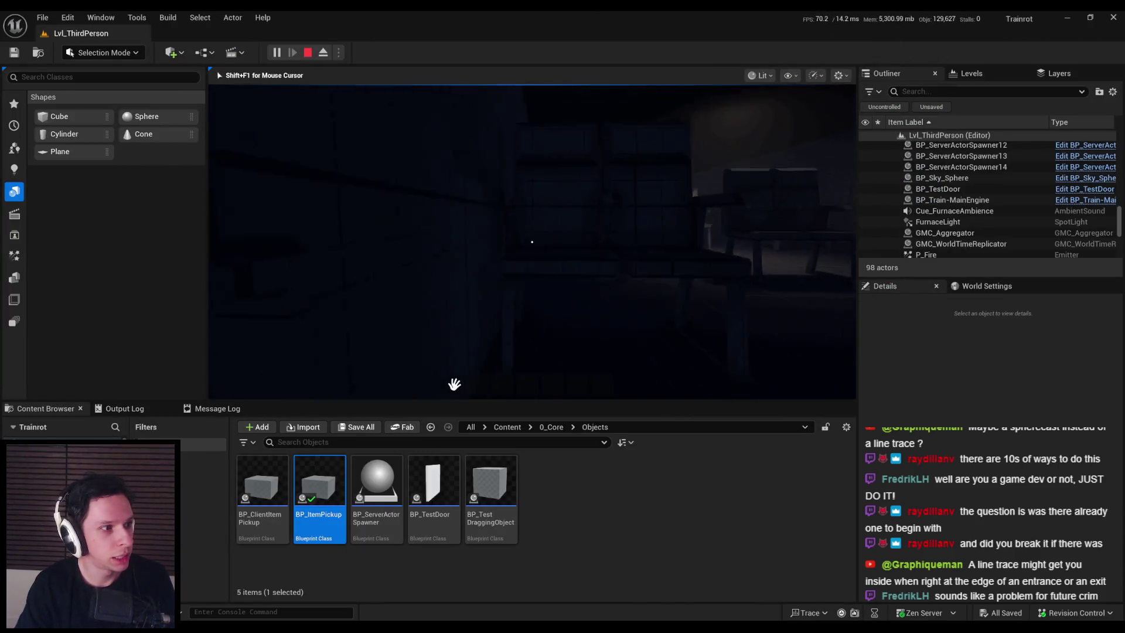
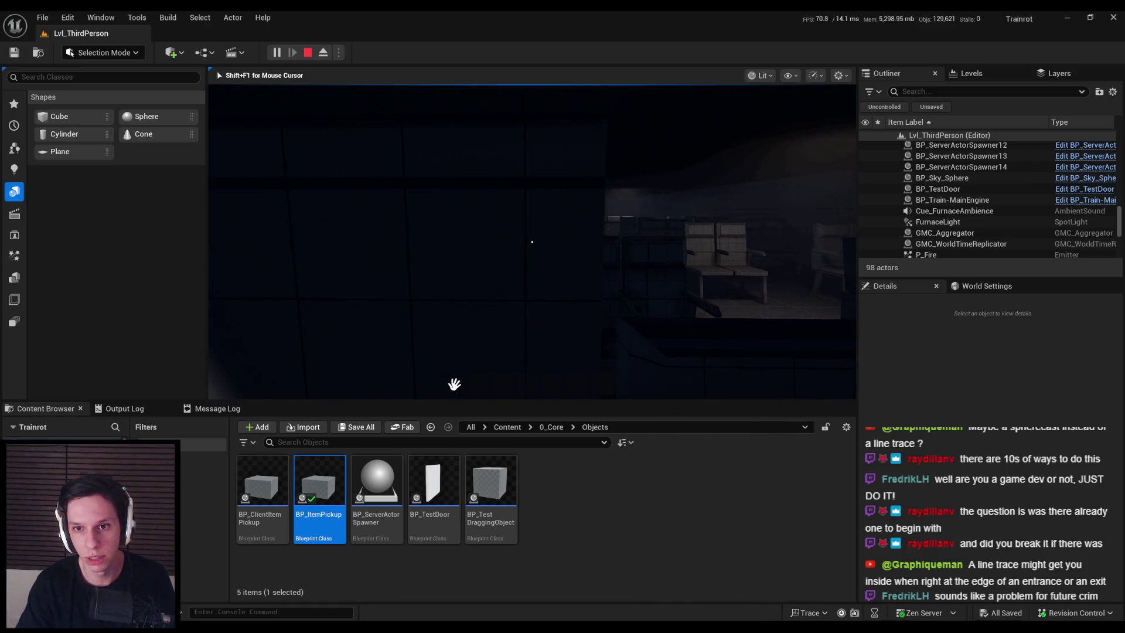
# Stop the play test and add a Sphere Trace By Channel node to the SetStance graph.
pyautogui.press('Escape')
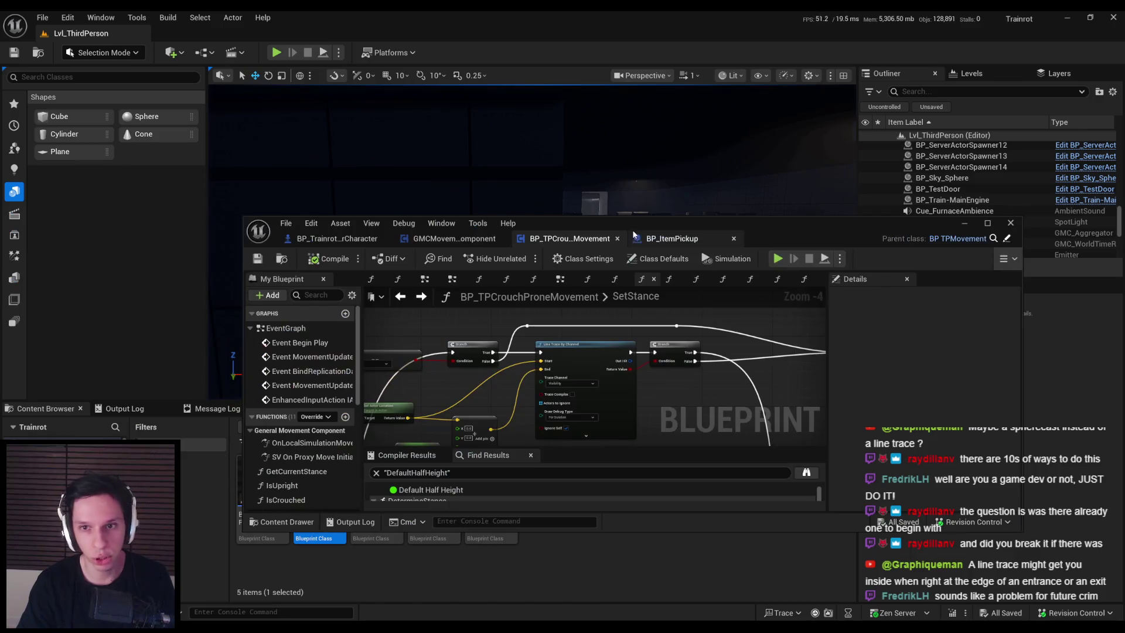
pyautogui.doubleClick(640, 232)
pyautogui.scroll(2, 476, 374)
pyautogui.rightClick(473, 368)
pyautogui.write('sphere trace')
pyautogui.press('Down')
pyautogui.press('Down')
pyautogui.press('Down')
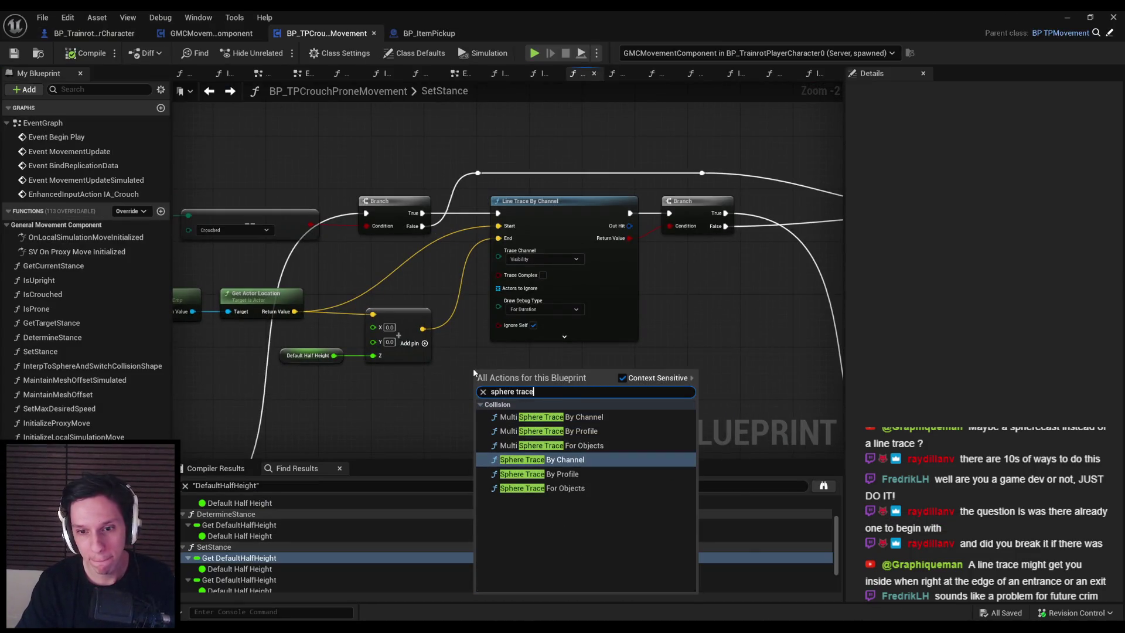
pyautogui.press('Return')
# Wire the sphere trace between the branches with radius 20, actor-location Start and offset End.
pyautogui.moveTo(446, 335); pyautogui.dragTo(409, 167)
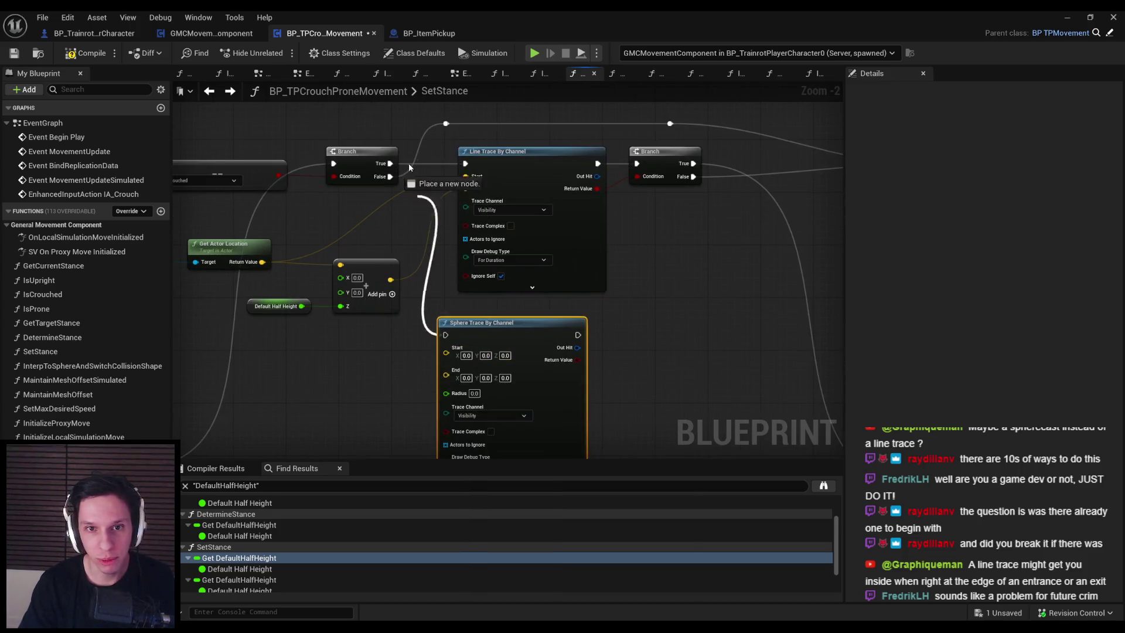
pyautogui.moveTo(578, 335); pyautogui.dragTo(637, 164)
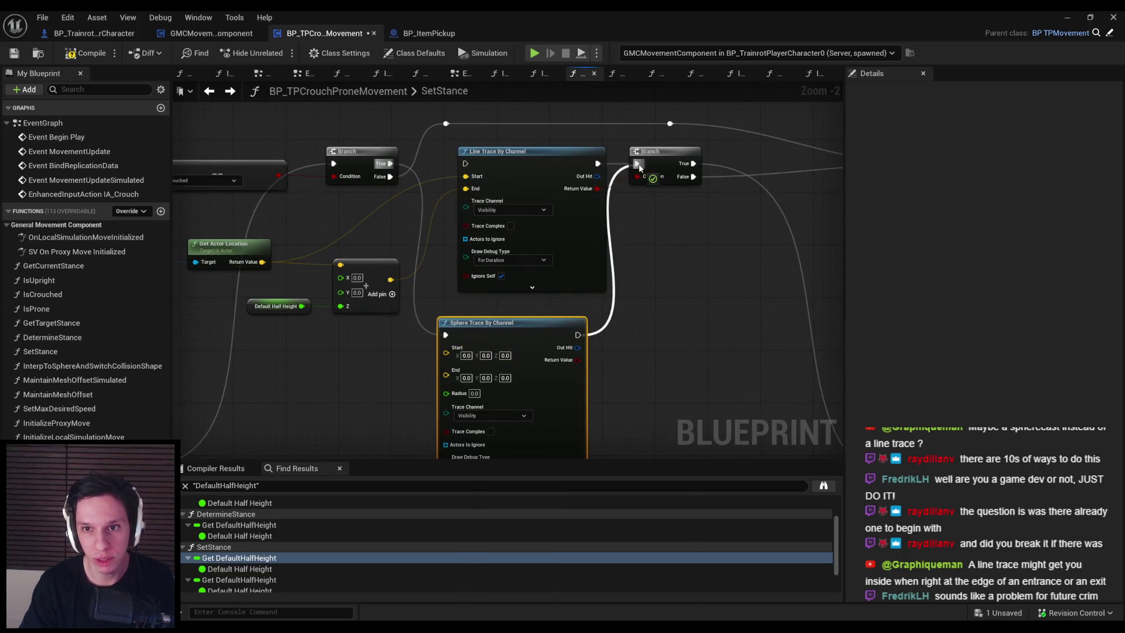
pyautogui.moveTo(539, 325); pyautogui.dragTo(560, 312)
pyautogui.click(532, 323)
pyautogui.write('16')
pyautogui.moveTo(461, 323); pyautogui.dragTo(466, 361)
pyautogui.moveTo(303, 244)
pyautogui.mouseDown()
pyautogui.moveTo(405, 258)
pyautogui.moveTo(506, 317)
pyautogui.mouseUp()
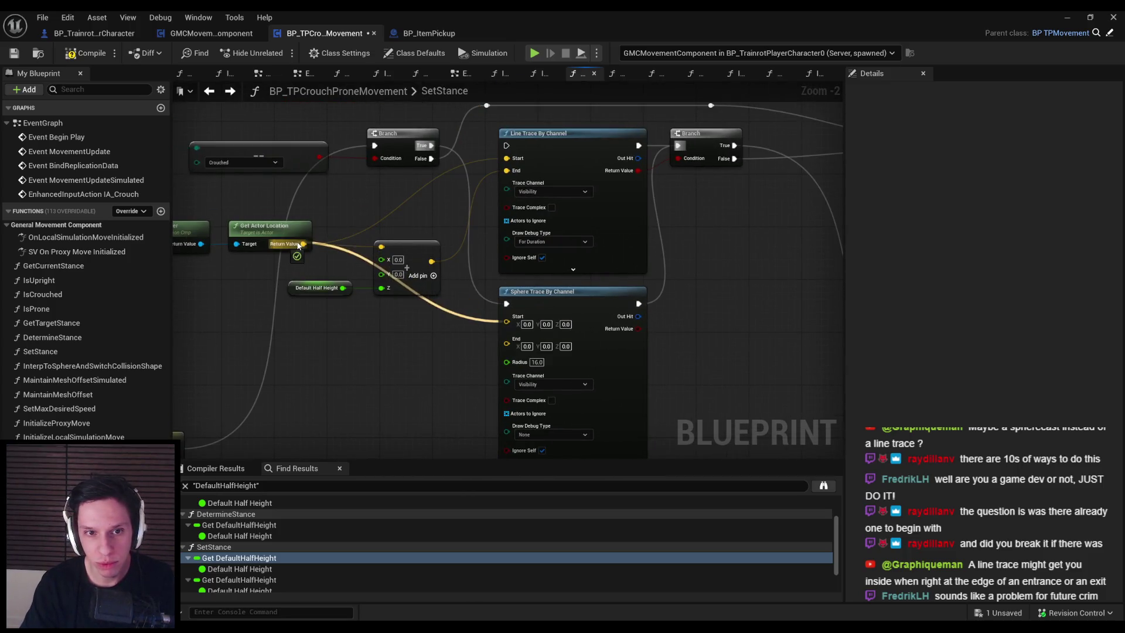
pyautogui.moveTo(432, 261); pyautogui.dragTo(506, 329)
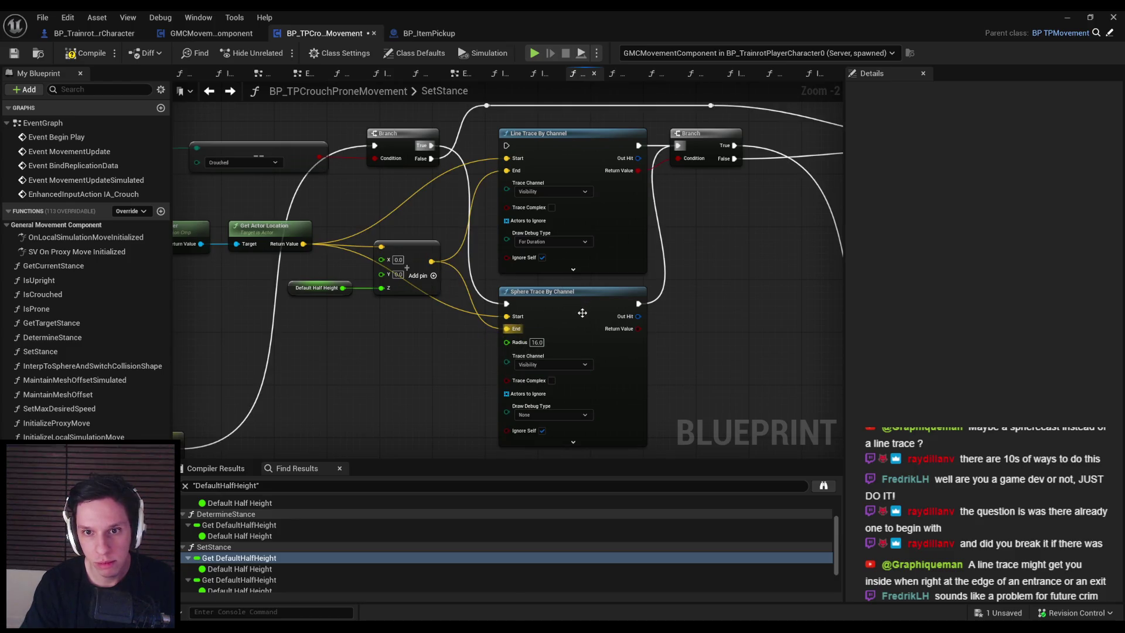
pyautogui.click(539, 418)
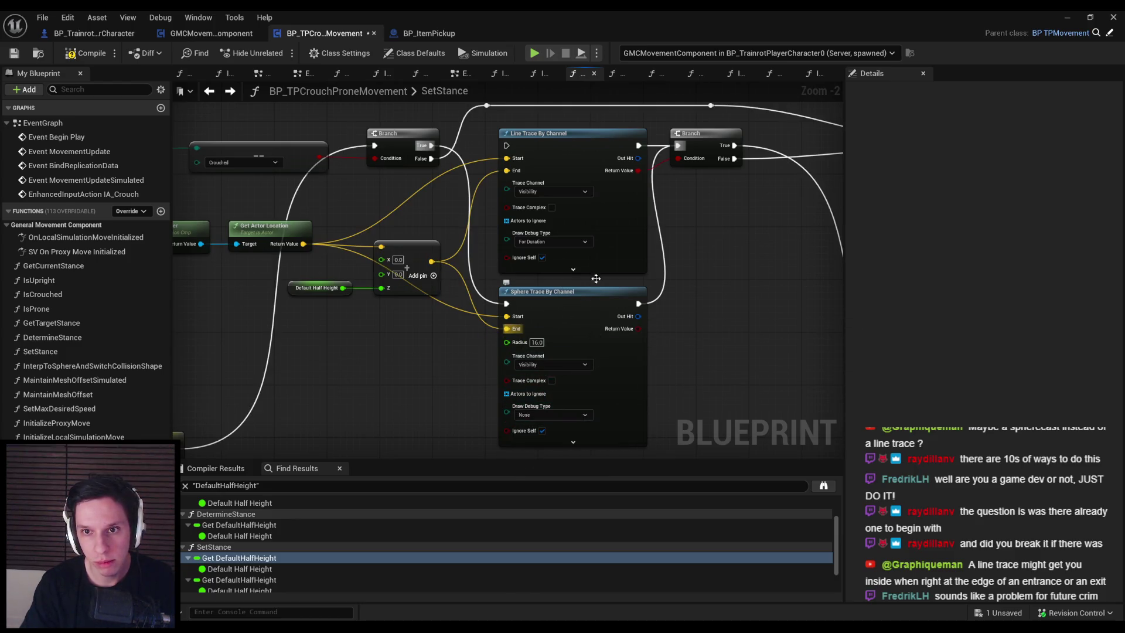
# Delete the old Line Trace By Channel node and move the Sphere Trace into its place.
pyautogui.press('Delete')
pyautogui.moveTo(608, 323); pyautogui.dragTo(601, 165)
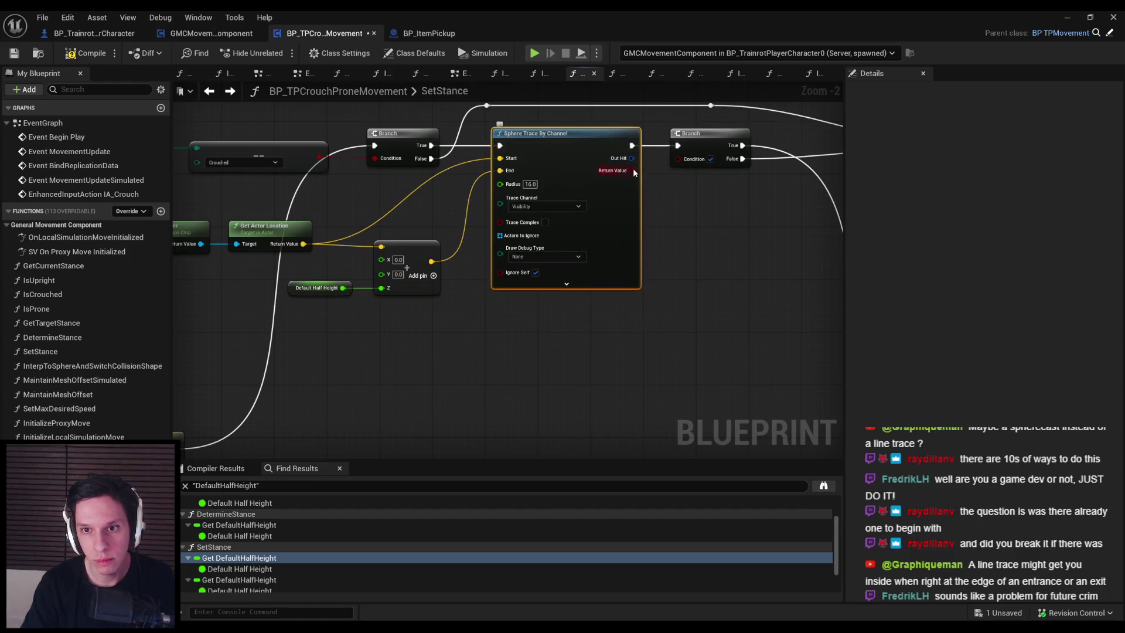
pyautogui.click(660, 244)
pyautogui.scroll(-1, 605, 360)
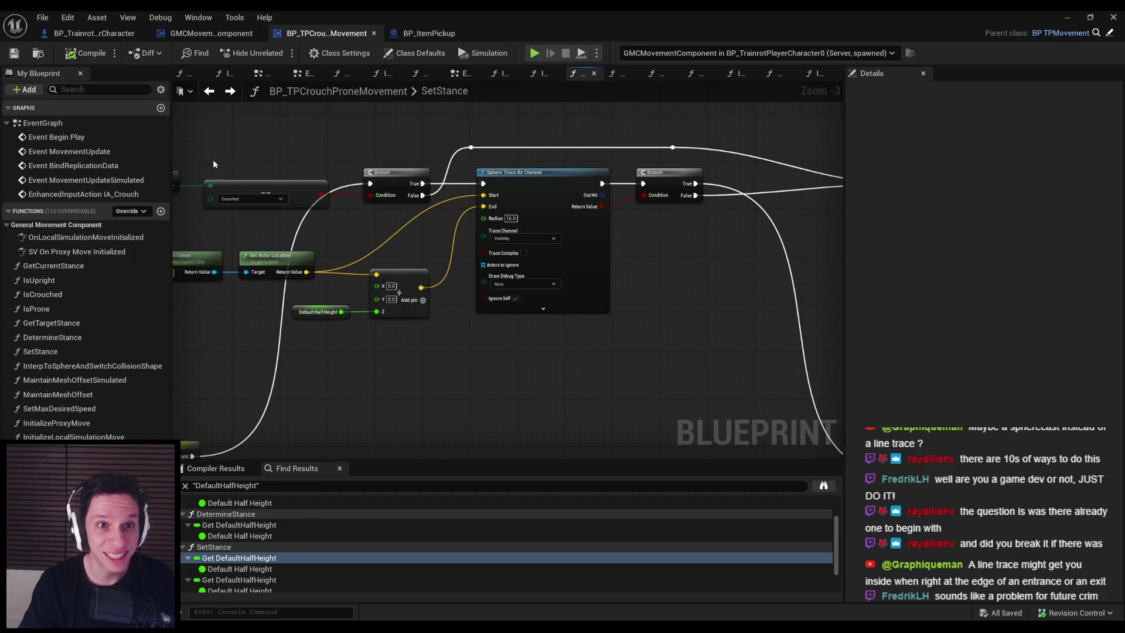
pyautogui.click(108, 34)
pyautogui.click(327, 33)
pyautogui.scroll(2, 512, 223)
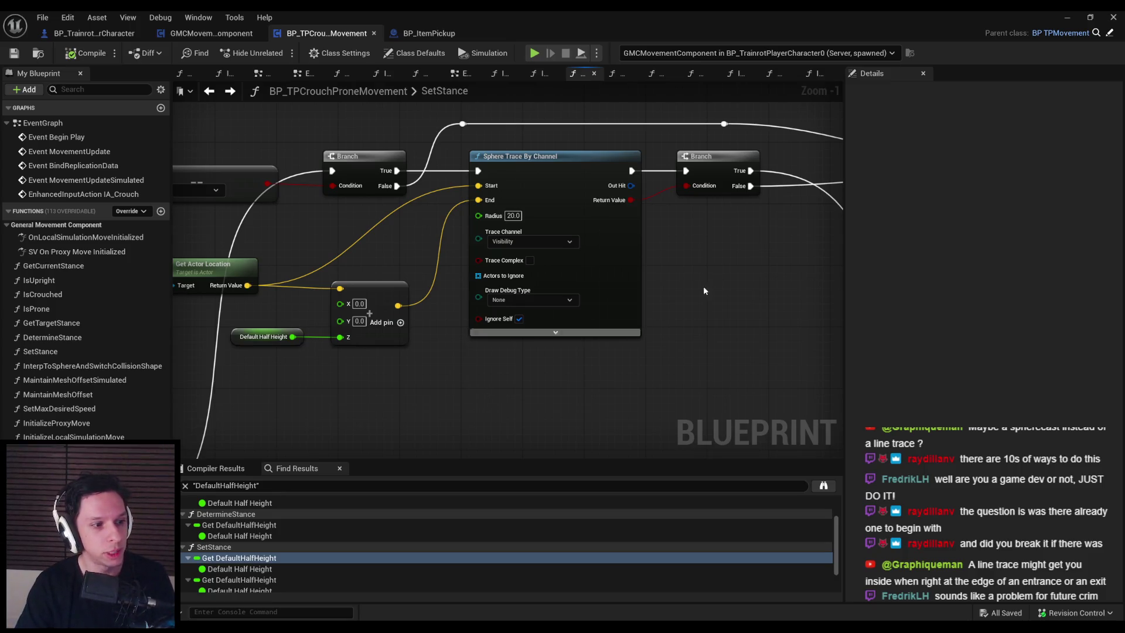
pyautogui.click(1067, 17)
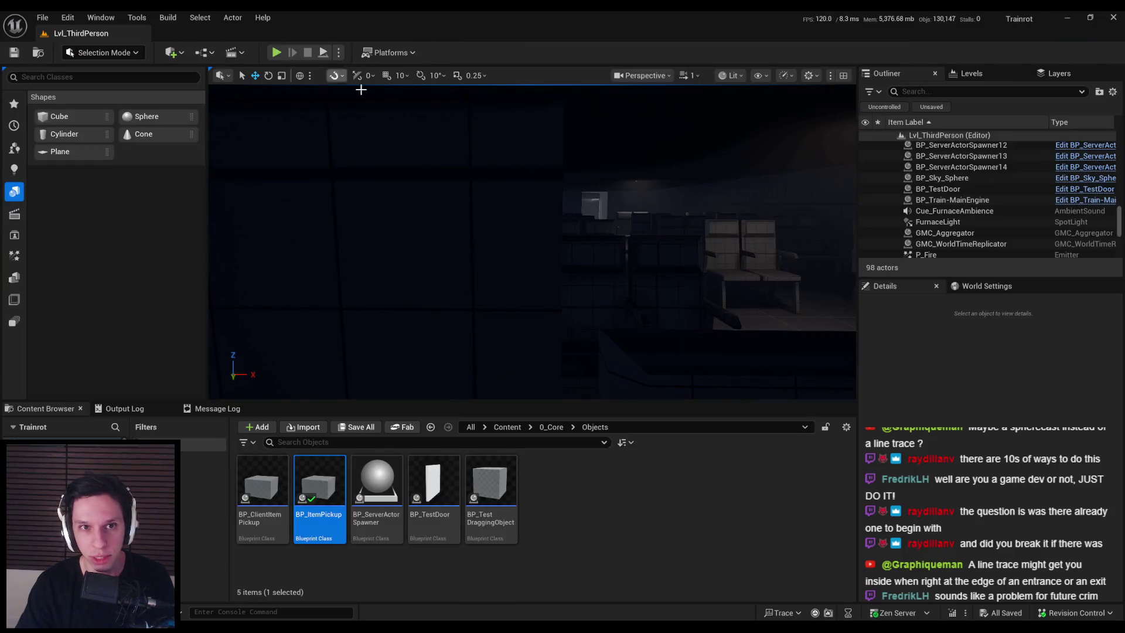
# Run a quick single-player test, walking the character through the doorway into the dark room.
pyautogui.hotkey('alt', 'p')
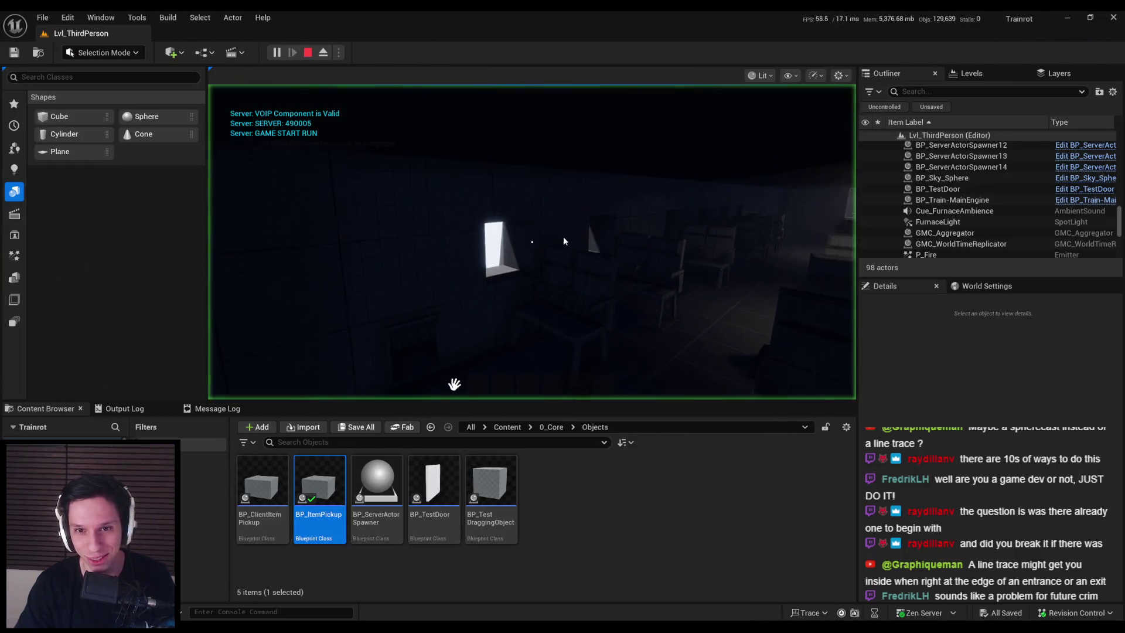
pyautogui.click(564, 237)
pyautogui.press('w')
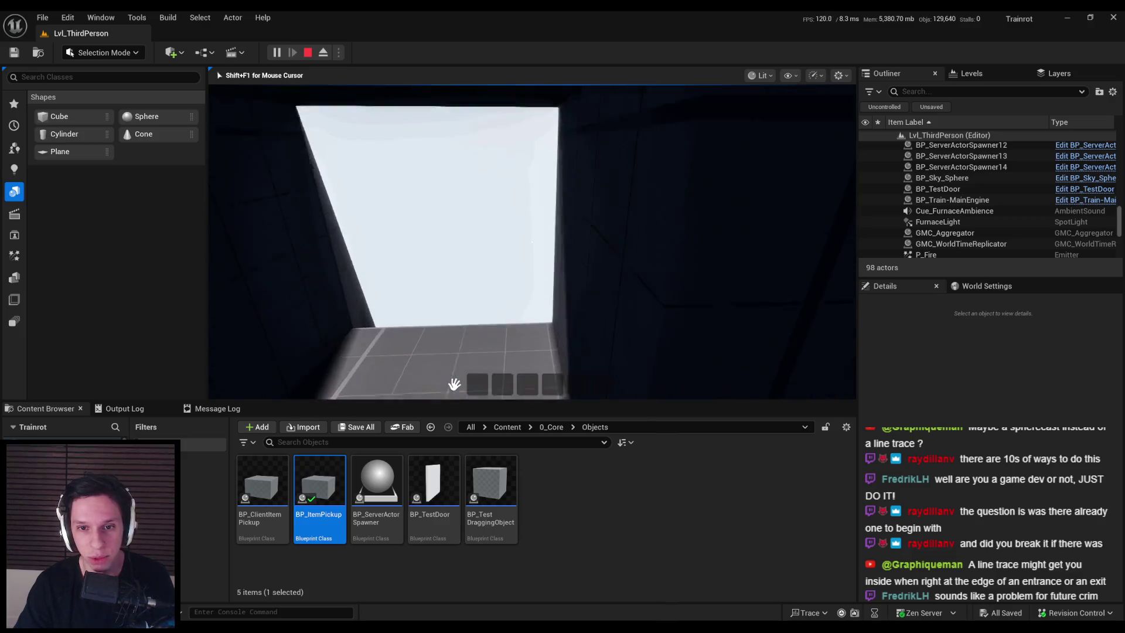
pyautogui.press('w')
pyautogui.press('d')
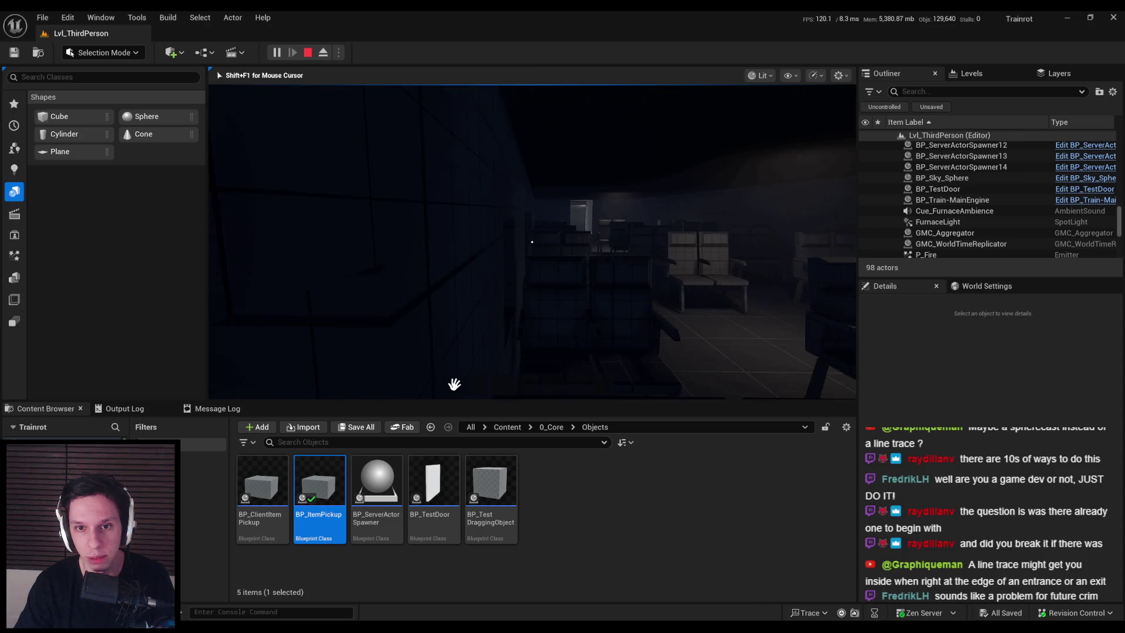
pyautogui.press('w')
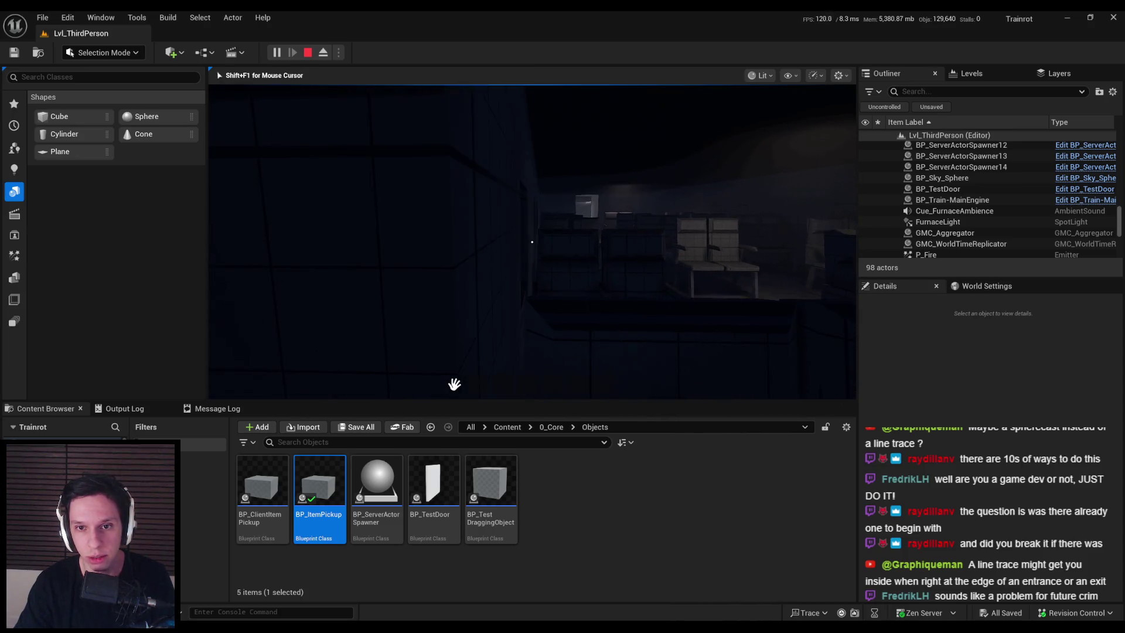
pyautogui.press('Escape')
# Launch play in separate server and two client windows and walk the server character toward the seats.
pyautogui.click(339, 52)
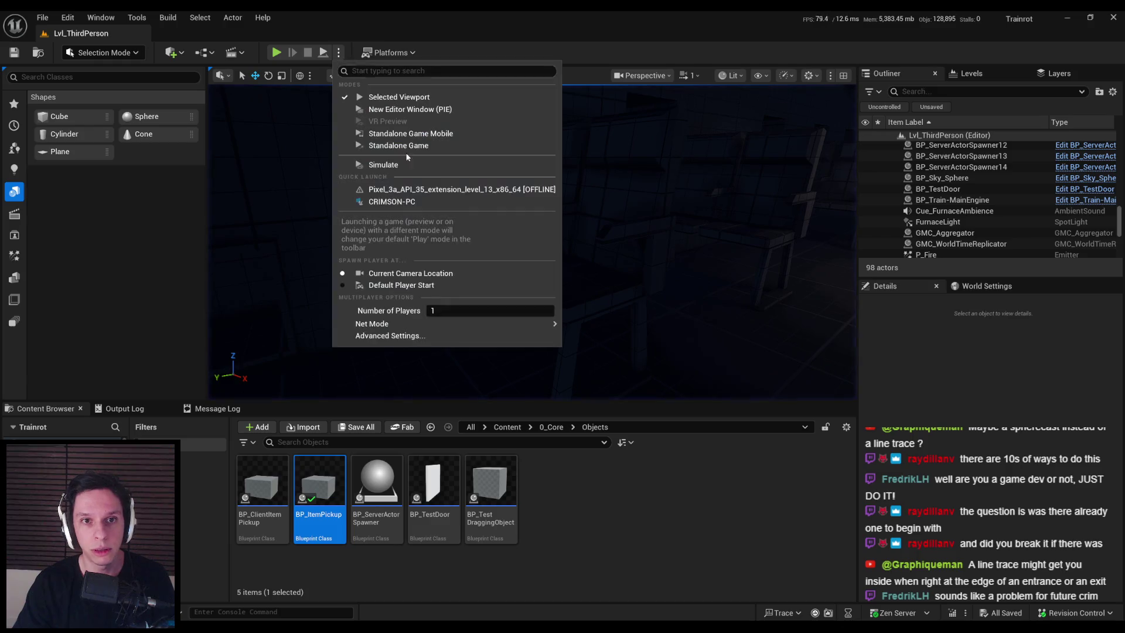
pyautogui.click(410, 109)
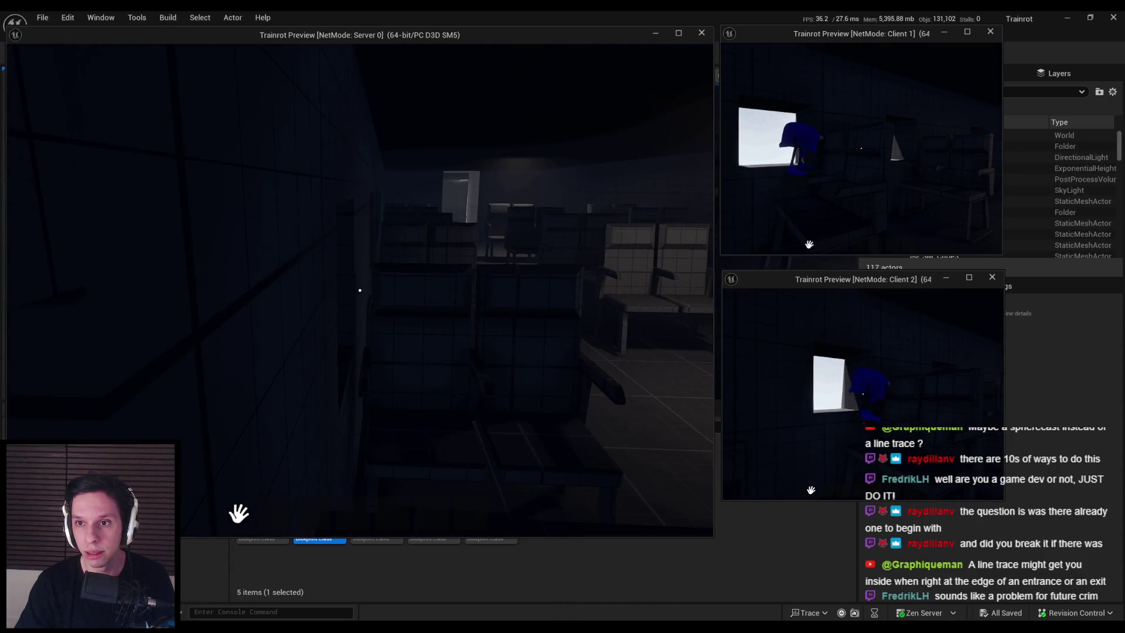
pyautogui.press('w')
pyautogui.press('w')
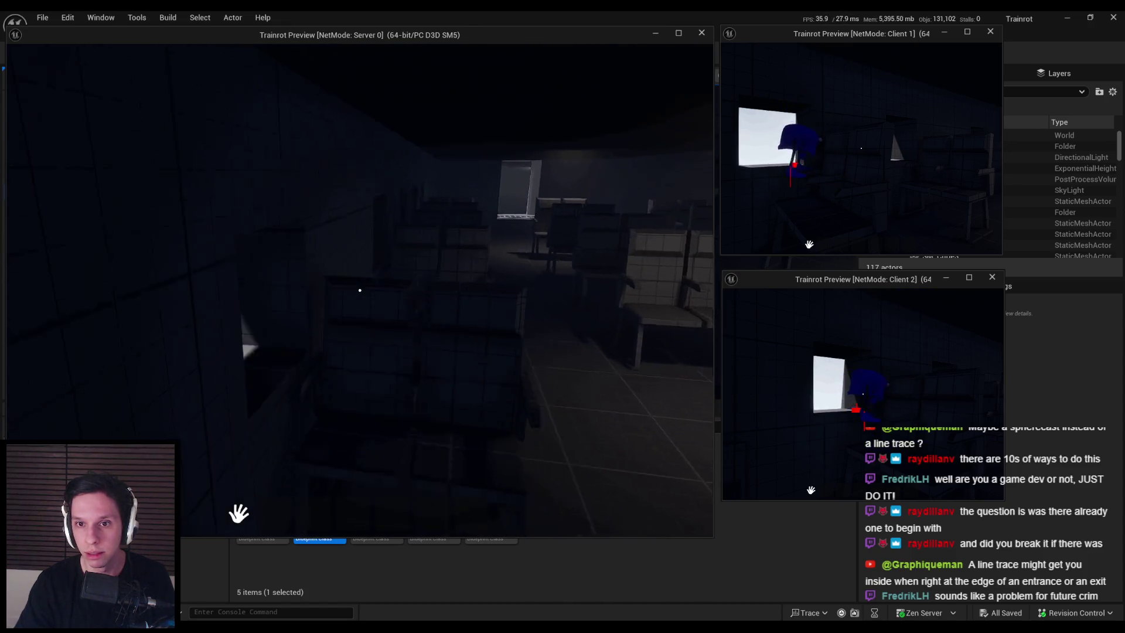
pyautogui.press('super')
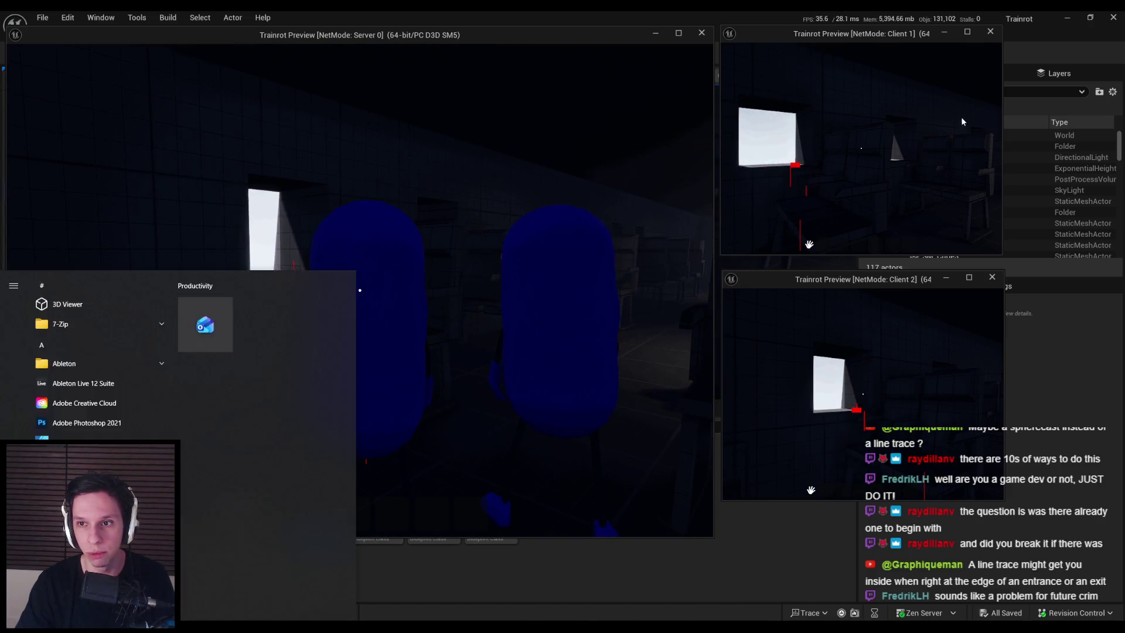
pyautogui.press('super')
# Climb the client beans onto the window ledge and back down, then end the session.
pyautogui.press('w')
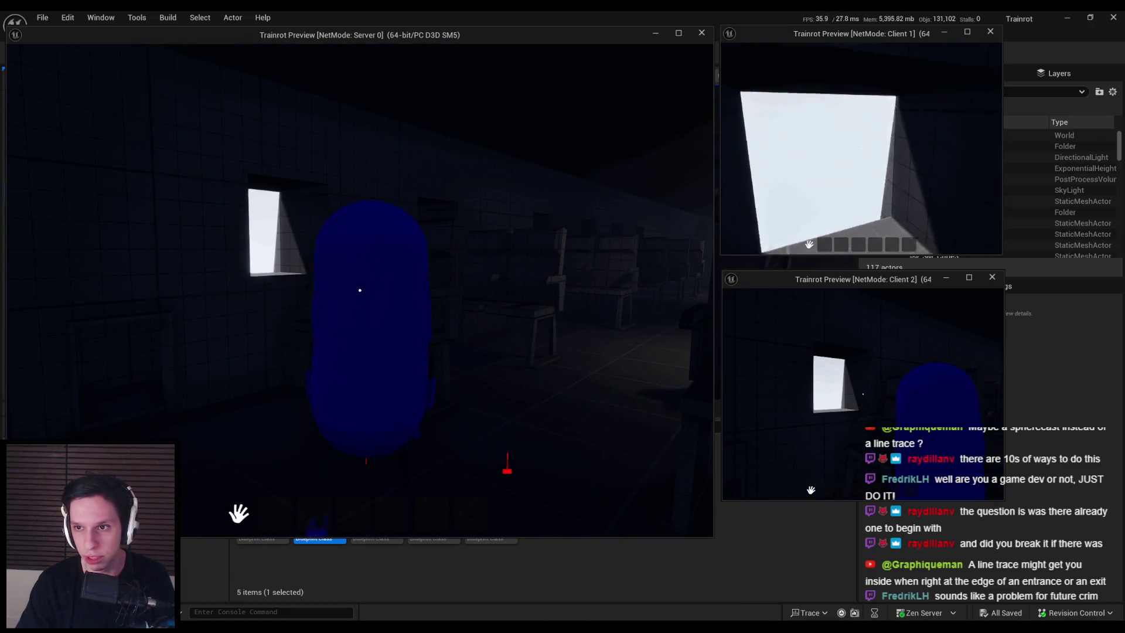
pyautogui.press('space')
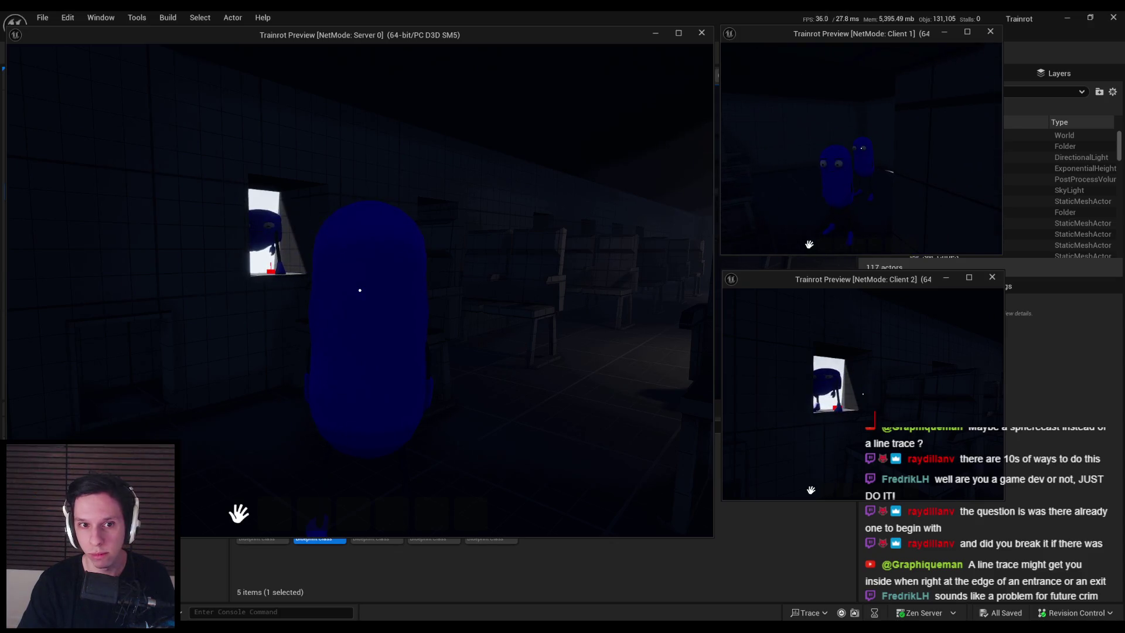
pyautogui.press('w')
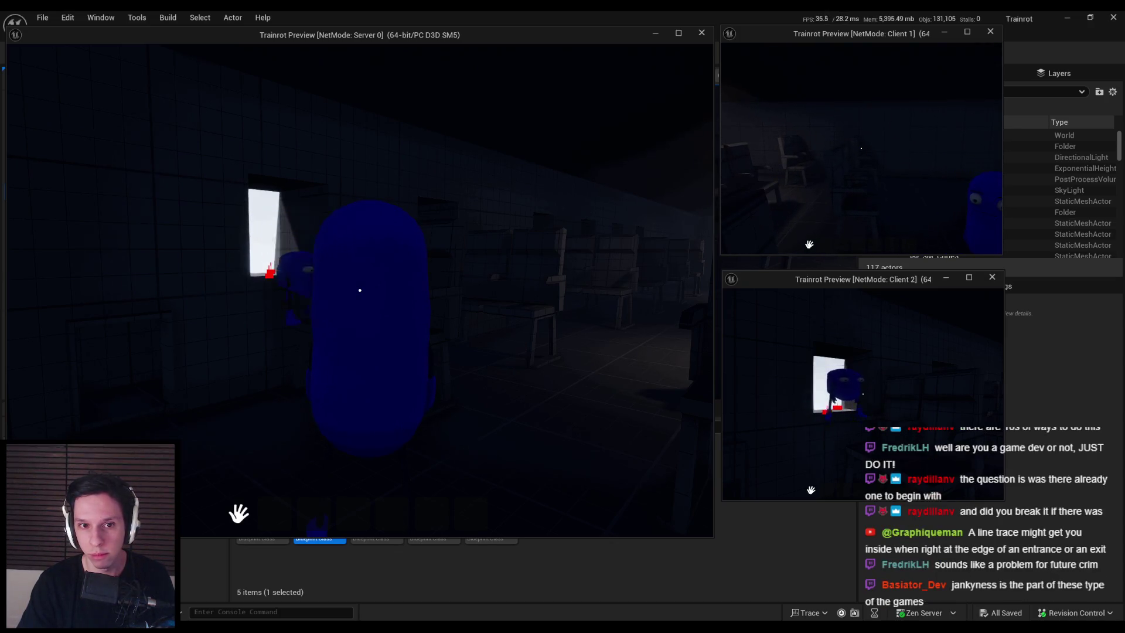
pyautogui.press('w')
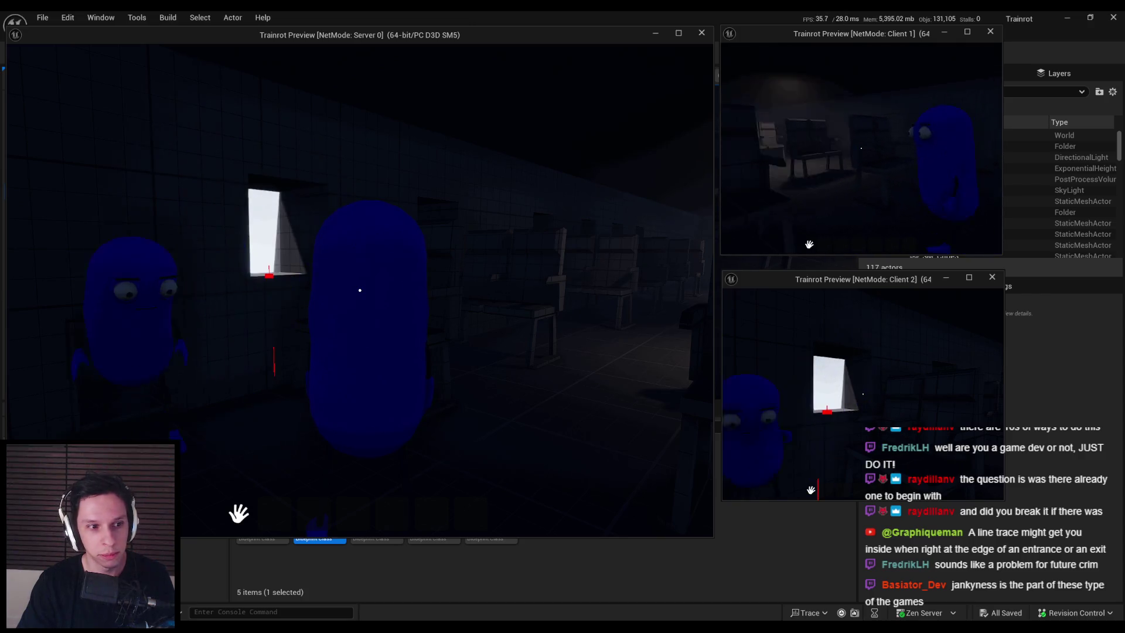
pyautogui.press('super')
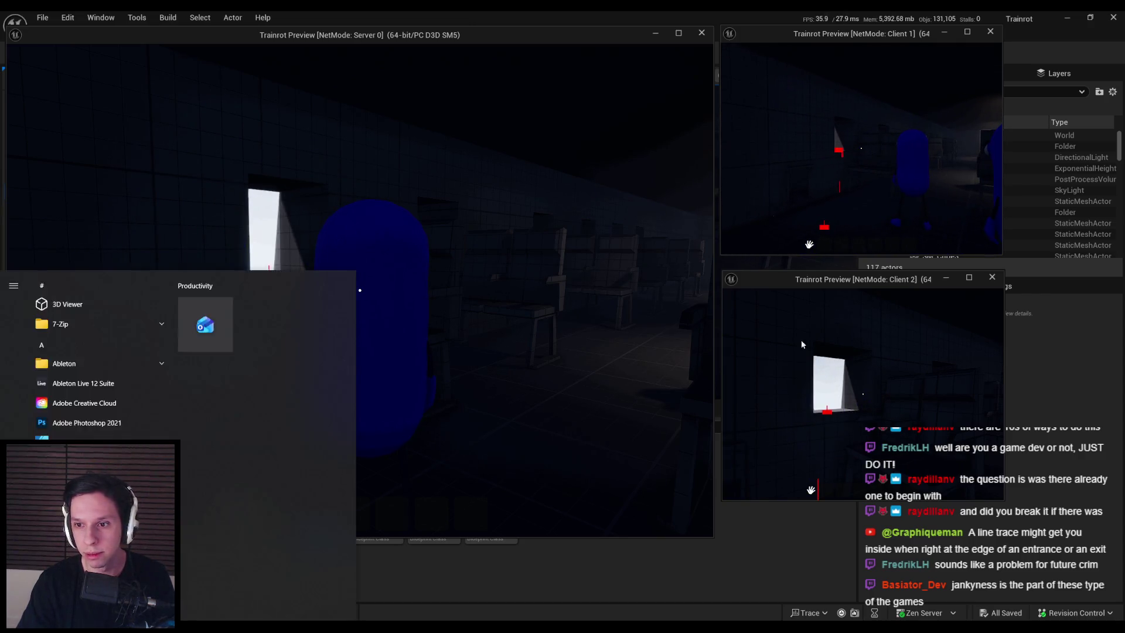
pyautogui.press('super')
pyautogui.press('w')
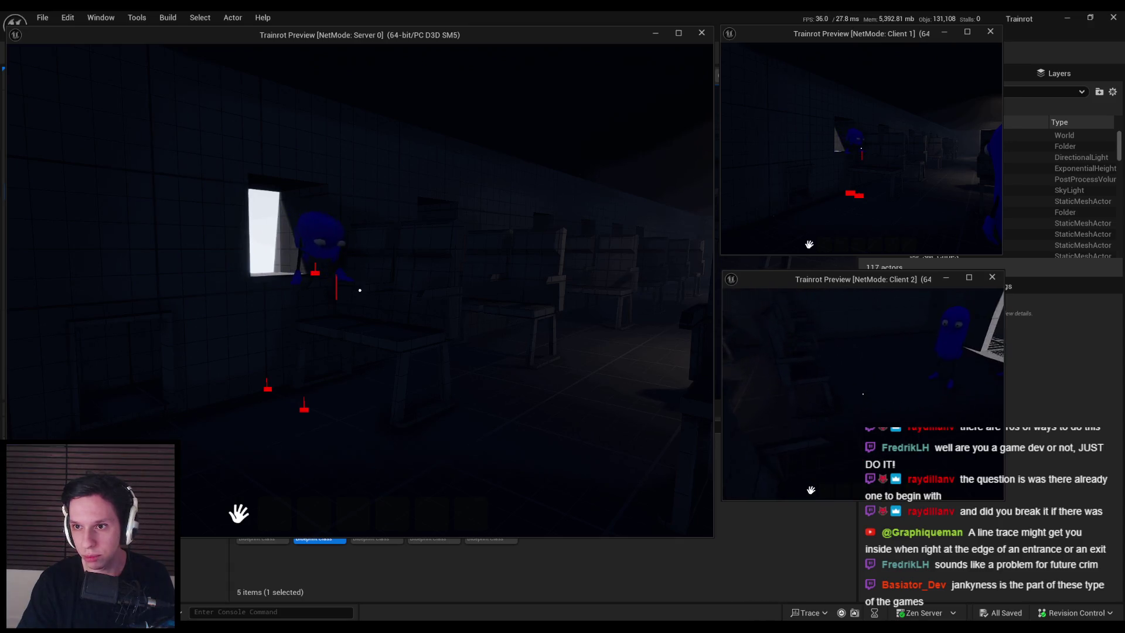
pyautogui.press('Escape')
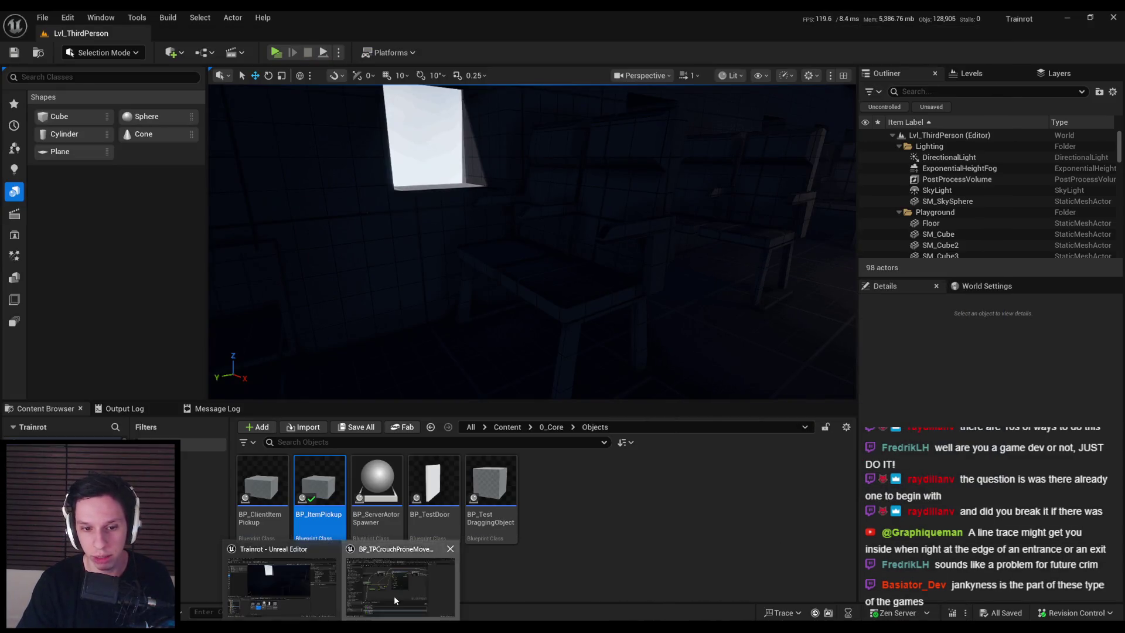
# Open the GetTargetStance function, recompile the movement Blueprint, and relaunch the multiplayer play test.
pyautogui.doubleClick(320, 498)
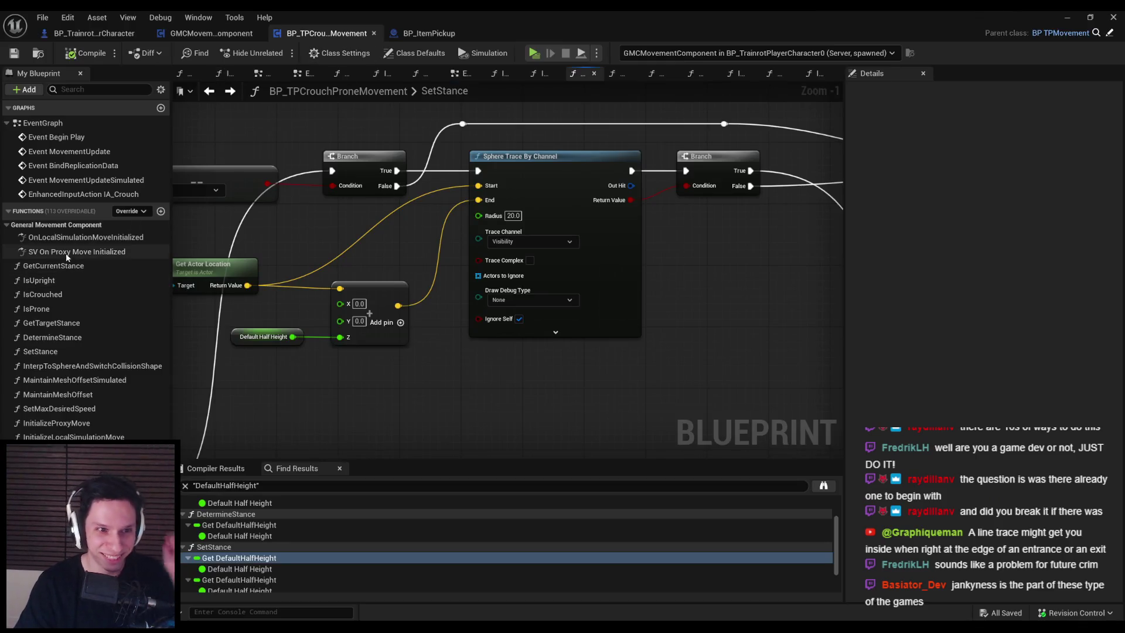
pyautogui.doubleClick(53, 324)
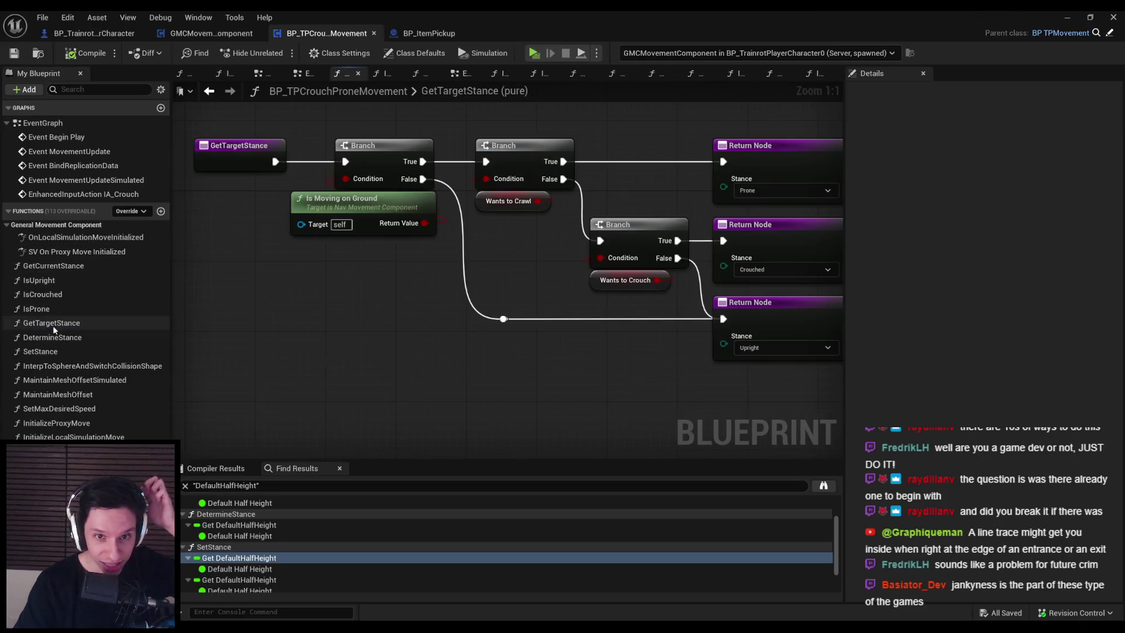
pyautogui.moveTo(423, 162); pyautogui.dragTo(488, 164)
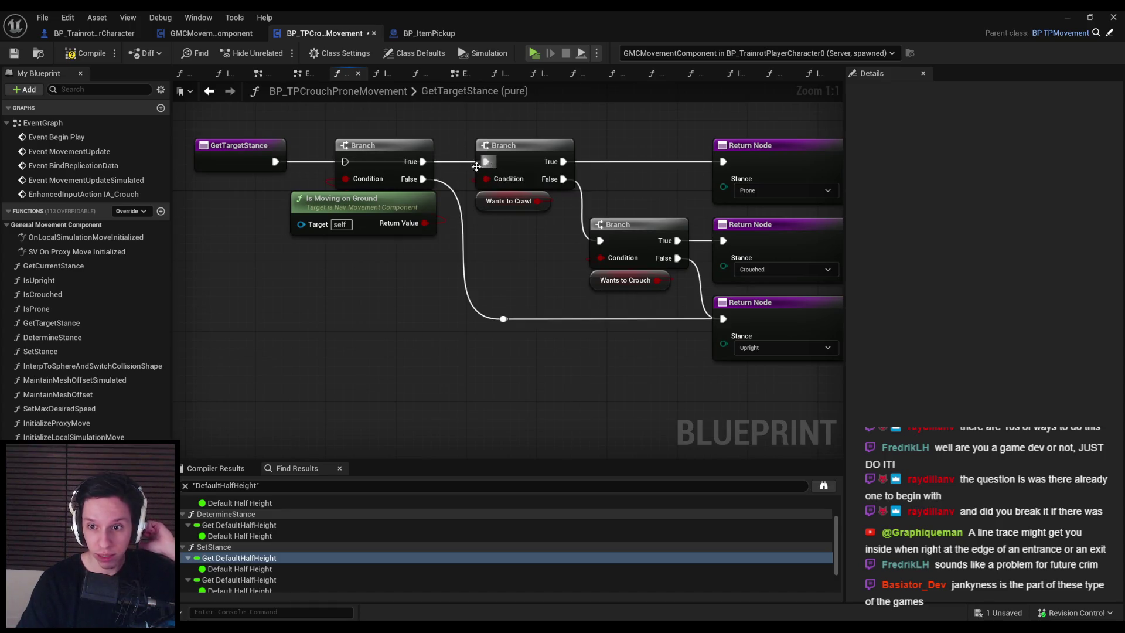
pyautogui.click(89, 57)
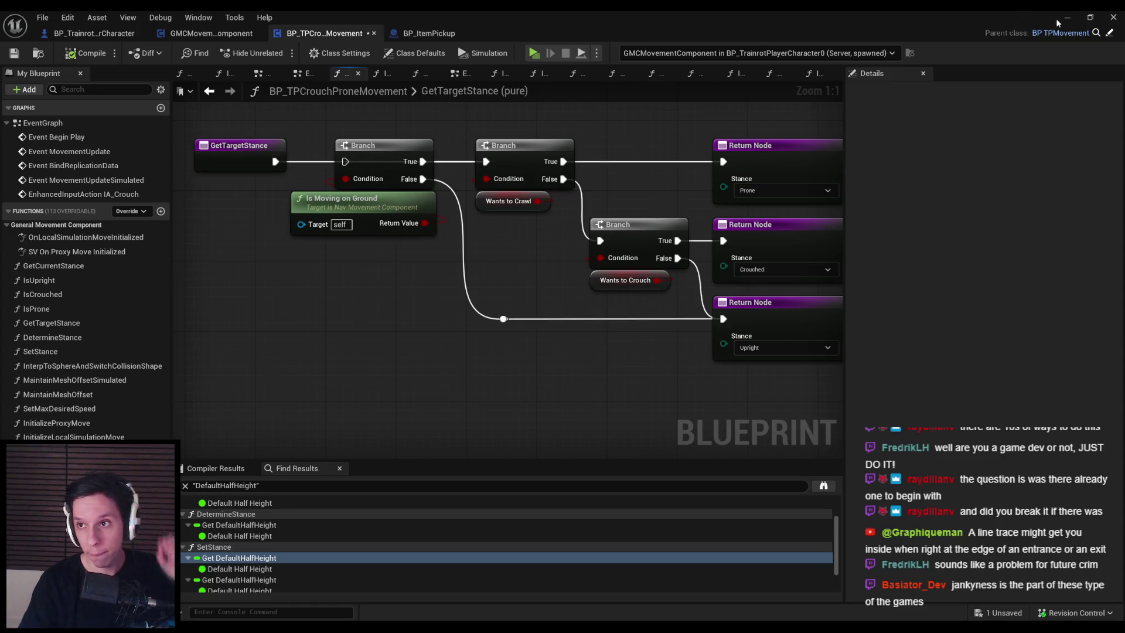
pyautogui.click(1058, 20)
pyautogui.click(277, 54)
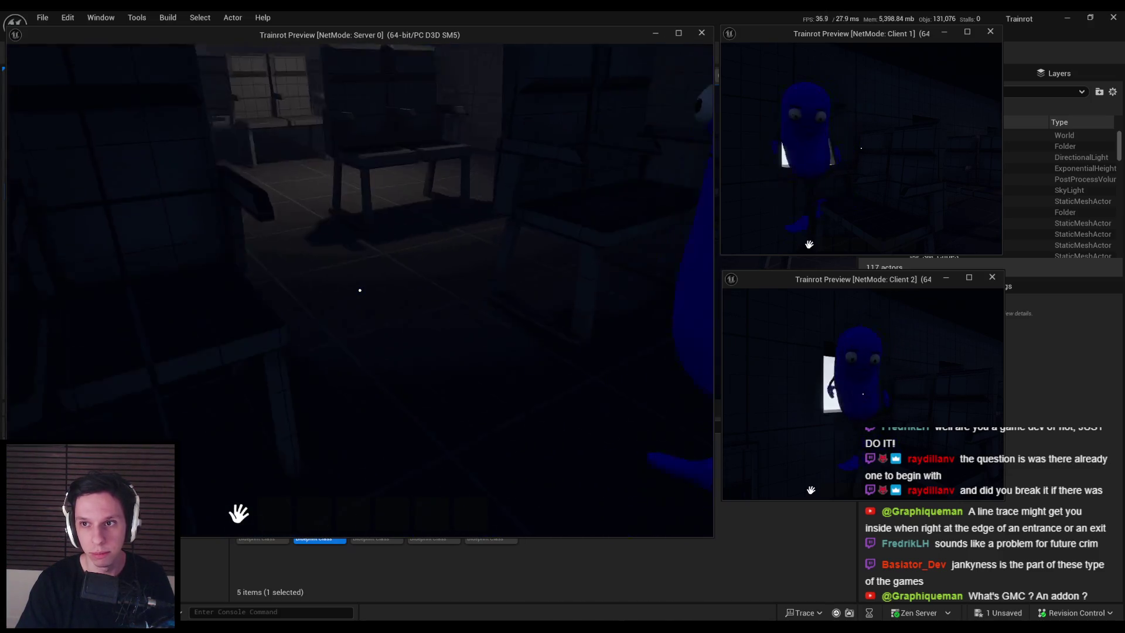
# Try crouching with the beans in the server and client windows, then stop the session.
pyautogui.press('super')
pyautogui.press('Escape')
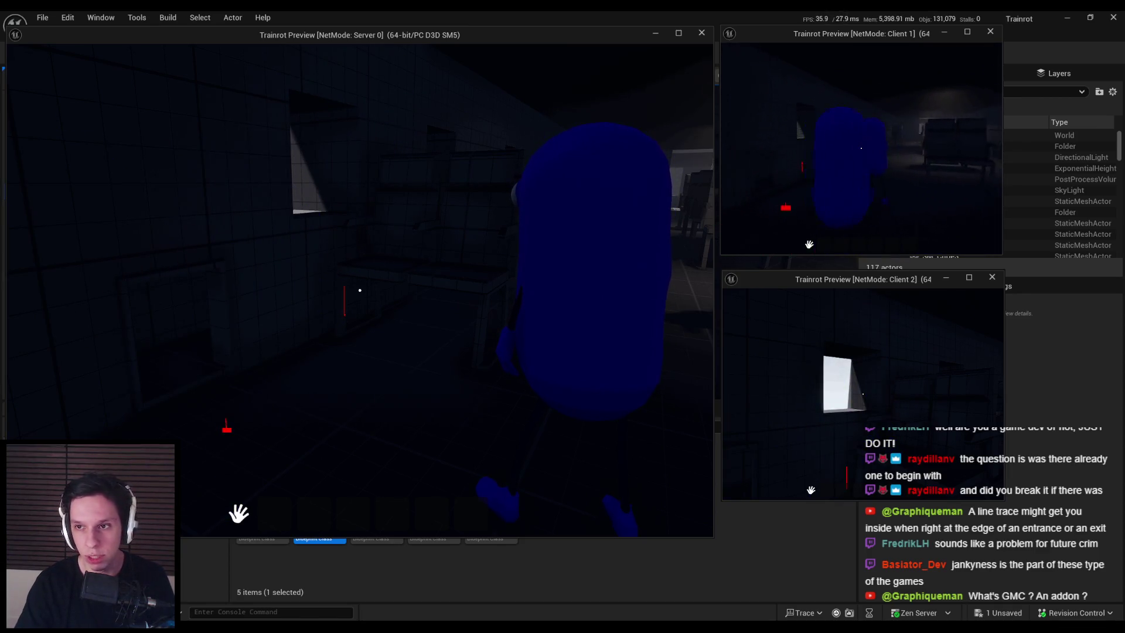
pyautogui.click(787, 279)
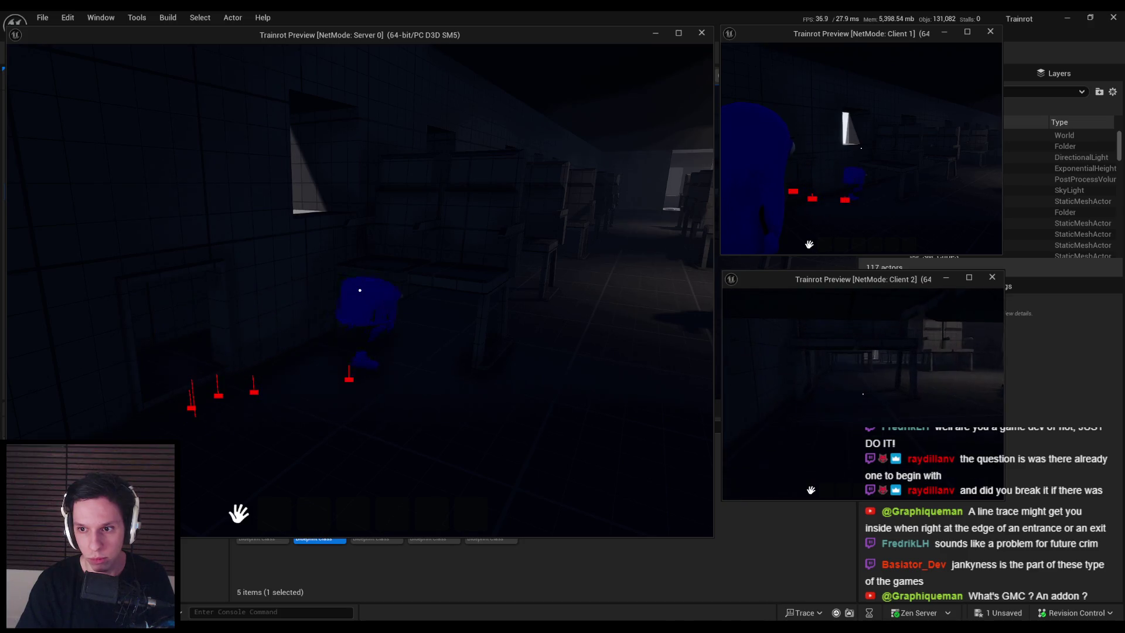
pyautogui.press('Escape')
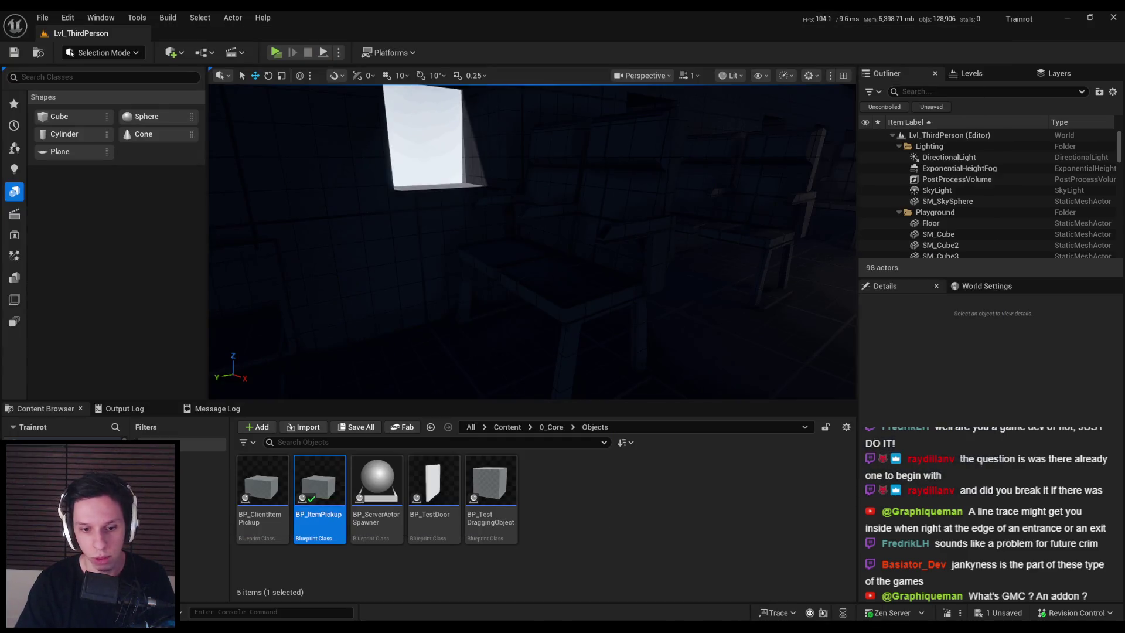
# Glance at the player character's event graph, then rerun the server-plus-two-clients crouch test.
pyautogui.doubleClick(319, 515)
pyautogui.click(94, 33)
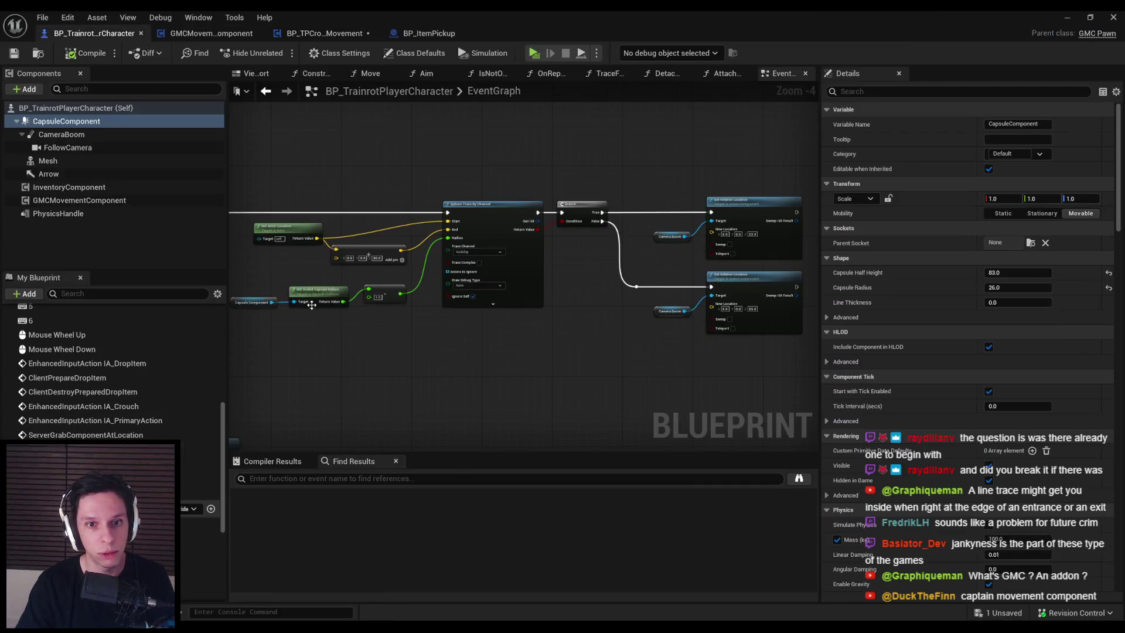
pyautogui.moveTo(814, 265); pyautogui.dragTo(530, 266)
pyautogui.press('Escape')
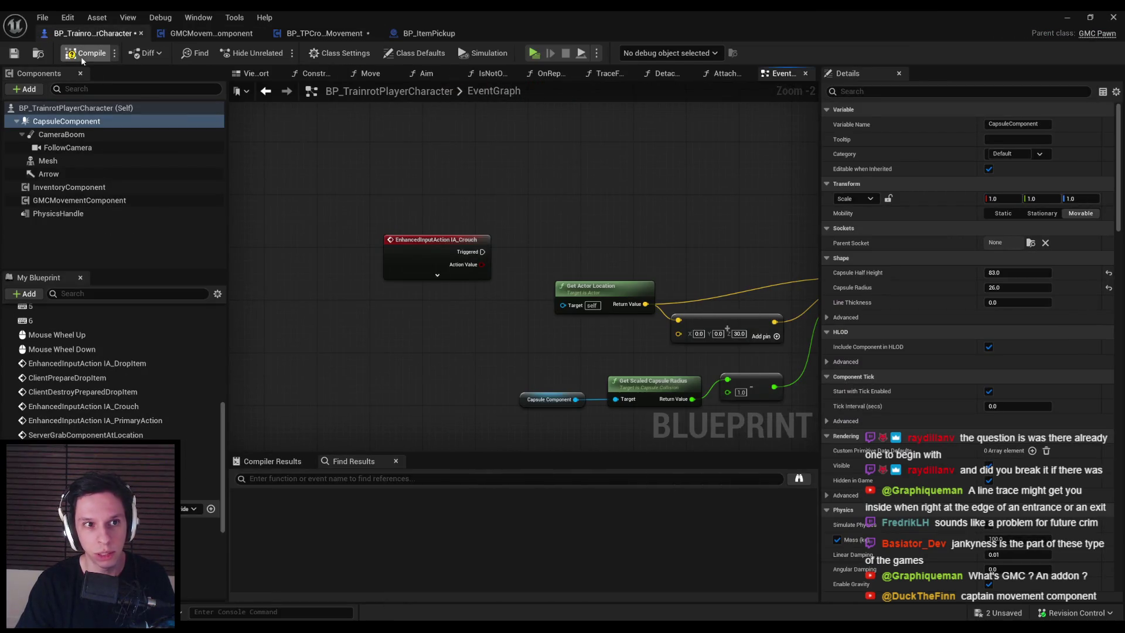
pyautogui.click(1067, 17)
pyautogui.click(272, 53)
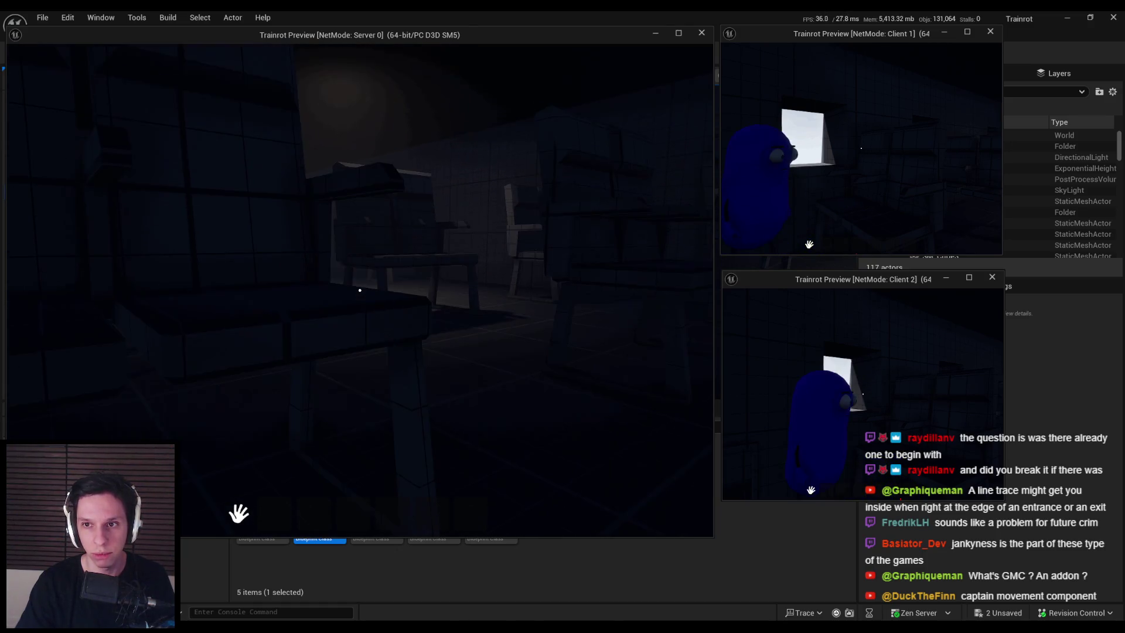
pyautogui.press('Escape')
pyautogui.doubleClick(314, 504)
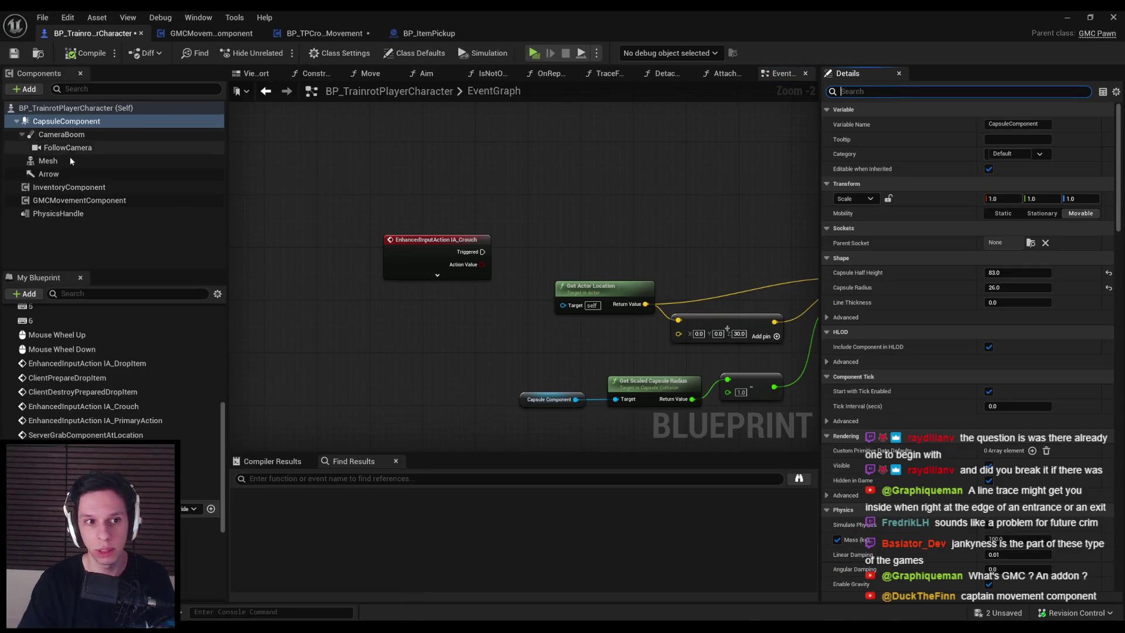
# Check the GMCMovementComponent half-height settings and the class default Base Eye Height of 75.0.
pyautogui.click(129, 200)
pyautogui.write('alf')
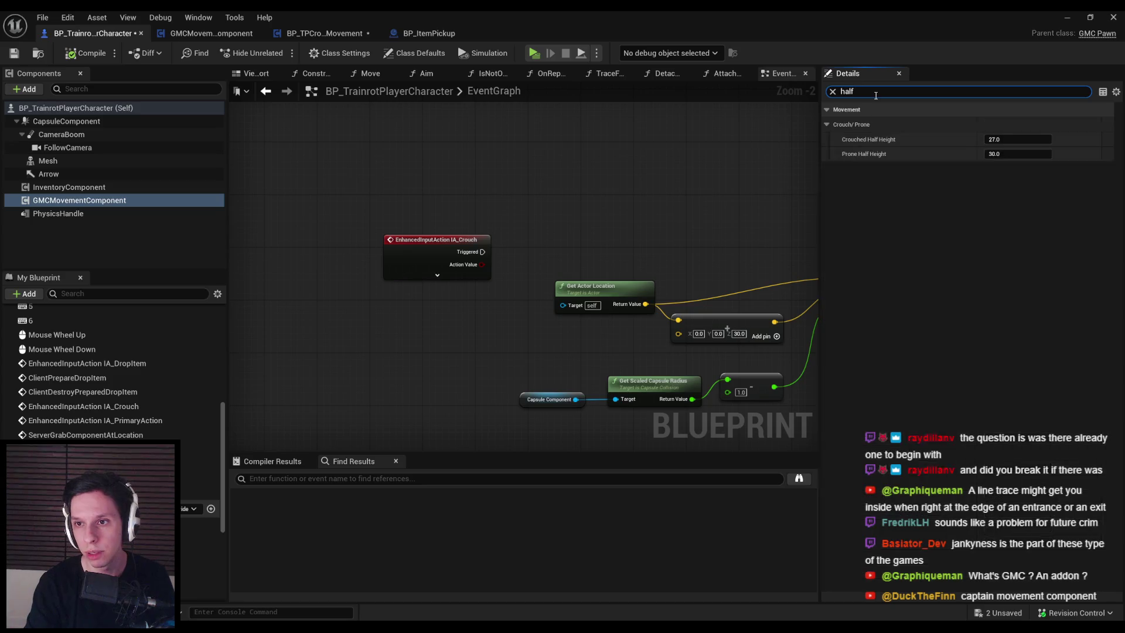
pyautogui.write('eye')
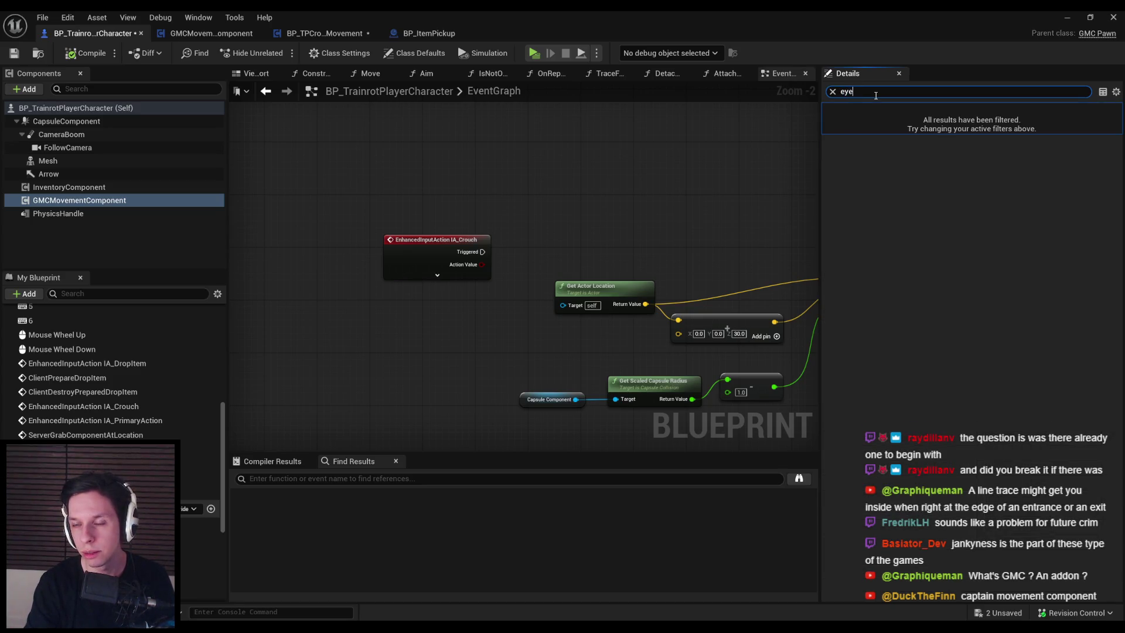
pyautogui.press('Escape')
pyautogui.click(414, 54)
pyautogui.write('e')
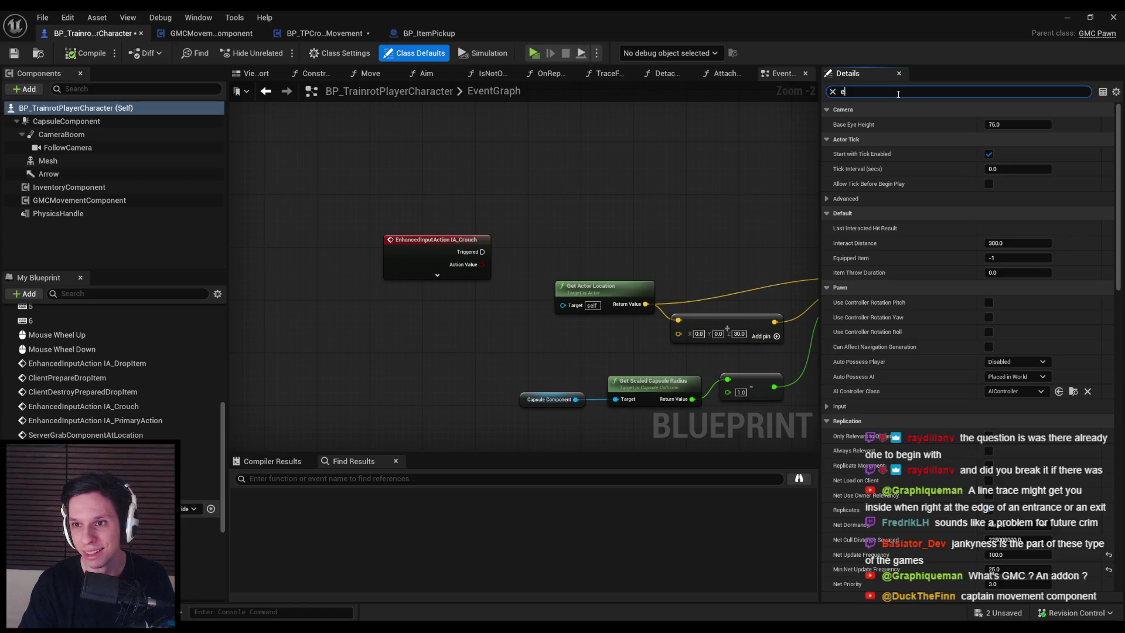
pyautogui.write('yes')
pyautogui.press('BackSpace')
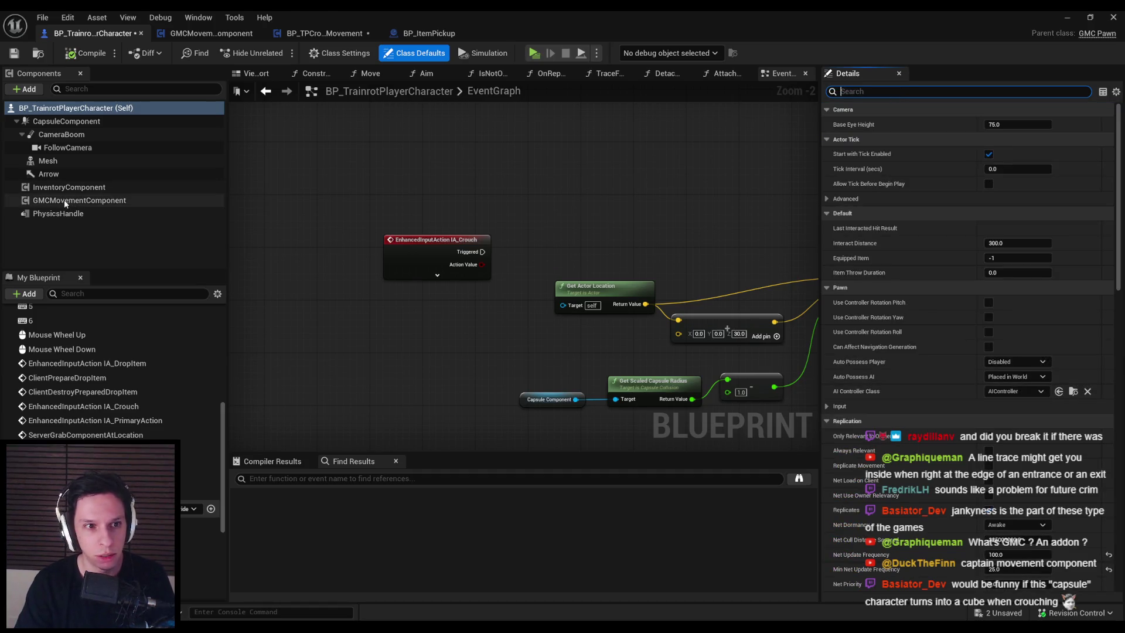
pyautogui.scroll(-1, 313, 276)
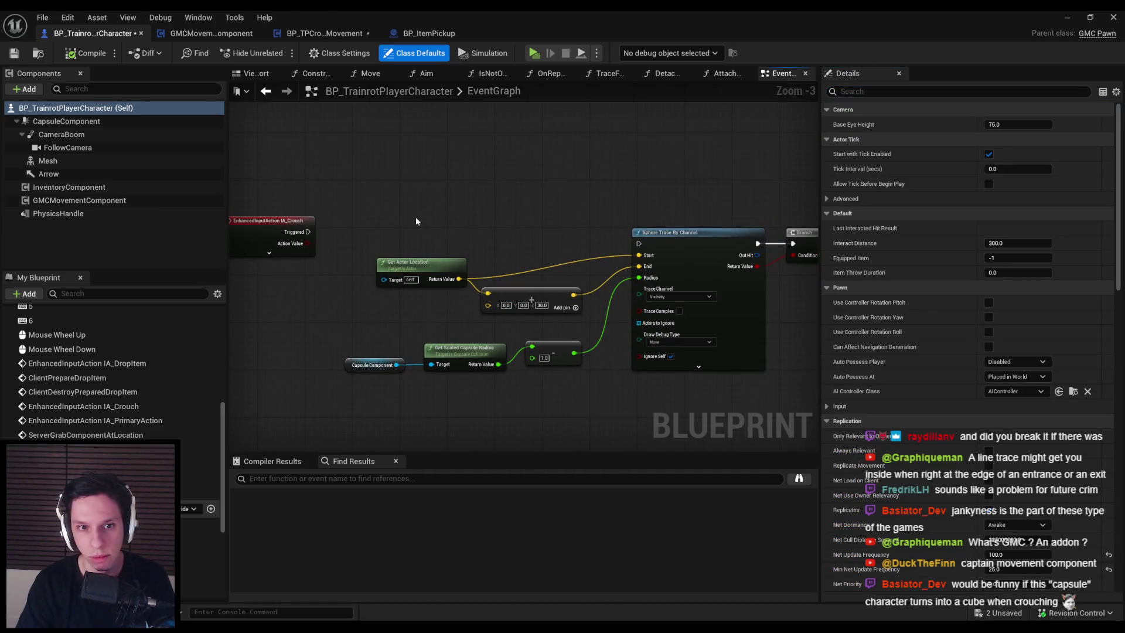
# Change the False-branch CameraBoom Set Relative Location Z from 55.0 to 45.0 and compile.
pyautogui.click(62, 134)
pyautogui.click(438, 149)
pyautogui.hotkey('ctrl', 'z')
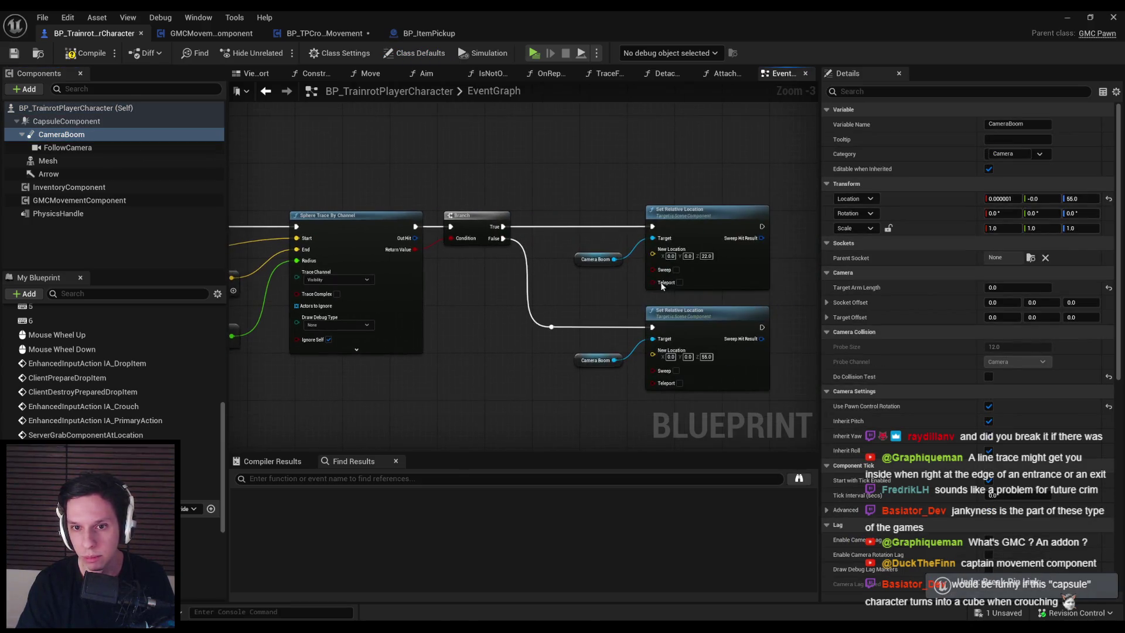
pyautogui.scroll(1, 555, 283)
pyautogui.moveTo(554, 284); pyautogui.dragTo(239, 274)
pyautogui.scroll(2, 682, 326)
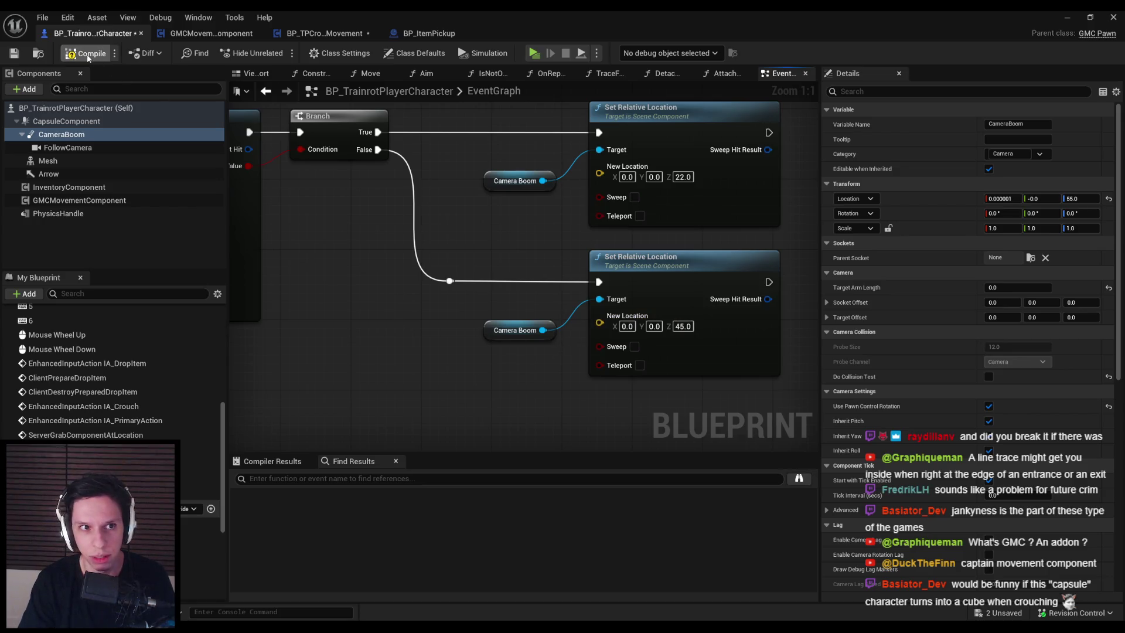
pyautogui.click(14, 54)
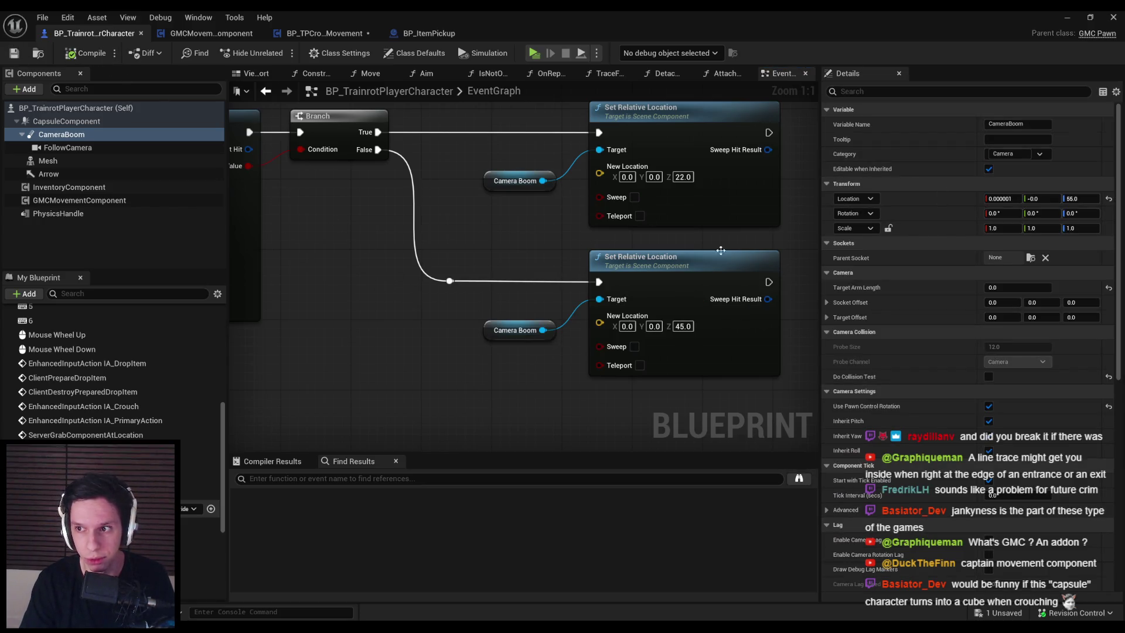
pyautogui.click(1067, 17)
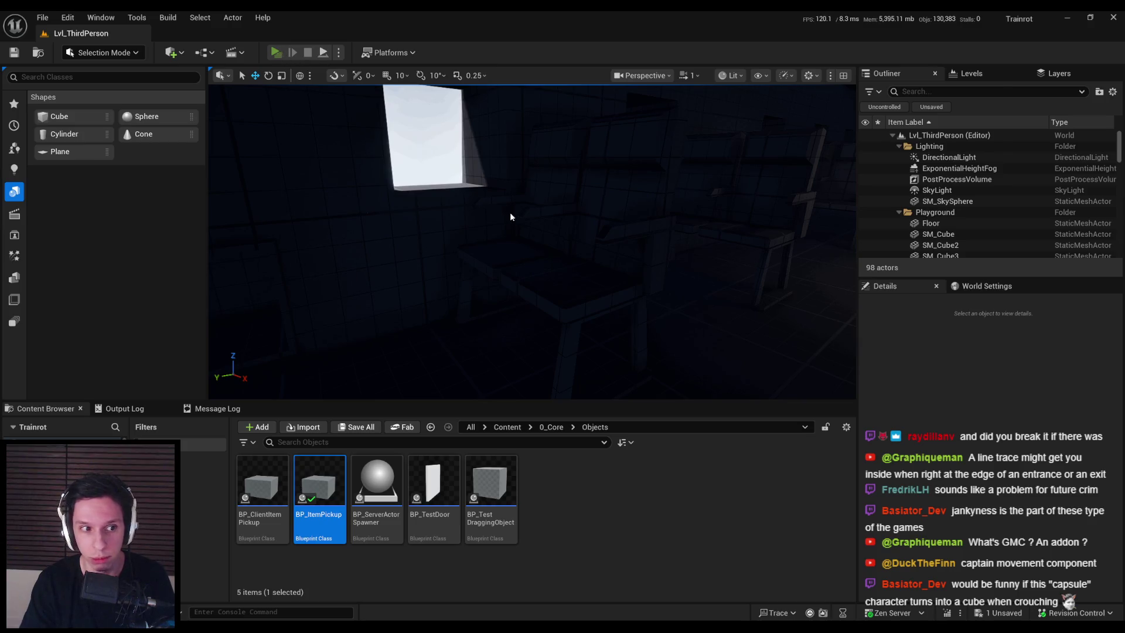
# Start a multiplayer play session and walk the server character toward the chairs.
pyautogui.hotkey('alt', 'p')
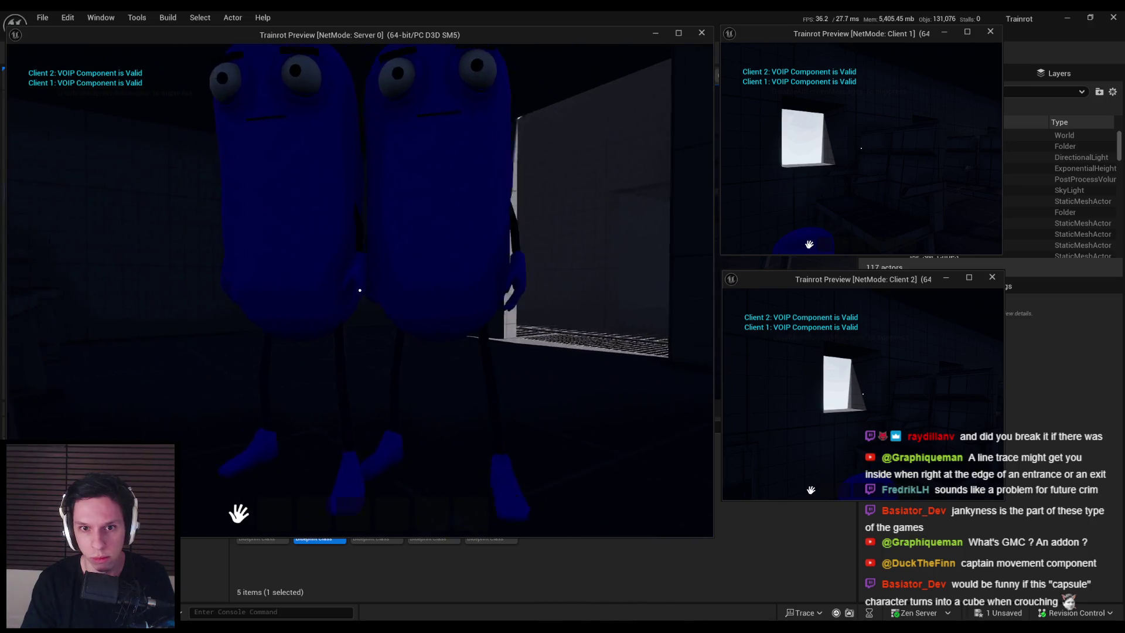
pyautogui.press('s')
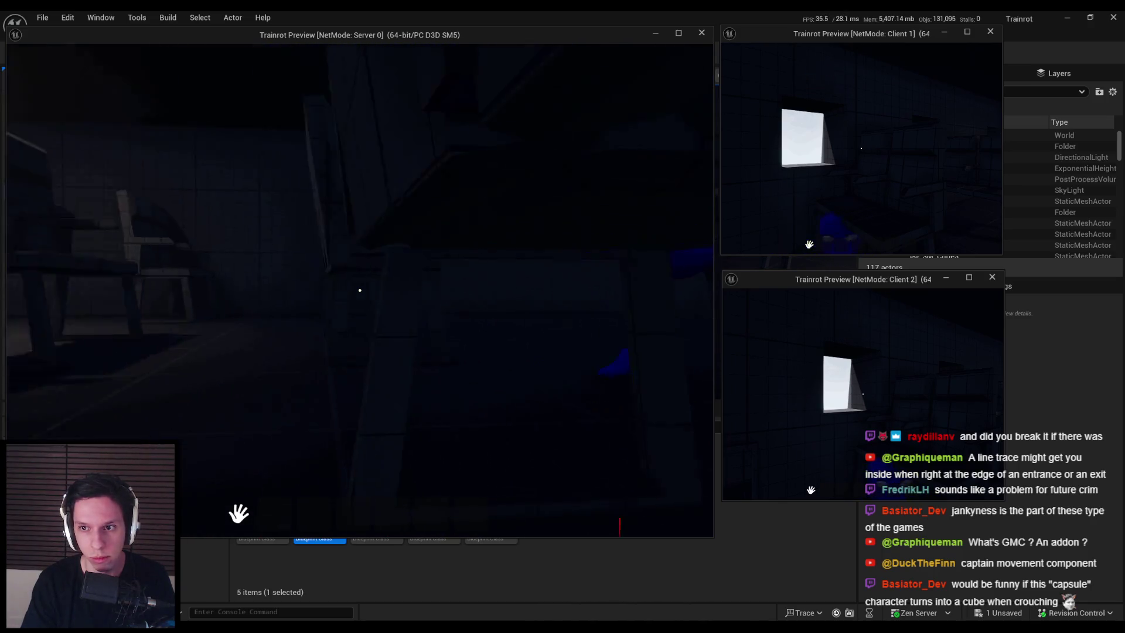
pyautogui.press('w')
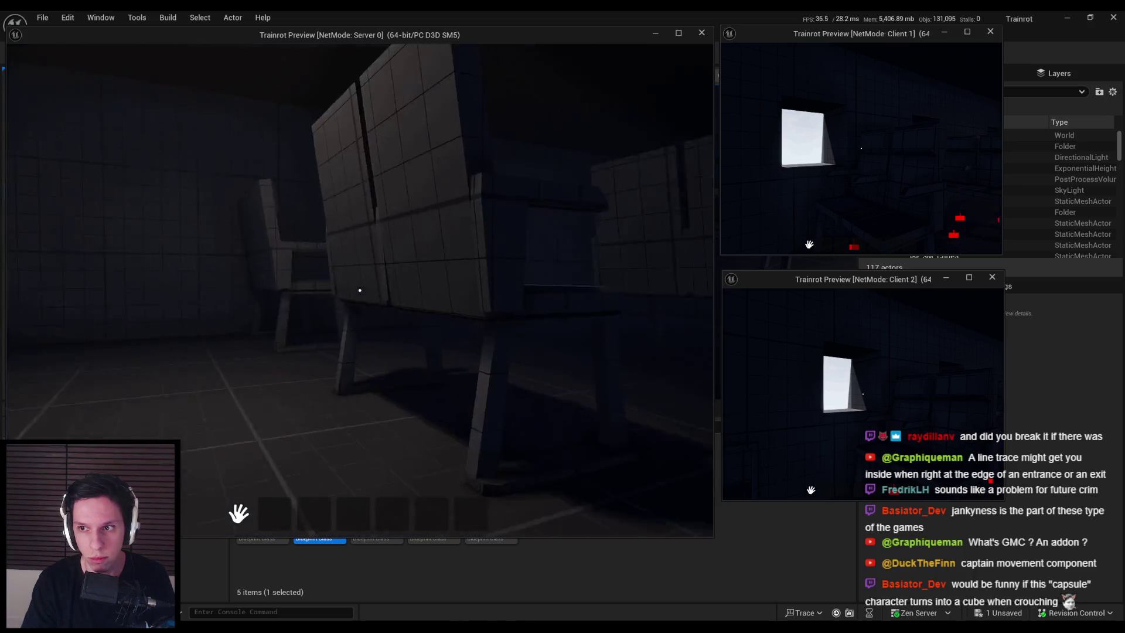
pyautogui.press('f')
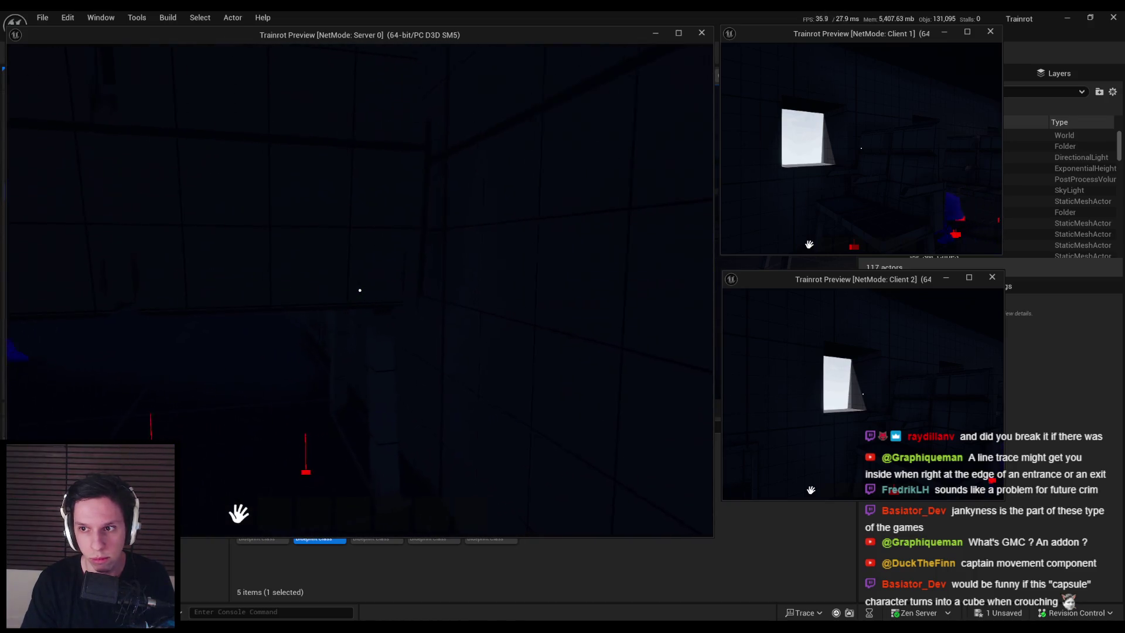
pyautogui.press('super')
pyautogui.press('super')
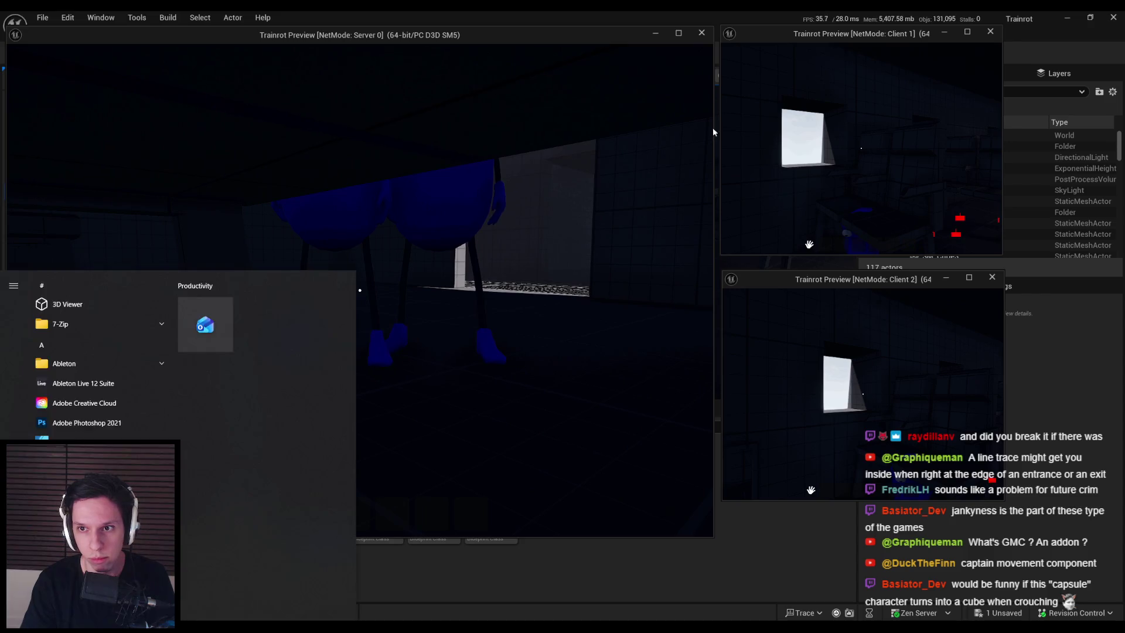
# Walk client 1's bean around the server camera, into the corridor, and back.
pyautogui.click(802, 144)
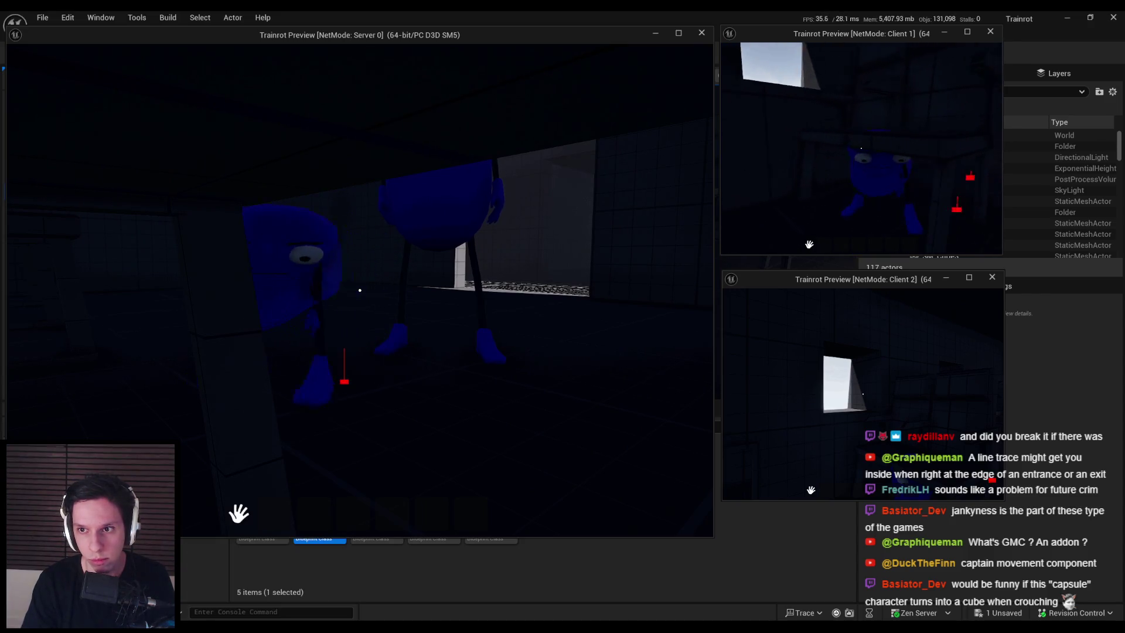
pyautogui.press('w')
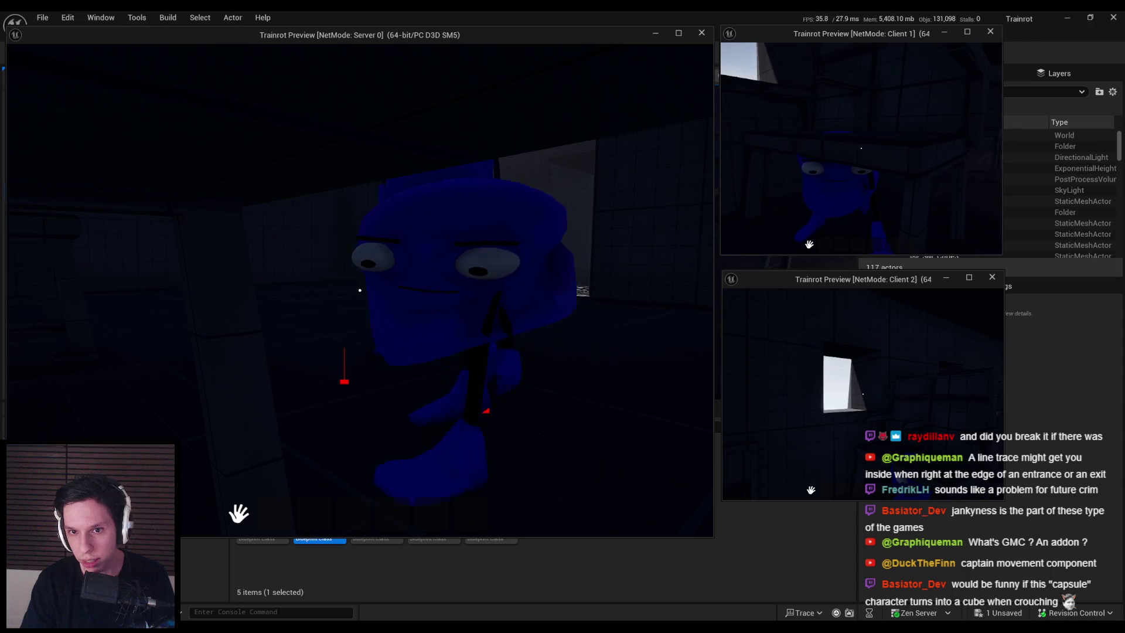
pyautogui.press('w')
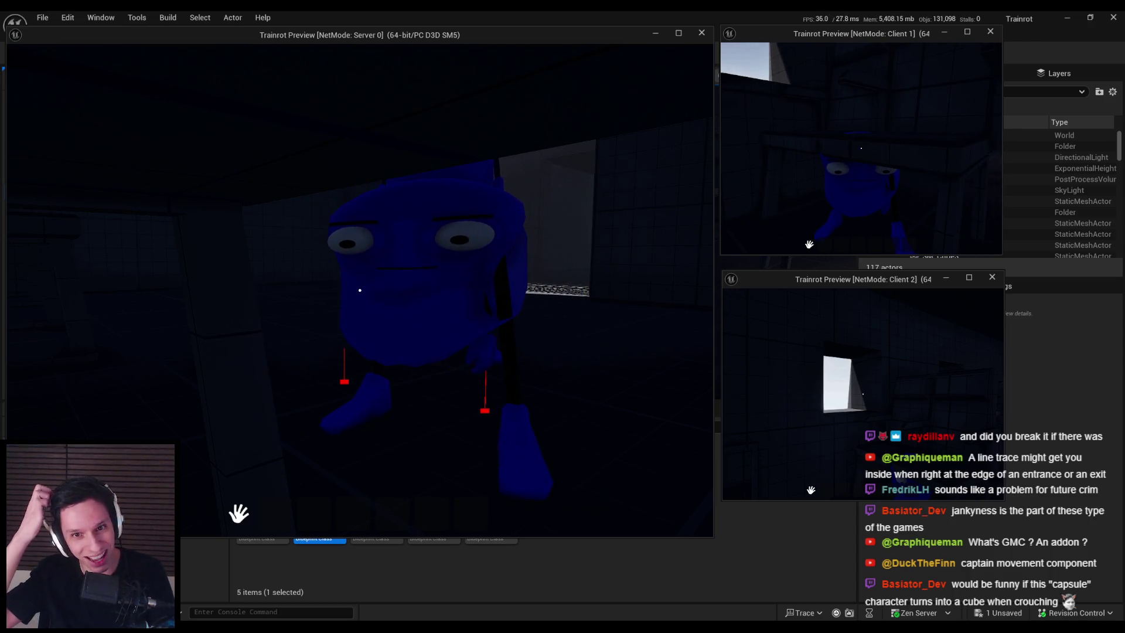
pyautogui.press('w')
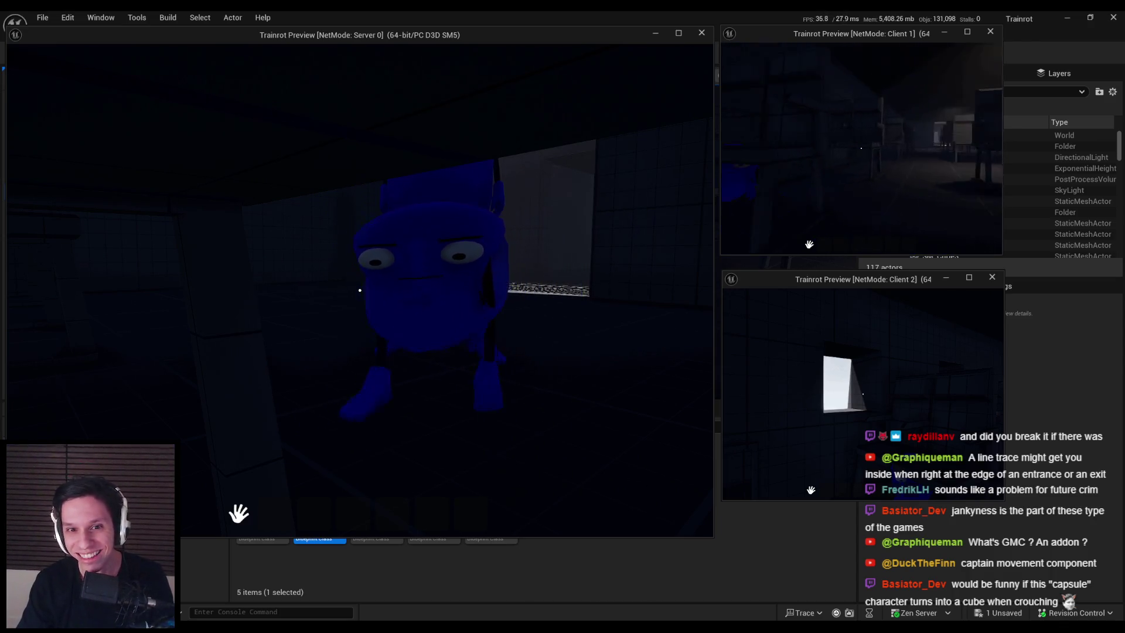
pyautogui.press('w')
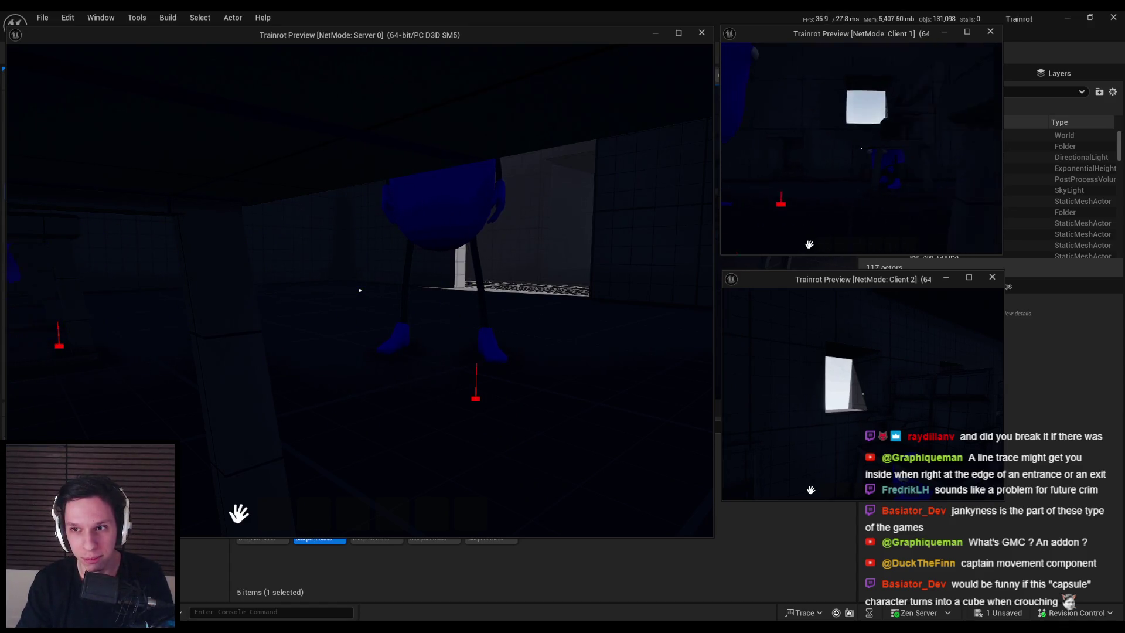
pyautogui.press('w')
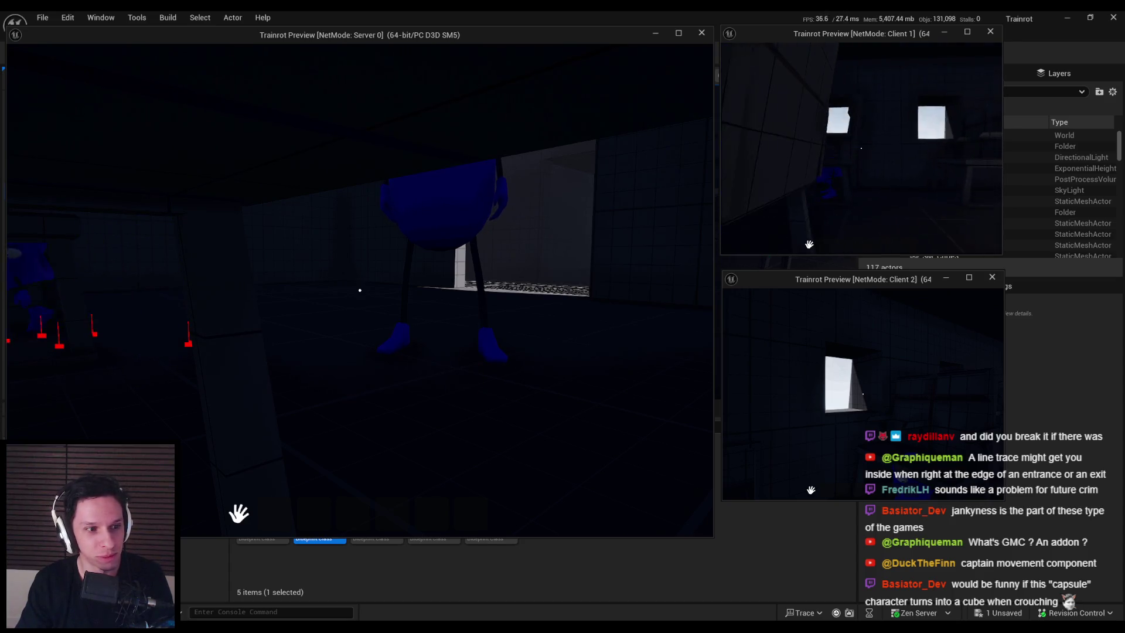
pyautogui.press('w')
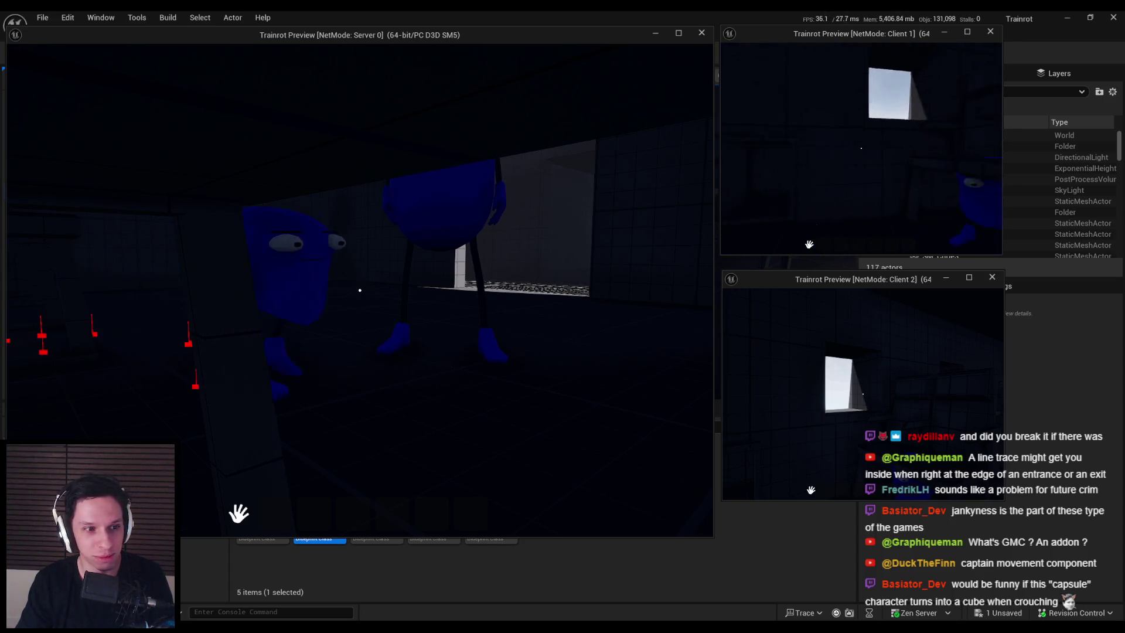
pyautogui.press('w')
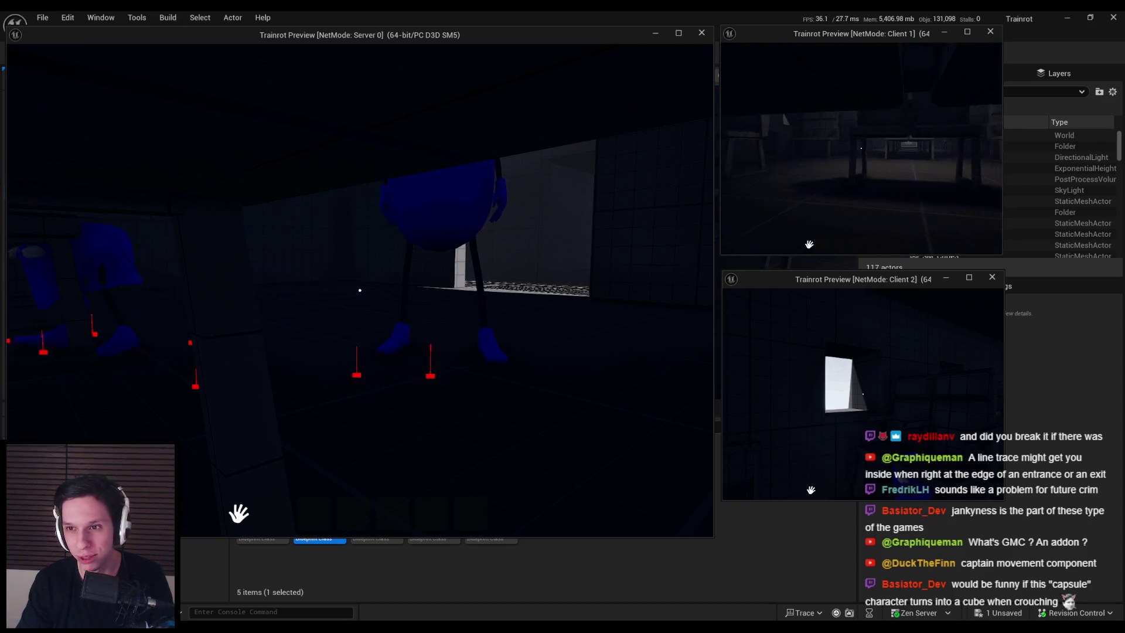
pyautogui.press('w')
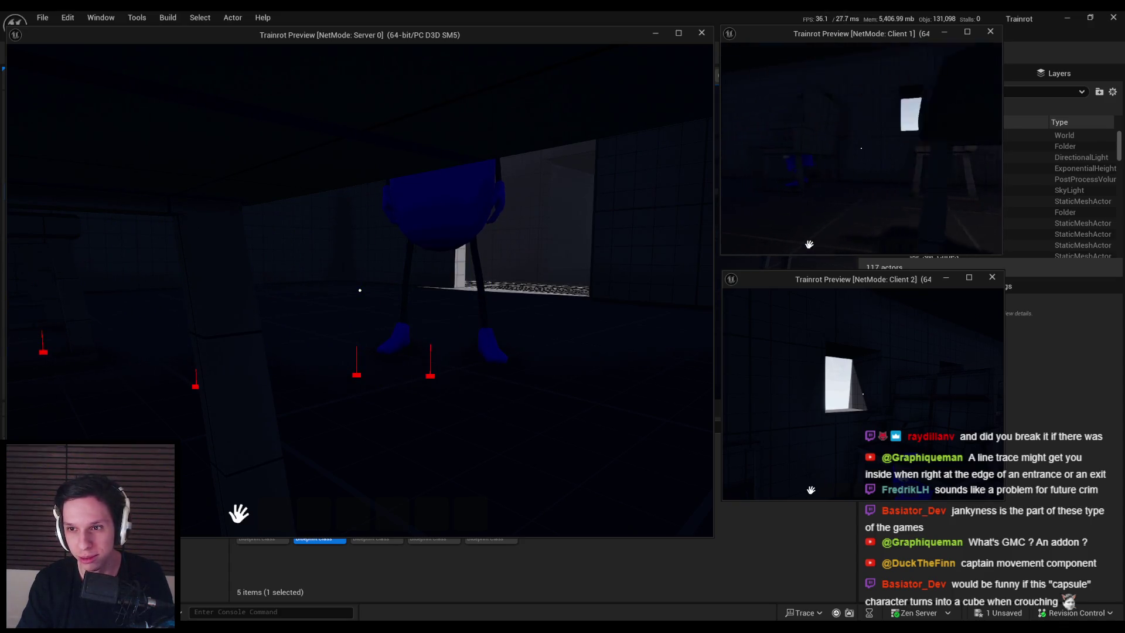
pyautogui.press('w')
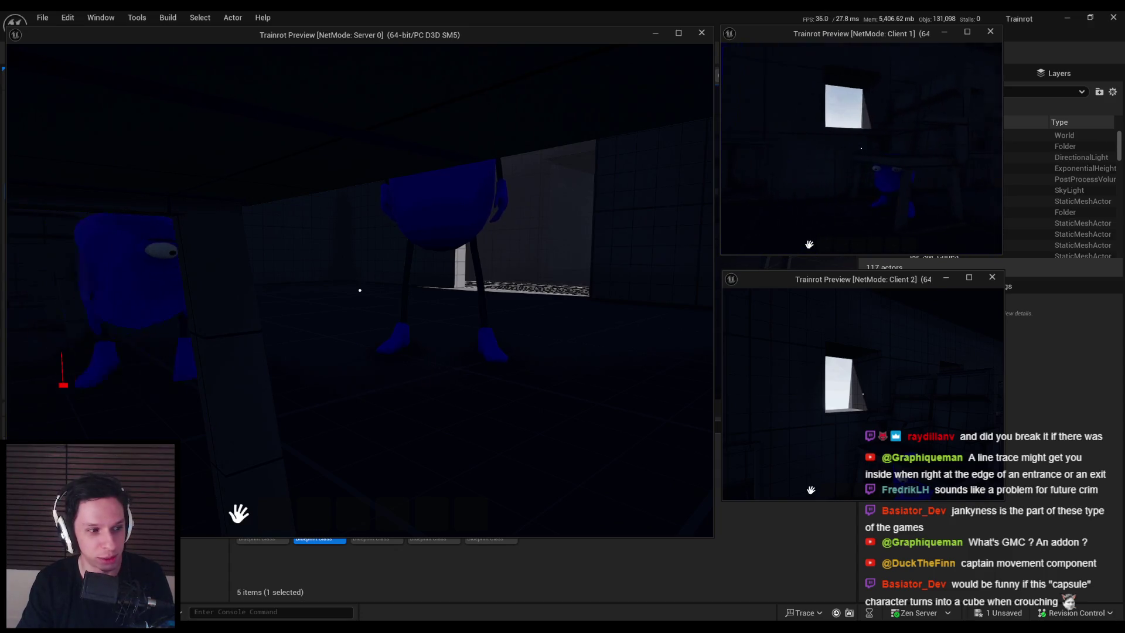
pyautogui.press('w')
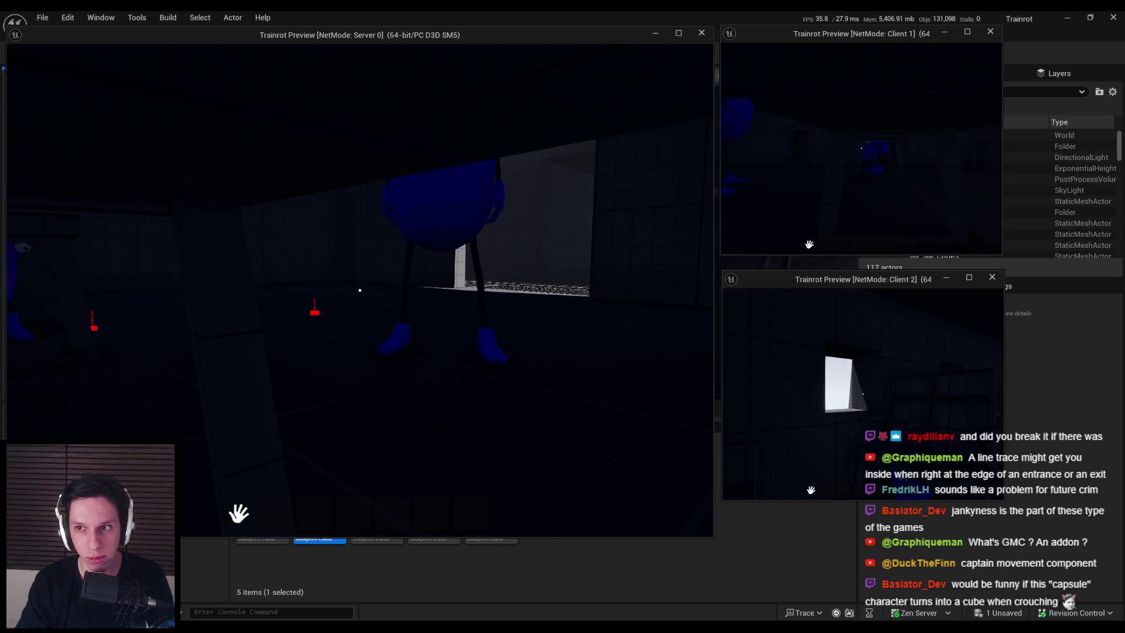
pyautogui.press('super')
# Walk the server character into the room toward the bean, then end the session.
pyautogui.click(562, 176)
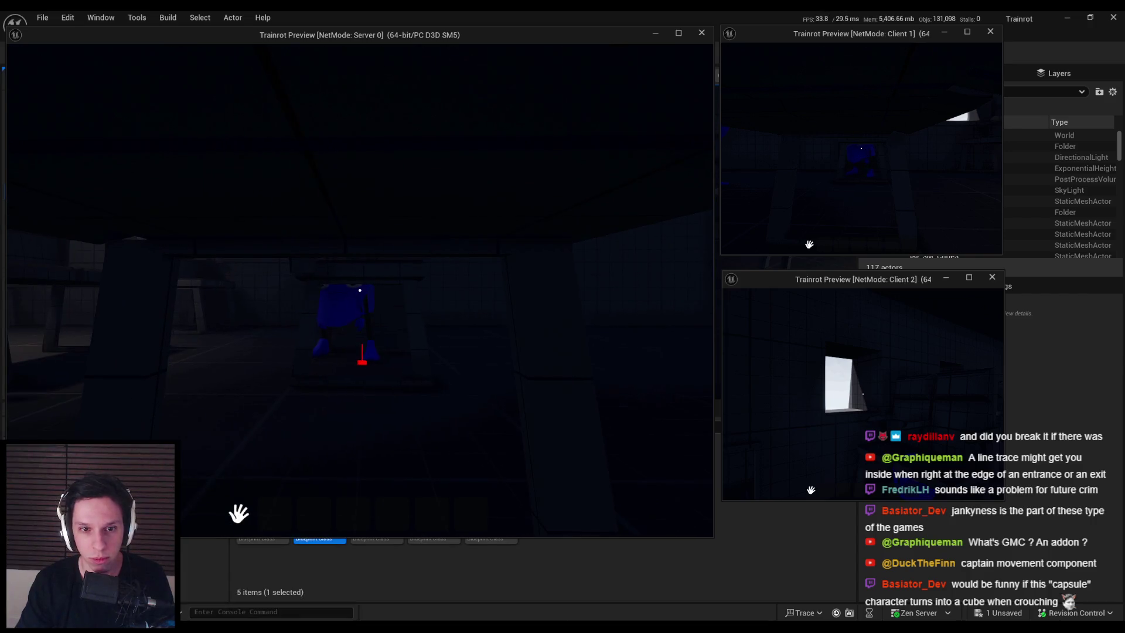
pyautogui.press('w')
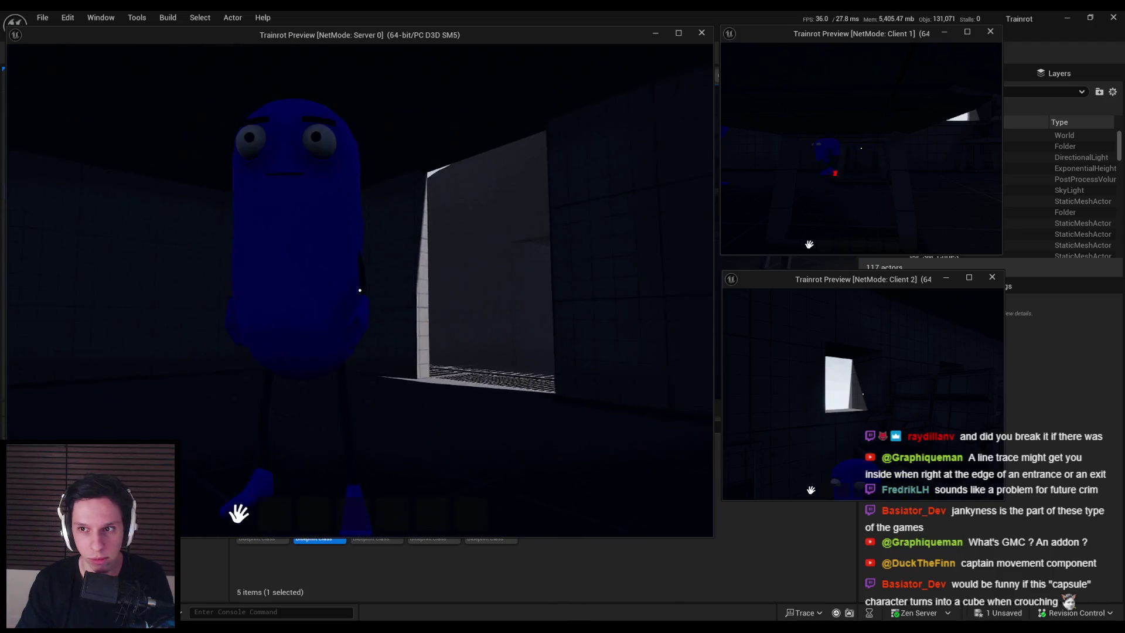
pyautogui.press('w')
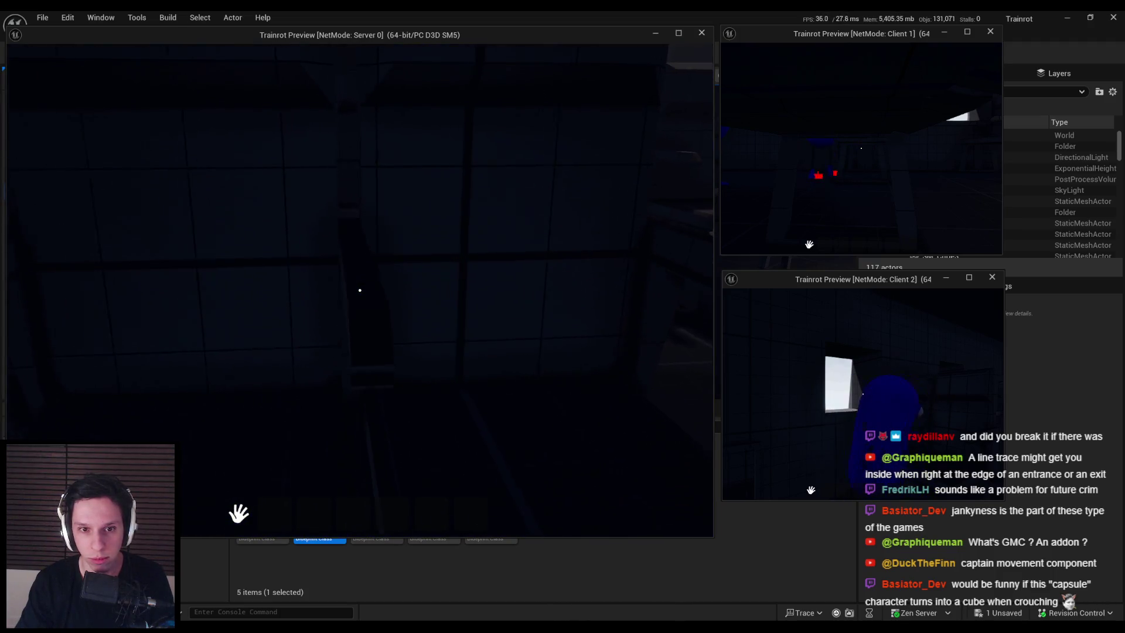
pyautogui.press('w')
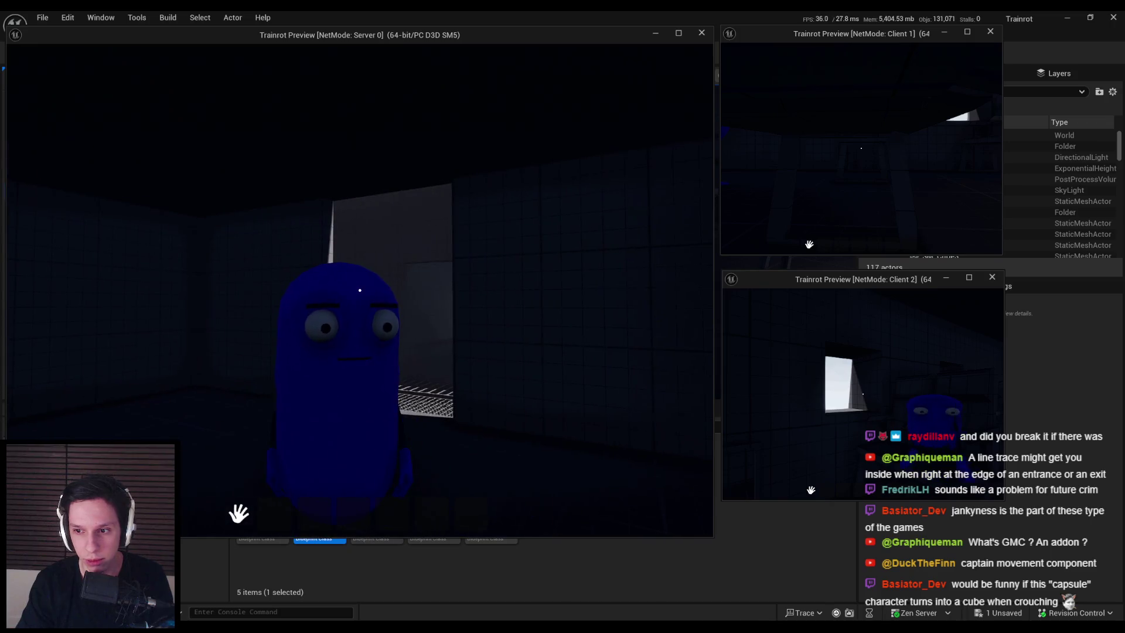
pyautogui.press('Escape')
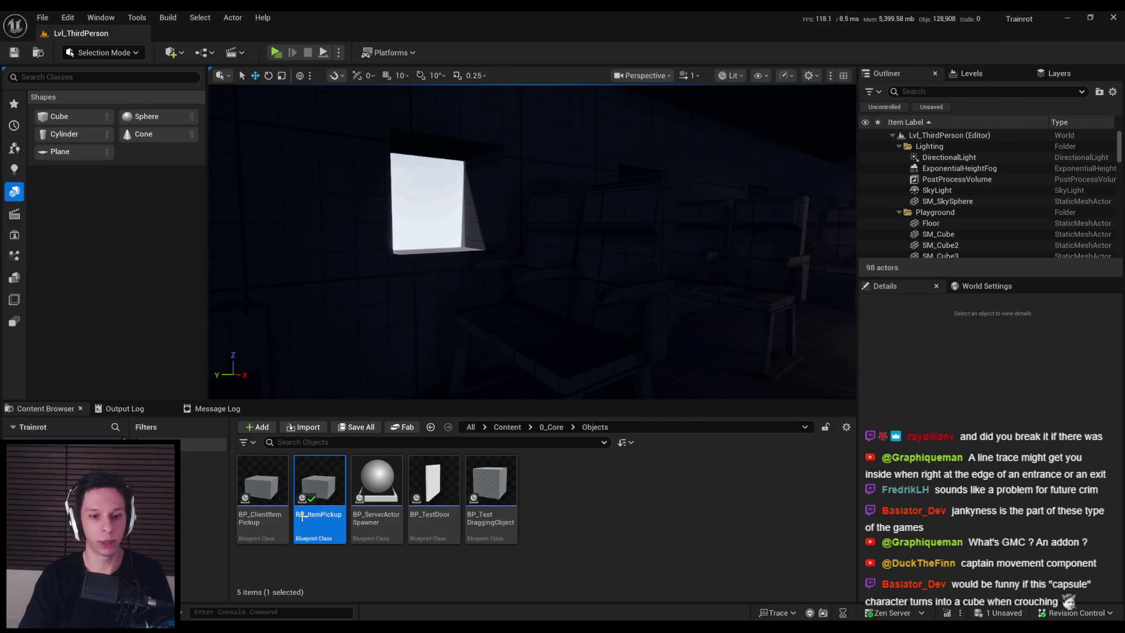
pyautogui.moveTo(170, 613)
pyautogui.moveTo(217, 612)
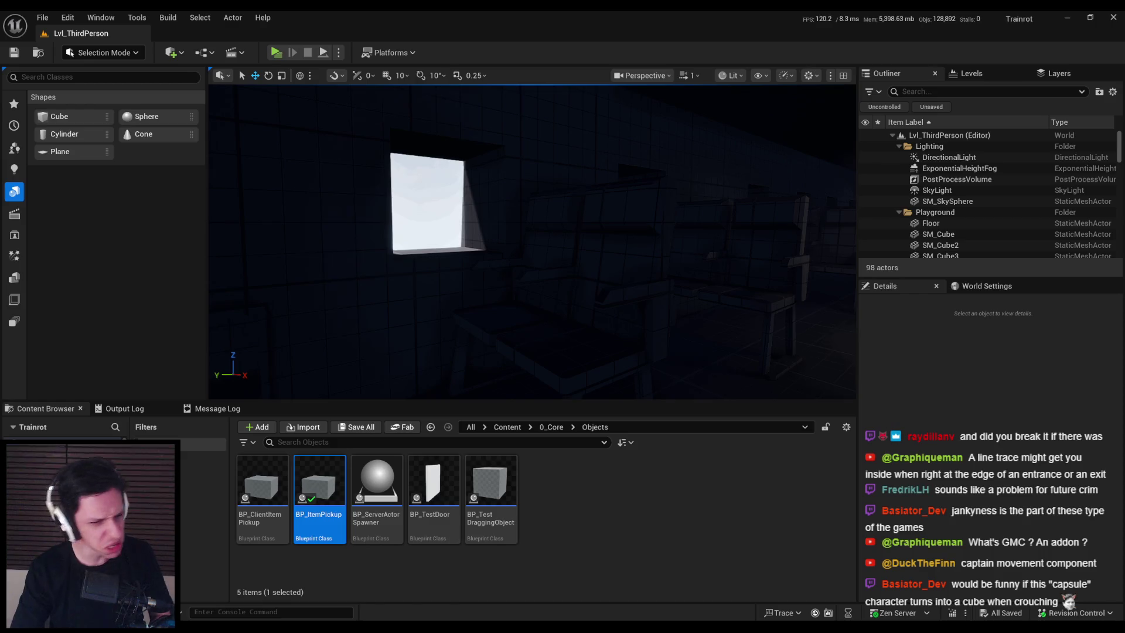
pyautogui.hotkey('alt', 'Tab')
pyautogui.hotkey('alt', 'Tab')
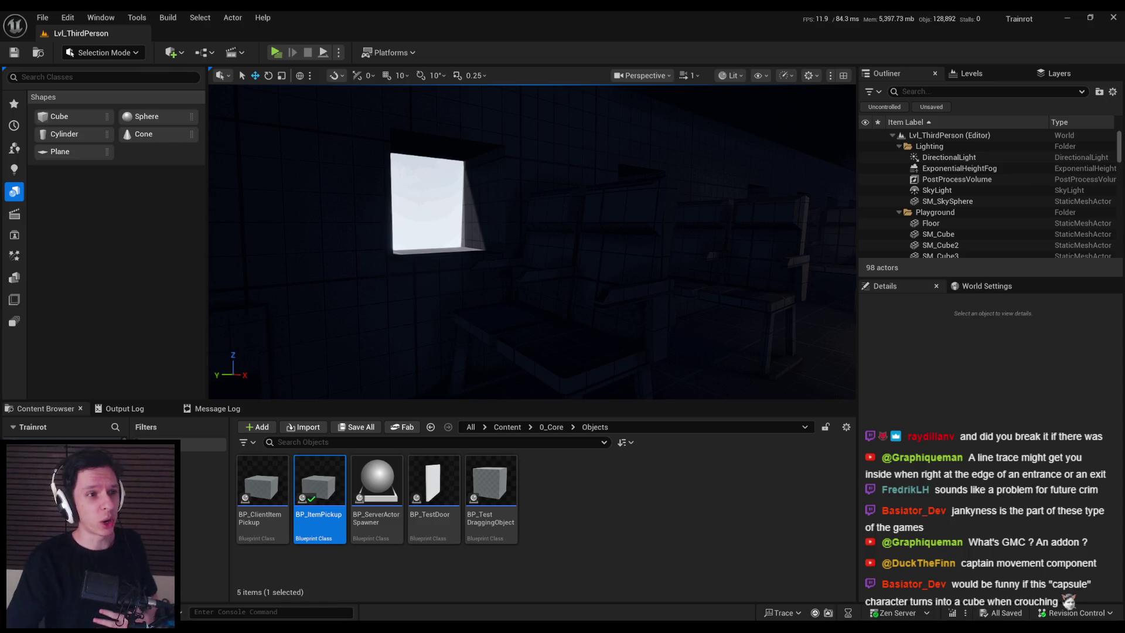
pyautogui.moveTo(445, 248); pyautogui.dragTo(411, 258)
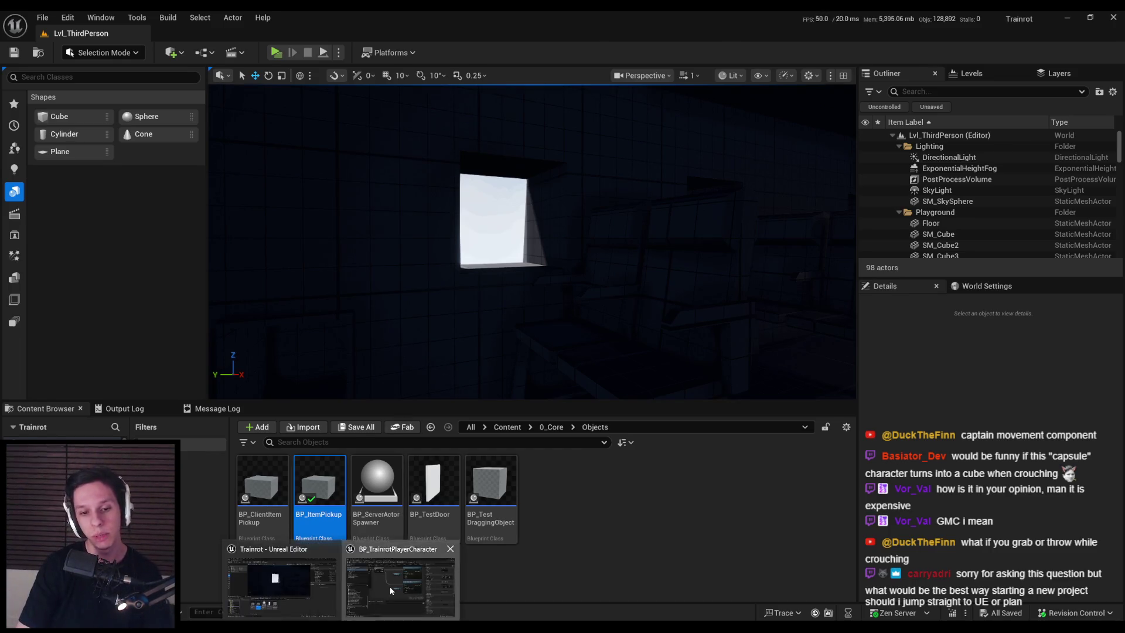
# Open the BP_TPCrouchProneMovement EventGraph and review Wants to Crouch's prediction modes without changing them.
pyautogui.click(389, 586)
pyautogui.click(220, 37)
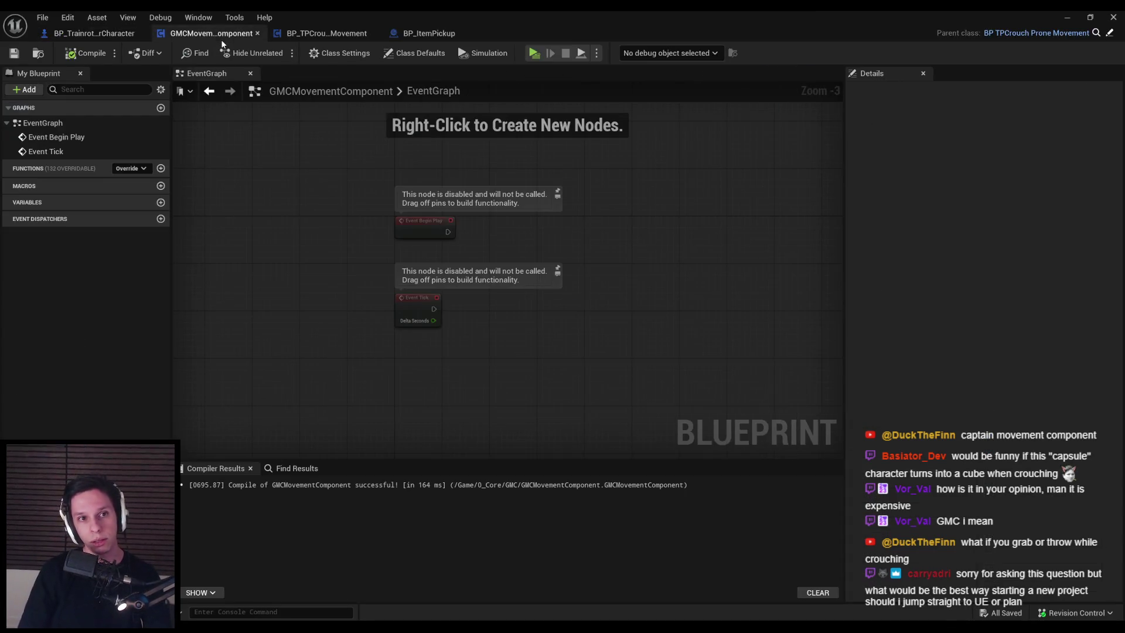
pyautogui.click(315, 35)
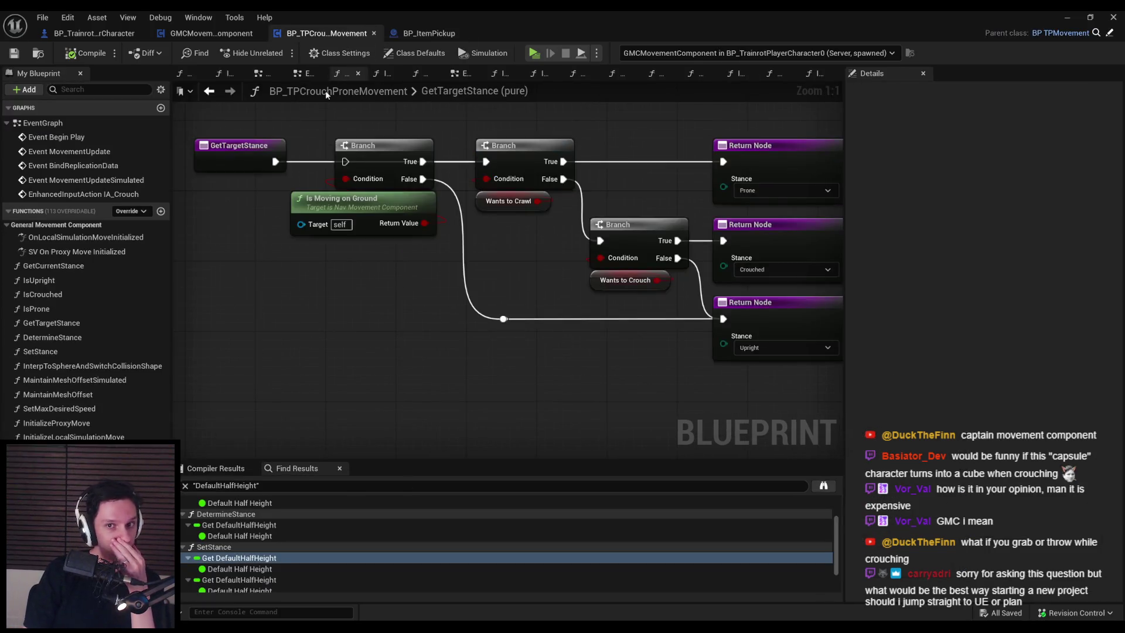
pyautogui.click(211, 34)
pyautogui.click(345, 36)
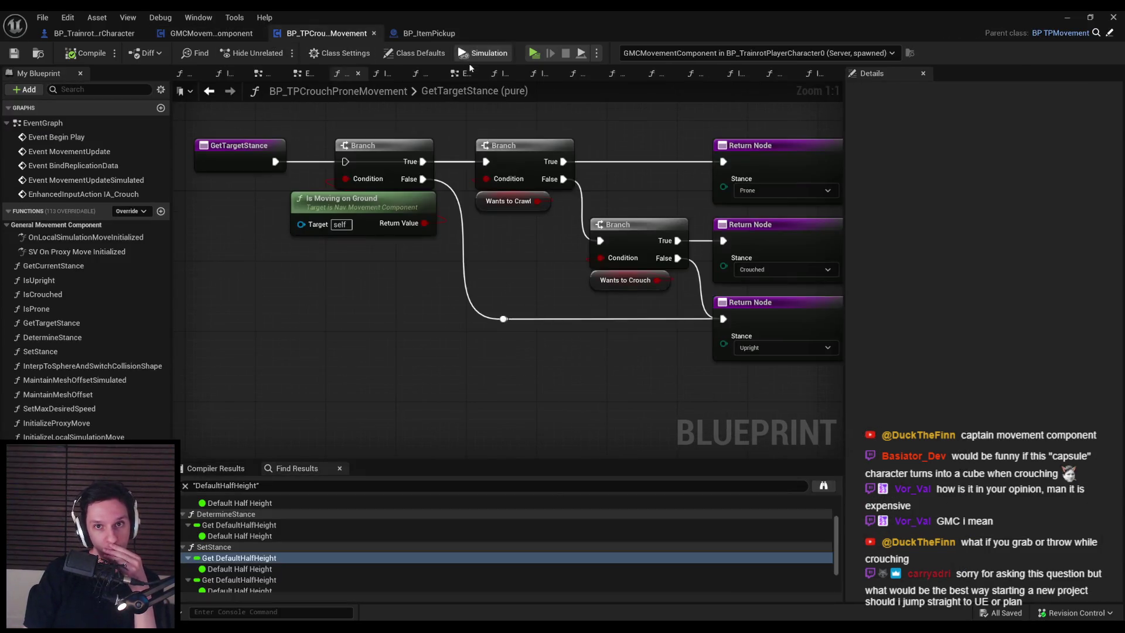
pyautogui.click(53, 130)
pyautogui.doubleClick(53, 130)
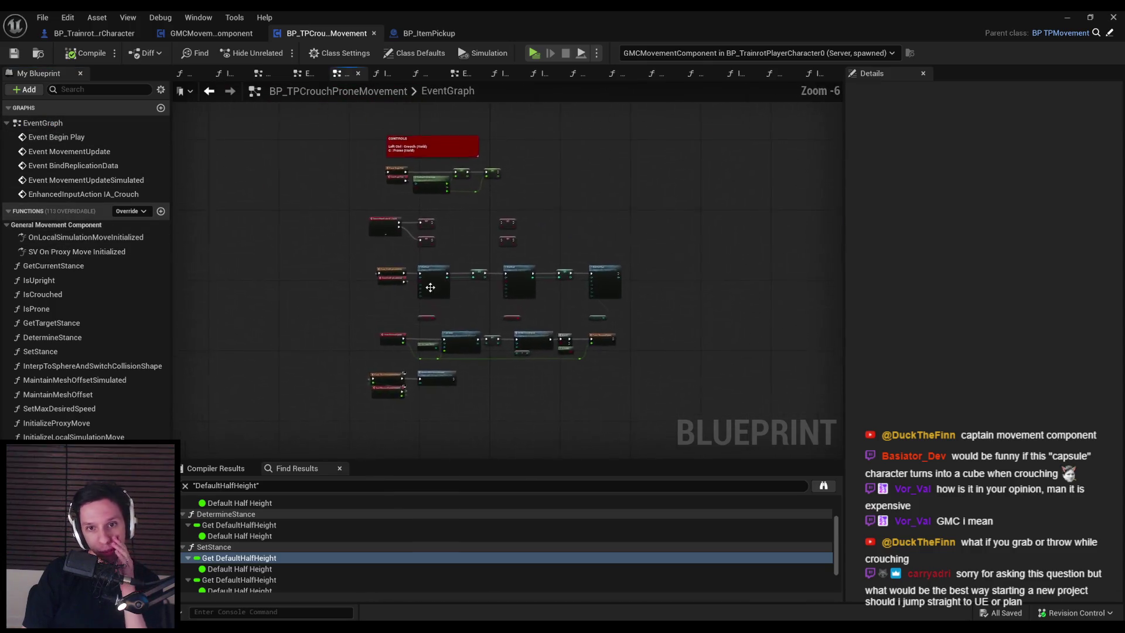
pyautogui.scroll(5, 411, 252)
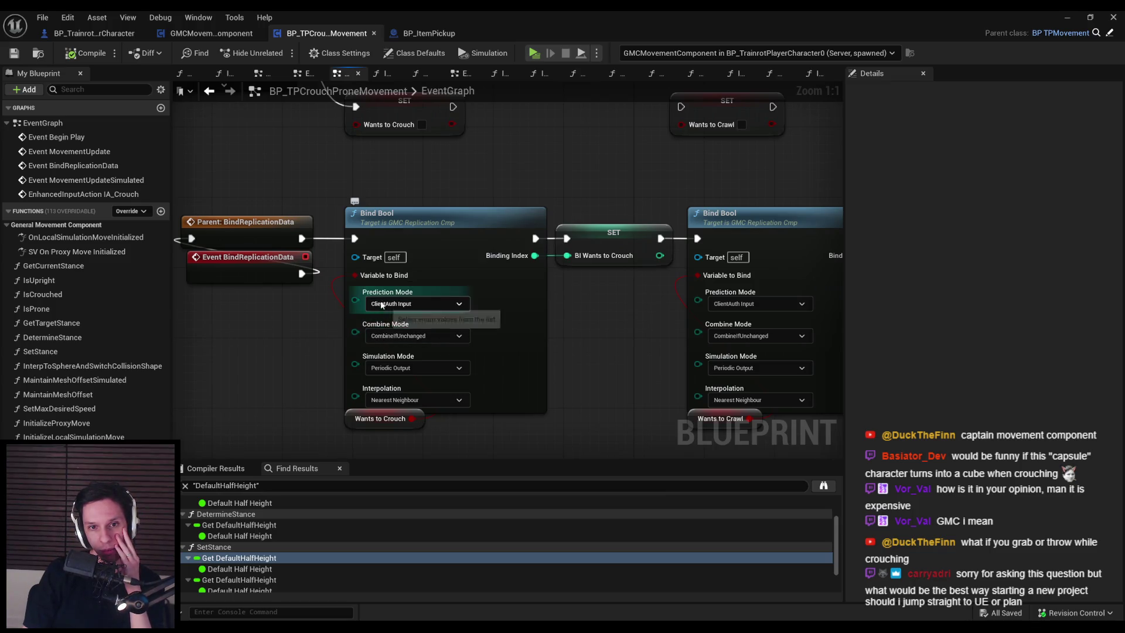
pyautogui.click(413, 303)
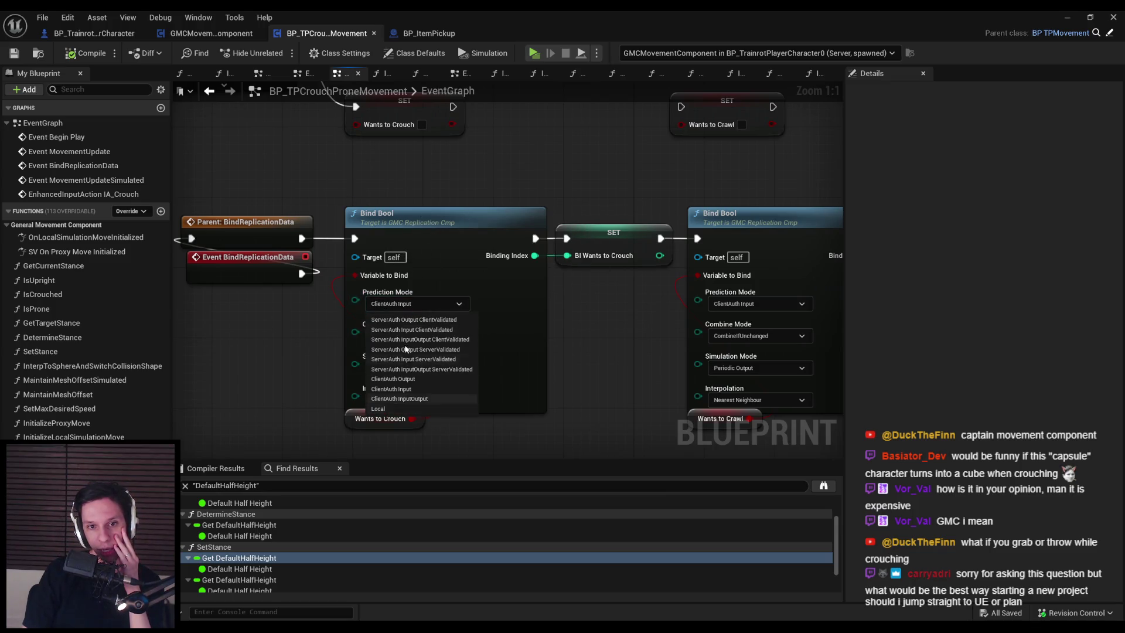
pyautogui.click(418, 379)
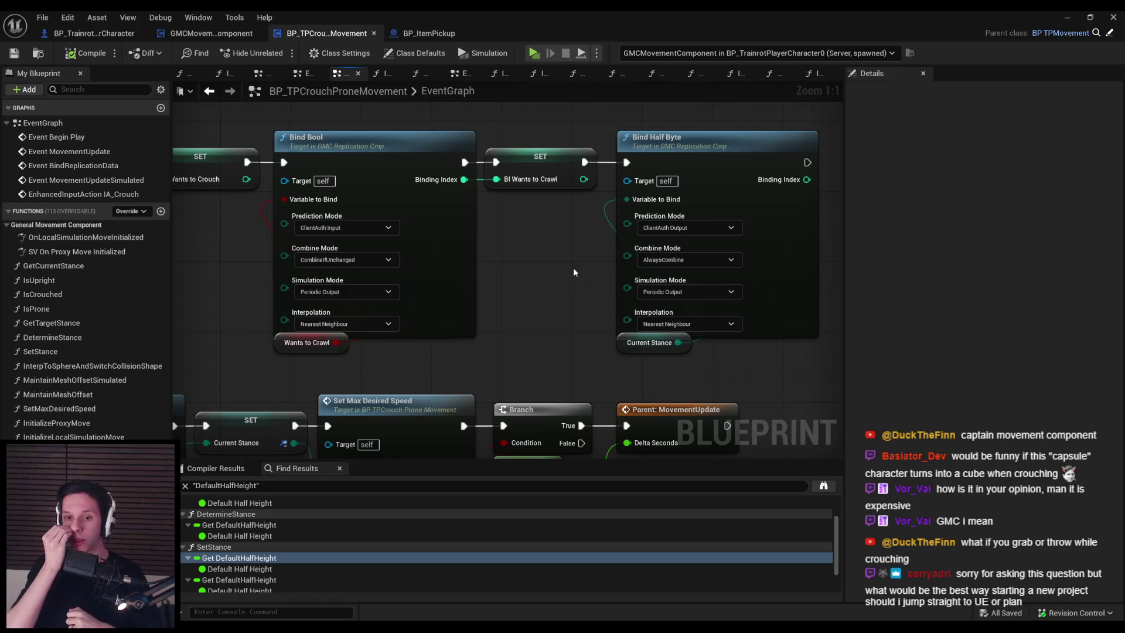
# Align the SET/Bind Half Byte nodes, binding row and variable getters, saving the blueprint.
pyautogui.moveTo(705, 361)
pyautogui.mouseDown()
pyautogui.moveTo(547, 120)
pyautogui.moveTo(557, 157)
pyautogui.mouseUp()
pyautogui.click(220, 130)
pyautogui.click(85, 53)
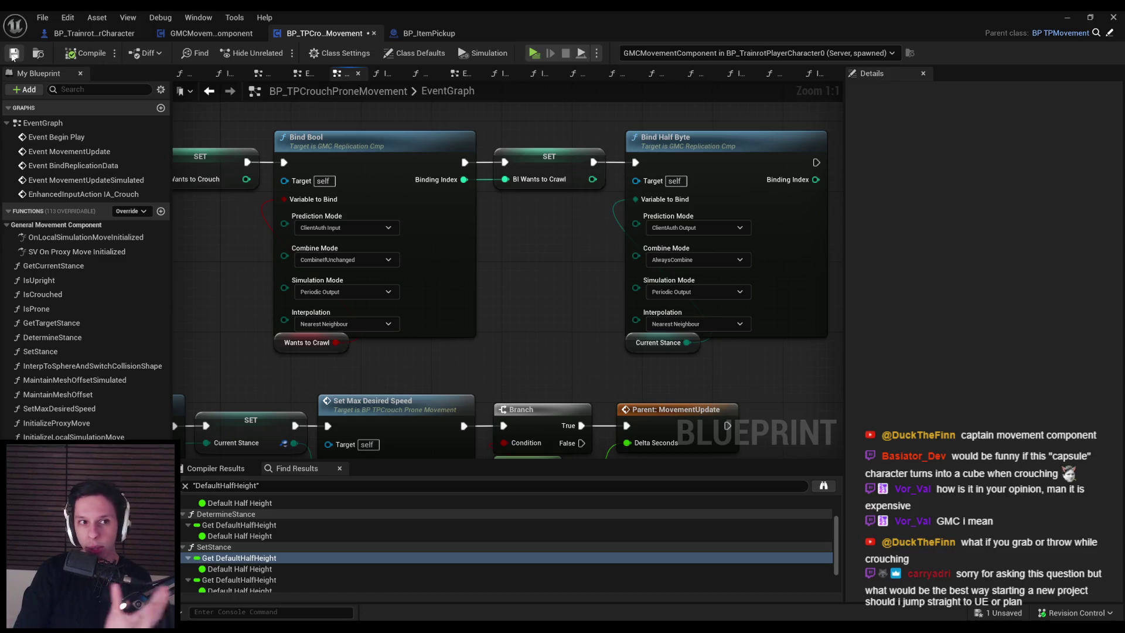
pyautogui.scroll(-2, 409, 328)
pyautogui.moveTo(780, 364); pyautogui.dragTo(359, 194)
pyautogui.moveTo(402, 304); pyautogui.dragTo(410, 303)
pyautogui.click(409, 303)
pyautogui.moveTo(710, 340)
pyautogui.mouseDown()
pyautogui.moveTo(531, 318)
pyautogui.moveTo(194, 320)
pyautogui.moveTo(196, 309)
pyautogui.moveTo(477, 326)
pyautogui.mouseUp()
pyautogui.click(357, 346)
pyautogui.scroll(-3, 549, 341)
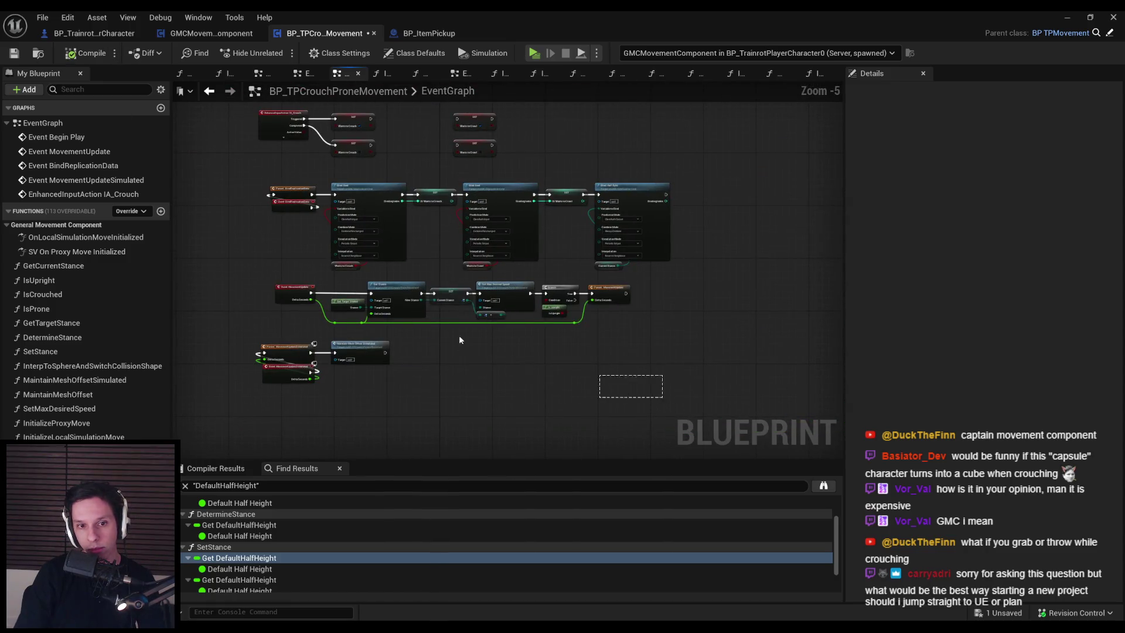
# Line up Event MovementUpdateSimulated beside its Parent node and shift that row into place.
pyautogui.scroll(4, 304, 366)
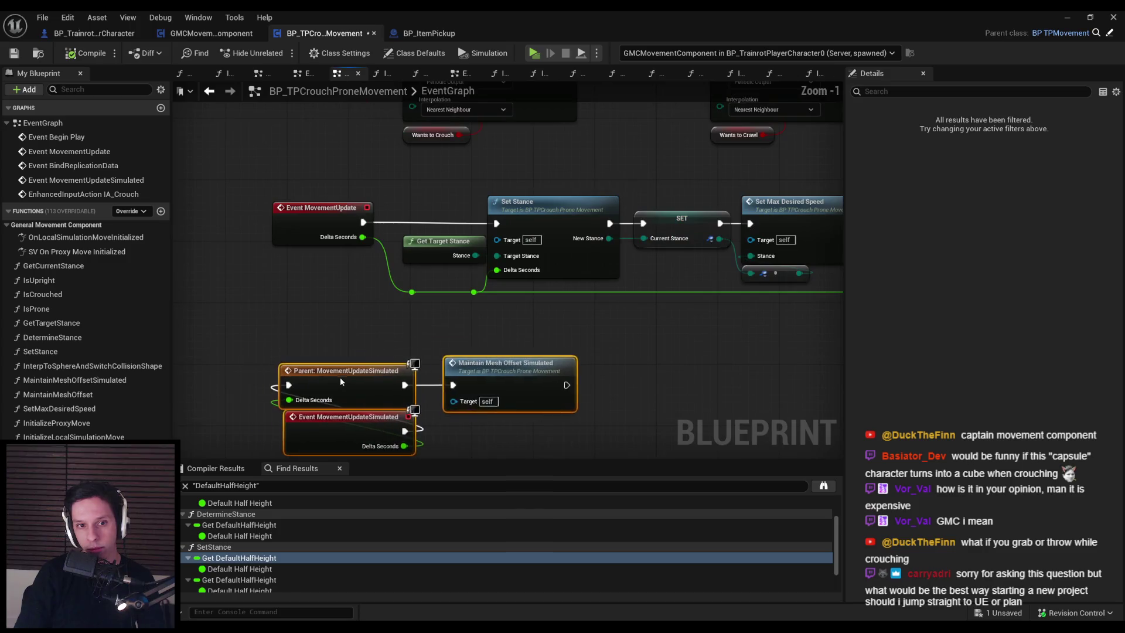
pyautogui.moveTo(418, 373)
pyautogui.mouseDown()
pyautogui.moveTo(284, 353)
pyautogui.moveTo(273, 332)
pyautogui.mouseUp()
pyautogui.click(354, 368)
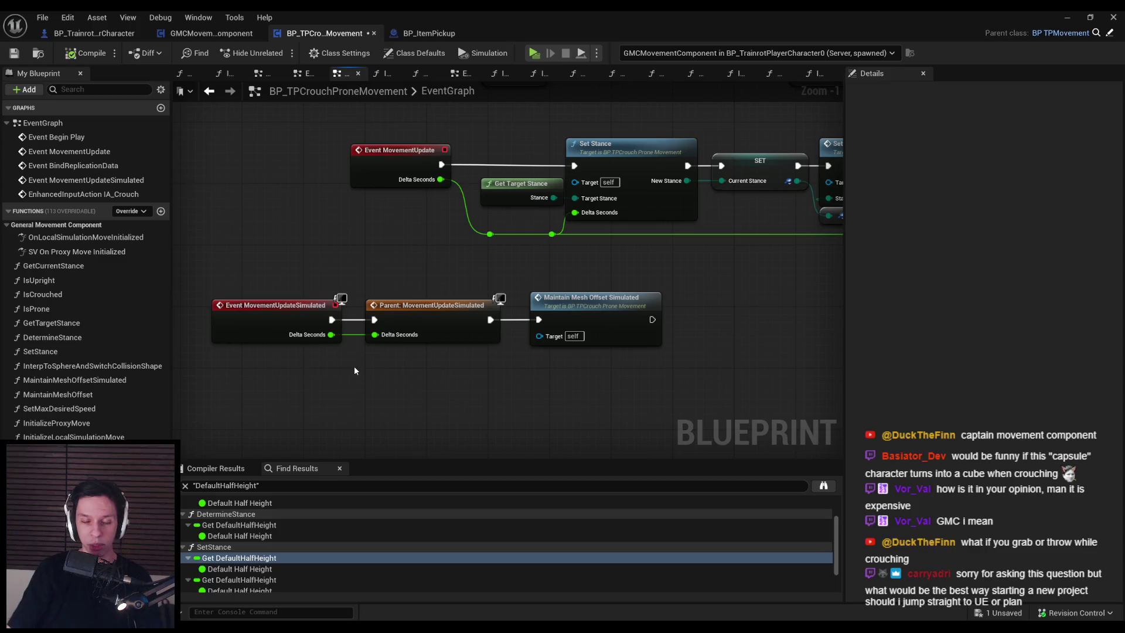
pyautogui.moveTo(302, 337)
pyautogui.mouseDown()
pyautogui.moveTo(470, 393)
pyautogui.moveTo(308, 339)
pyautogui.mouseUp()
pyautogui.moveTo(591, 376)
pyautogui.mouseDown()
pyautogui.moveTo(309, 329)
pyautogui.moveTo(448, 336)
pyautogui.mouseUp()
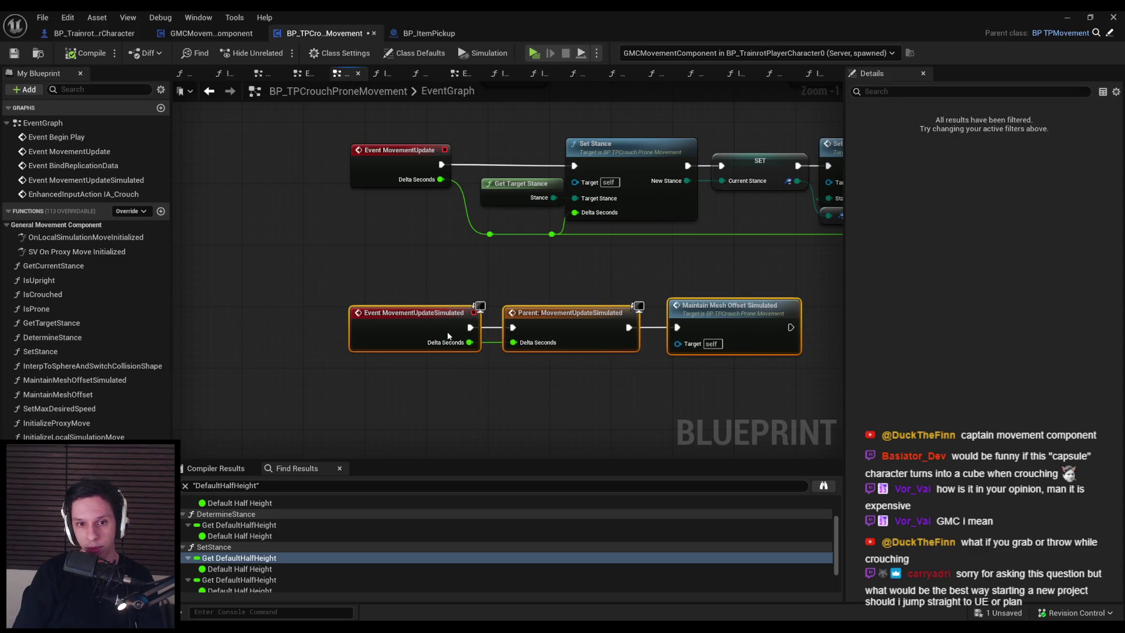
pyautogui.scroll(-2, 419, 272)
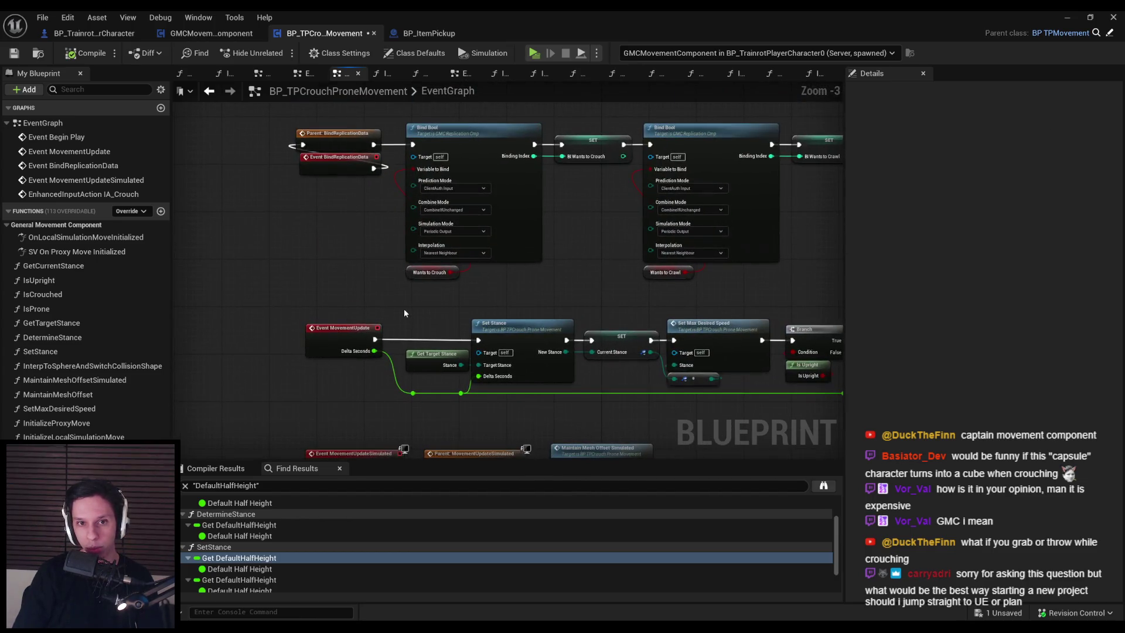
pyautogui.scroll(-1, 338, 179)
# Align Event BindReplicationData left of its Parent node and nudge that row slightly left.
pyautogui.moveTo(358, 235); pyautogui.dragTo(259, 230)
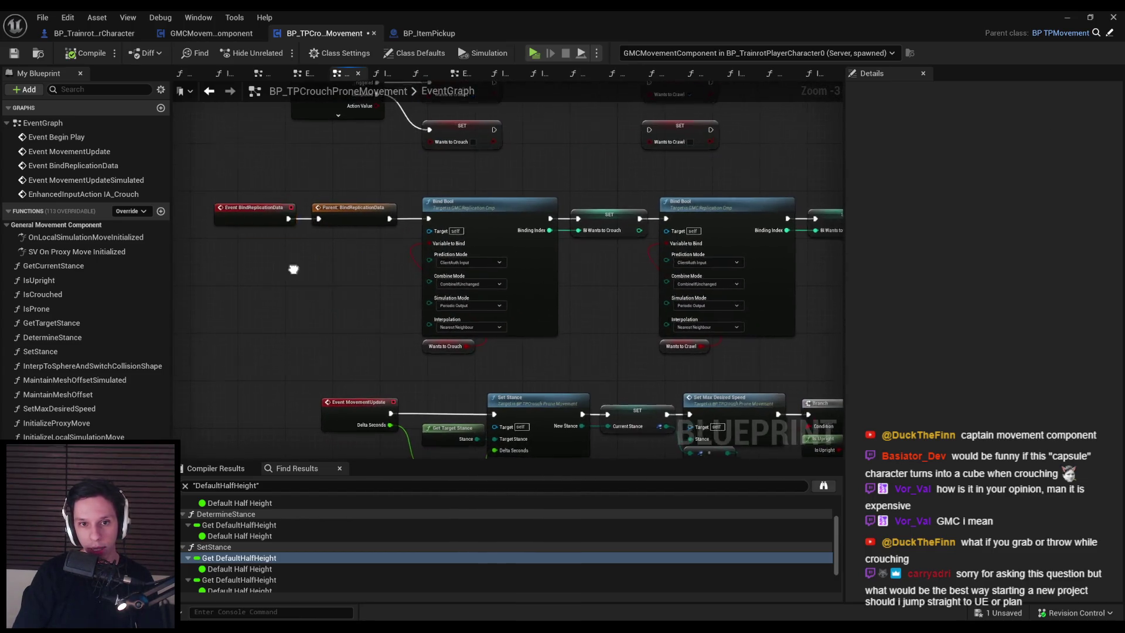
pyautogui.scroll(-1, 321, 210)
pyautogui.moveTo(322, 210); pyautogui.dragTo(787, 306)
pyautogui.scroll(2, 390, 210)
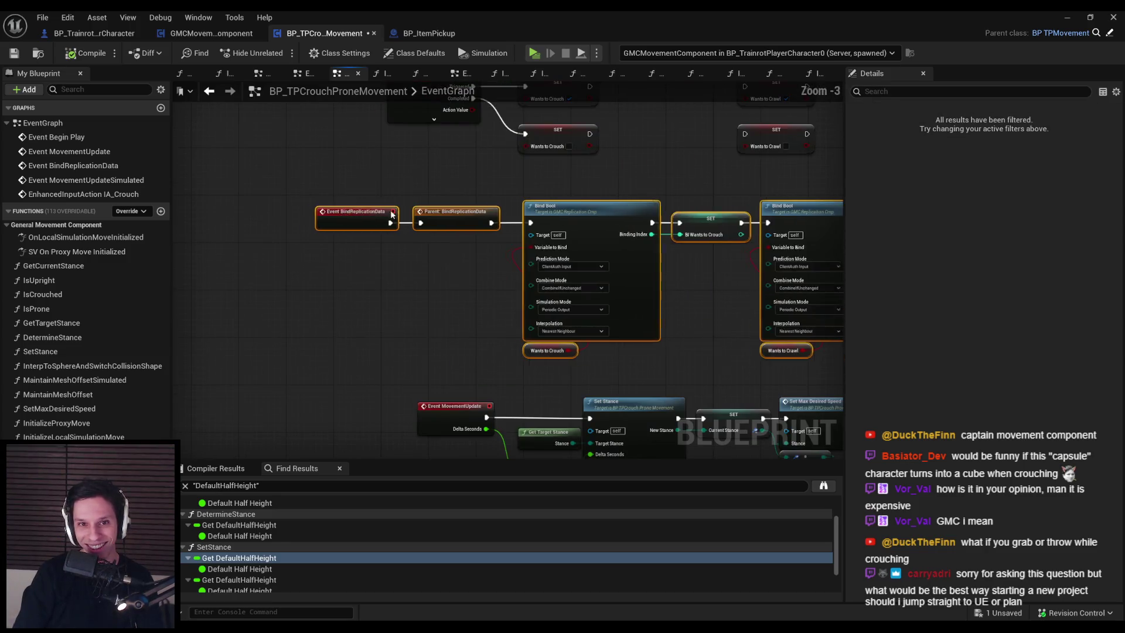
pyautogui.moveTo(426, 215); pyautogui.dragTo(417, 213)
pyautogui.click(602, 374)
# Place the Wants to Crouch, Wants to Crawl and Current Stance getters beside their Bind nodes.
pyautogui.moveTo(616, 354)
pyautogui.mouseDown()
pyautogui.moveTo(532, 259)
pyautogui.moveTo(286, 238)
pyautogui.mouseUp()
pyautogui.moveTo(581, 317)
pyautogui.mouseDown()
pyautogui.moveTo(541, 242)
pyautogui.moveTo(539, 253)
pyautogui.mouseUp()
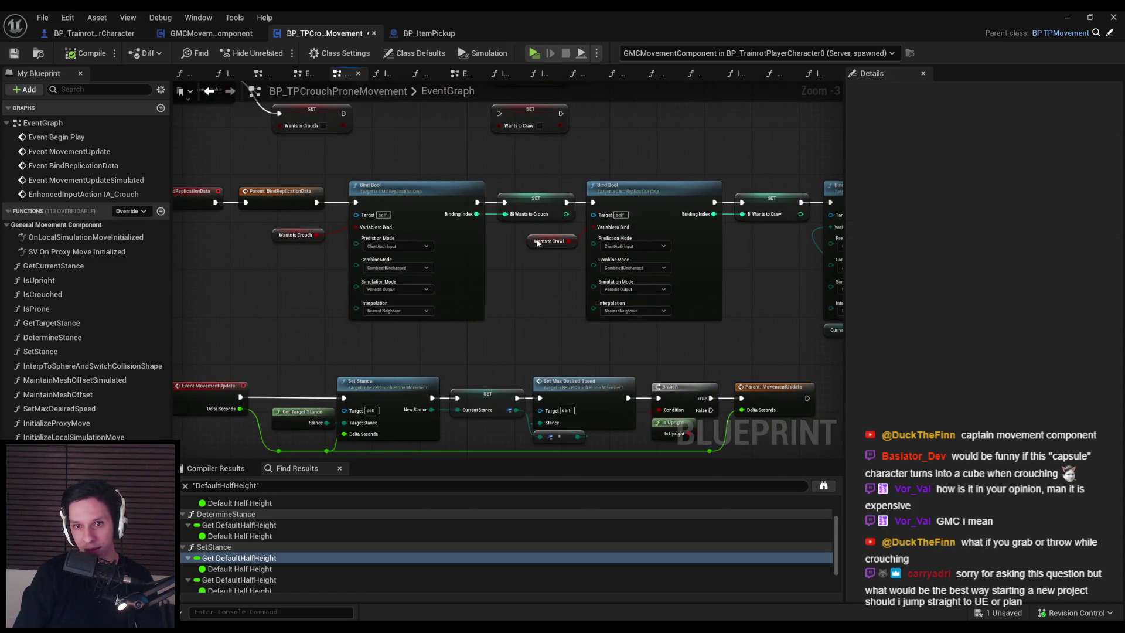
pyautogui.click(493, 277)
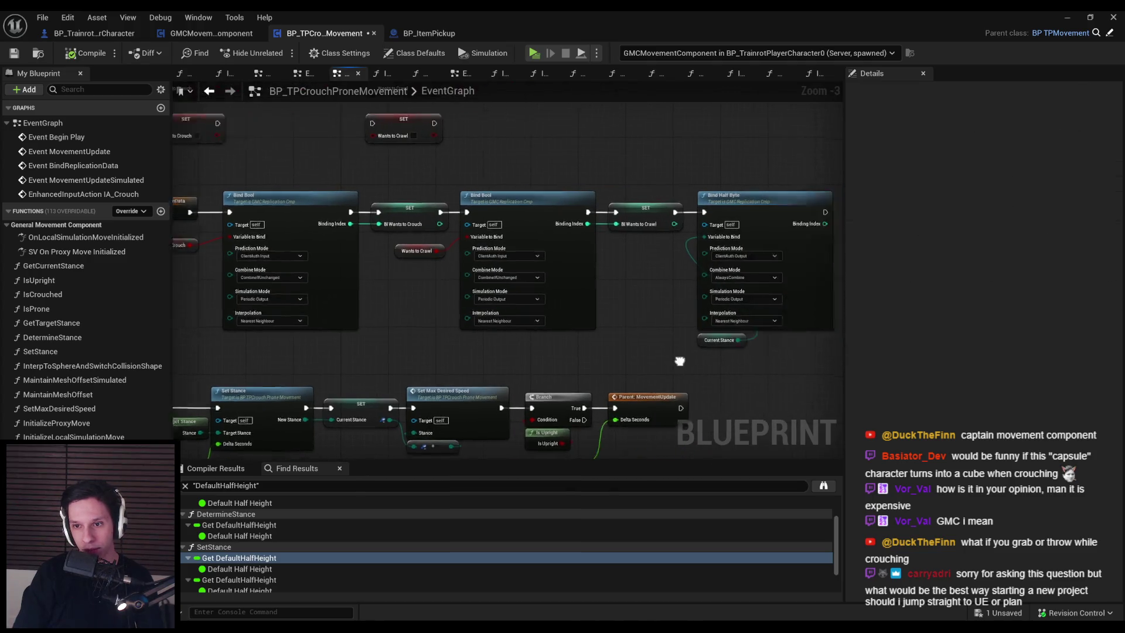
pyautogui.moveTo(827, 330); pyautogui.dragTo(543, 327)
pyautogui.click(543, 327)
pyautogui.click(226, 274)
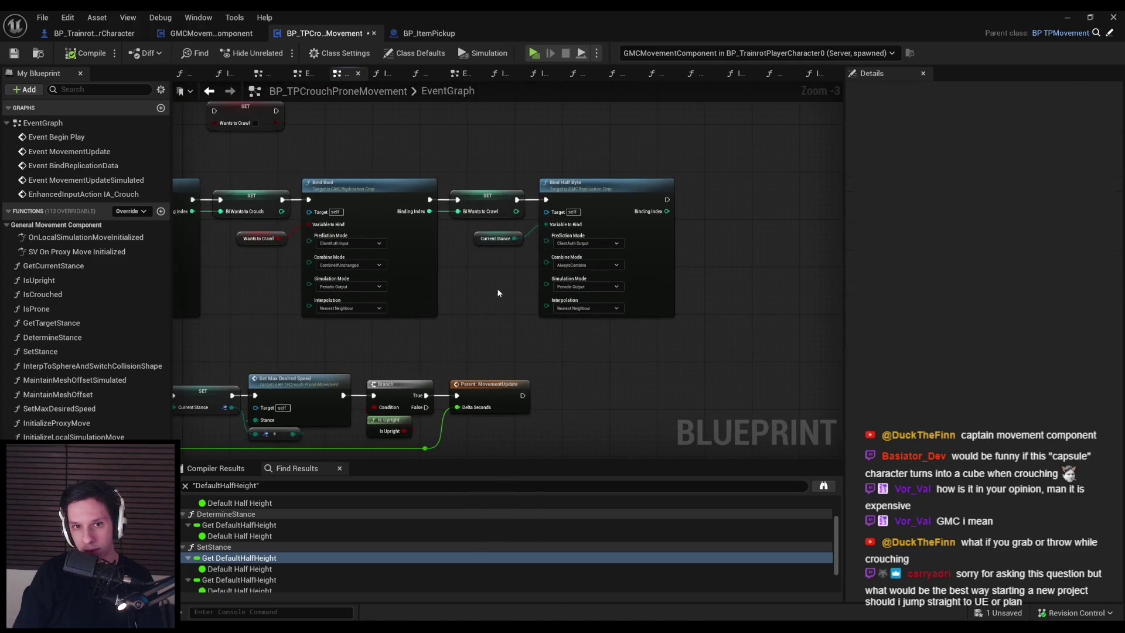
pyautogui.moveTo(226, 273); pyautogui.dragTo(577, 323)
pyautogui.scroll(-1, 383, 326)
pyautogui.scroll(1, 648, 335)
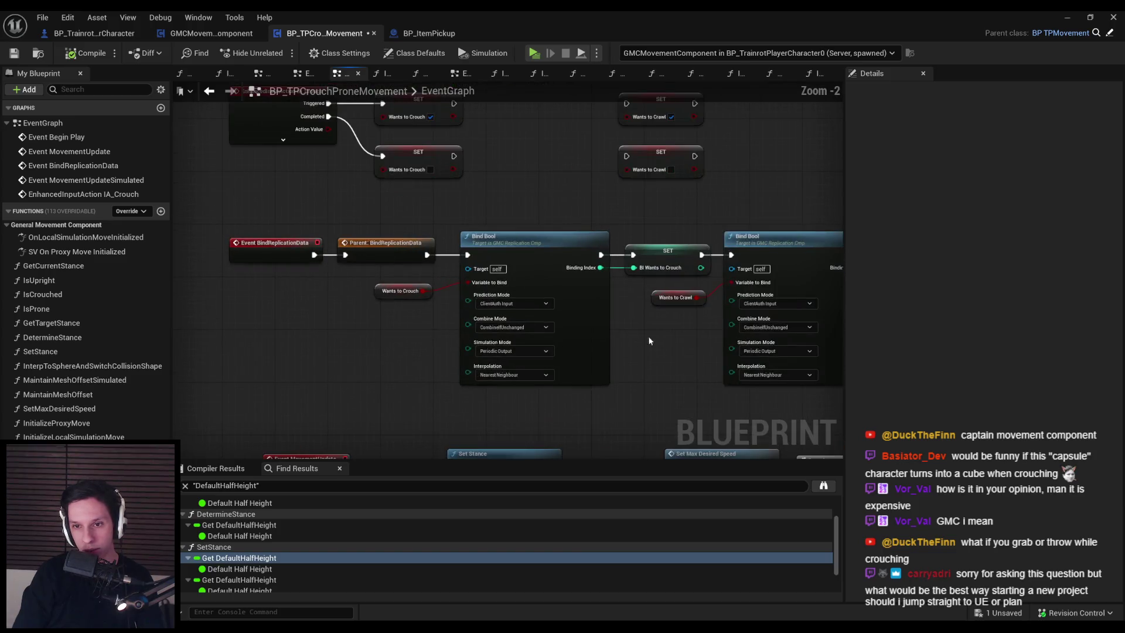
pyautogui.moveTo(726, 338)
pyautogui.mouseDown()
pyautogui.moveTo(234, 278)
pyautogui.moveTo(512, 287)
pyautogui.mouseUp()
# Save the blueprint and look over the Set Stance row of nodes.
pyautogui.hotkey('ctrl', 's')
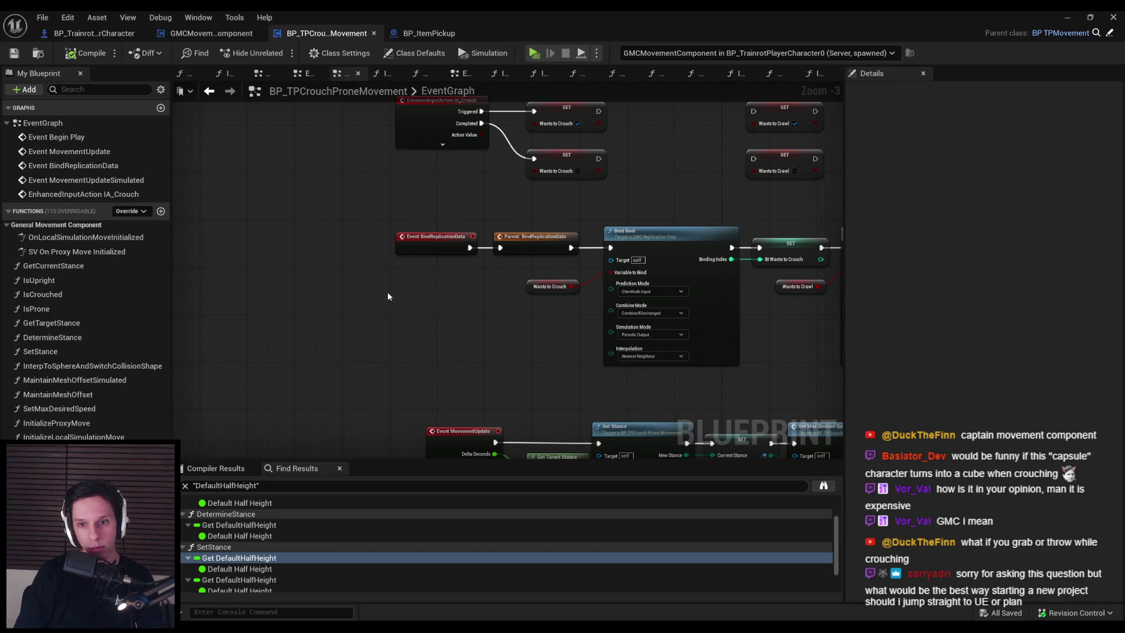
pyautogui.scroll(-1, 388, 296)
pyautogui.moveTo(445, 346)
pyautogui.mouseDown()
pyautogui.moveTo(874, 445)
pyautogui.moveTo(683, 378)
pyautogui.mouseUp()
pyautogui.scroll(2, 683, 377)
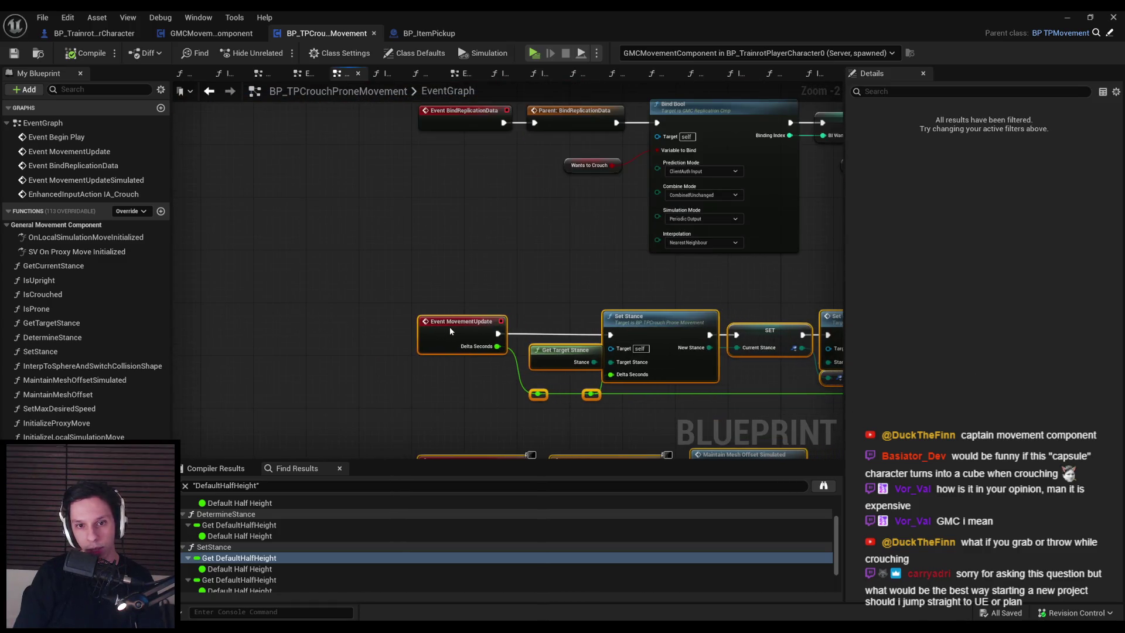
pyautogui.click(445, 357)
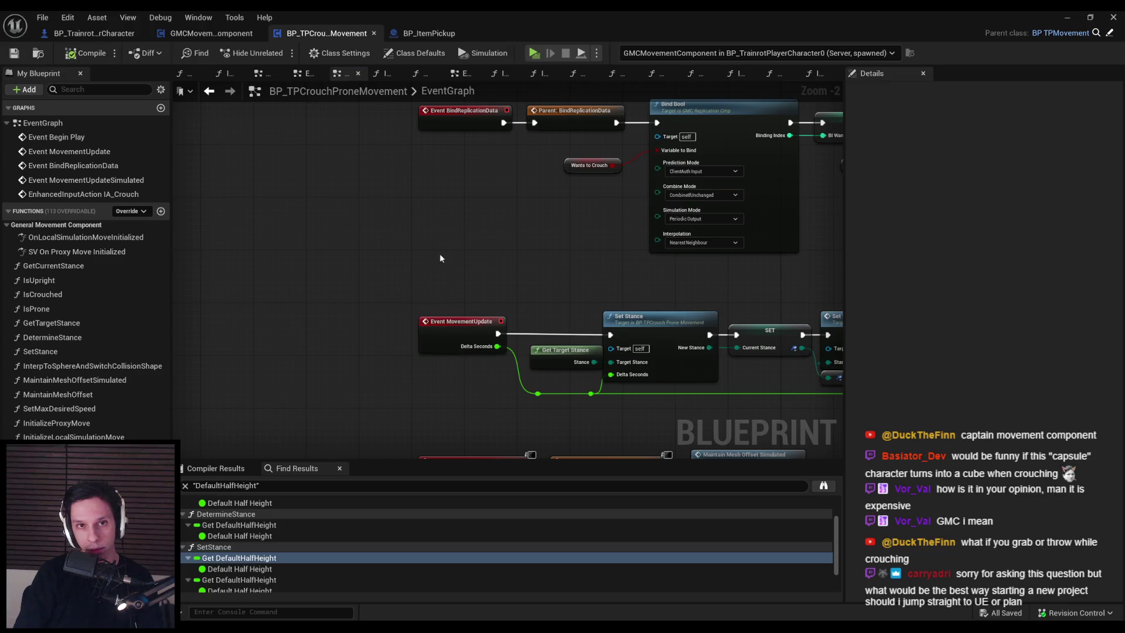
pyautogui.scroll(-4, 441, 258)
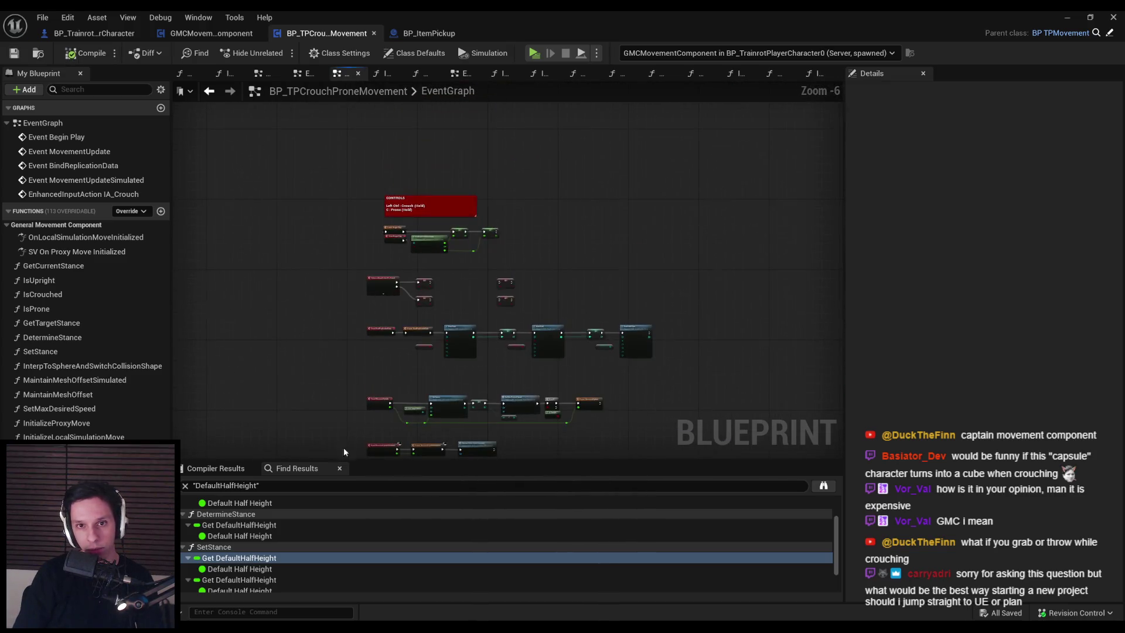
# Shift the Event Begin Play chain into alignment.
pyautogui.scroll(3, 368, 267)
pyautogui.click(359, 167)
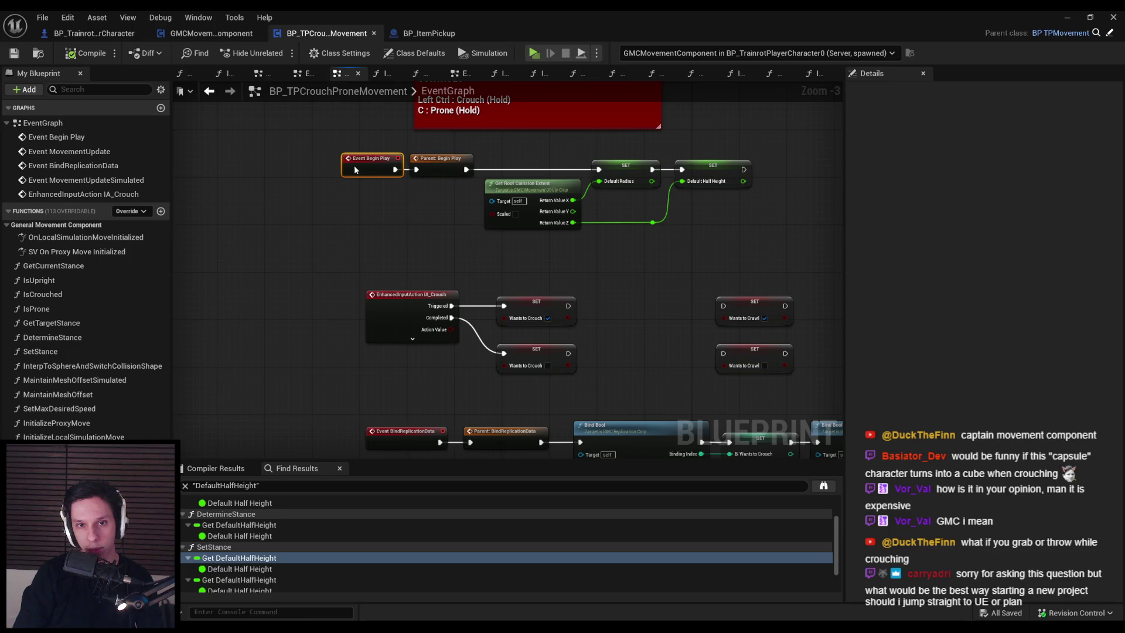
pyautogui.moveTo(685, 233)
pyautogui.mouseDown()
pyautogui.moveTo(347, 139)
pyautogui.moveTo(384, 172)
pyautogui.mouseUp()
pyautogui.click(385, 190)
pyautogui.click(14, 53)
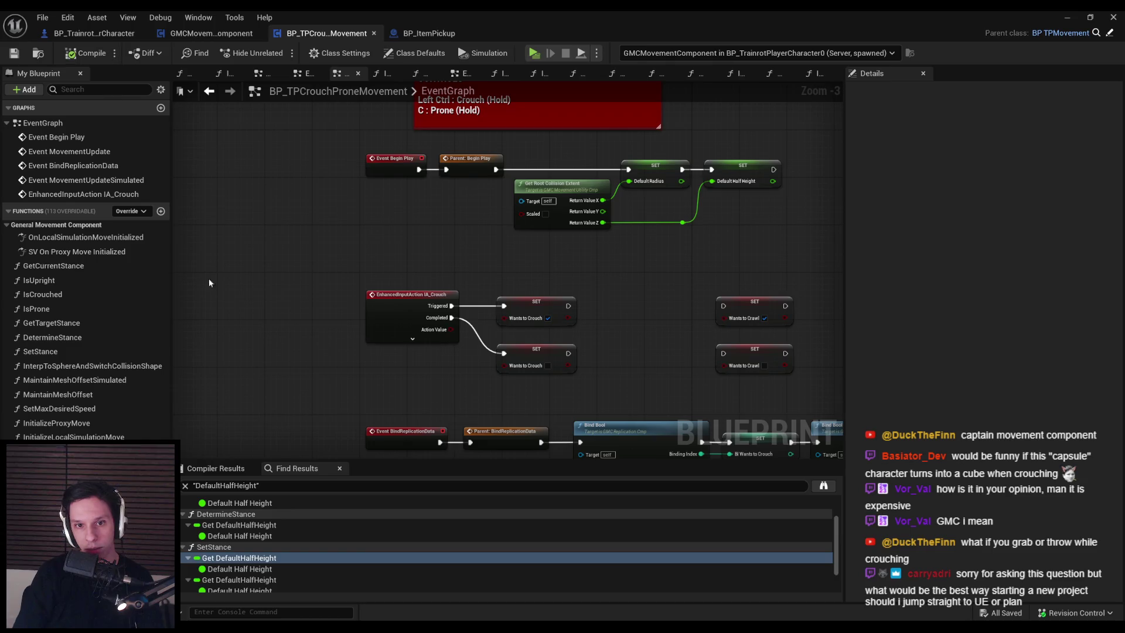
# Move the IA_Crouch event and its SET nodes up under Begin Play, then save.
pyautogui.moveTo(302, 230); pyautogui.dragTo(297, 135)
pyautogui.moveTo(296, 231); pyautogui.dragTo(213, 296)
pyautogui.moveTo(270, 258); pyautogui.dragTo(726, 359)
pyautogui.moveTo(397, 361); pyautogui.dragTo(396, 343)
pyautogui.click(396, 343)
pyautogui.click(14, 53)
# Shift the nodes following Set Stance slightly to the right.
pyautogui.scroll(-4, 262, 273)
pyautogui.scroll(3, 261, 273)
pyautogui.scroll(-2, 347, 264)
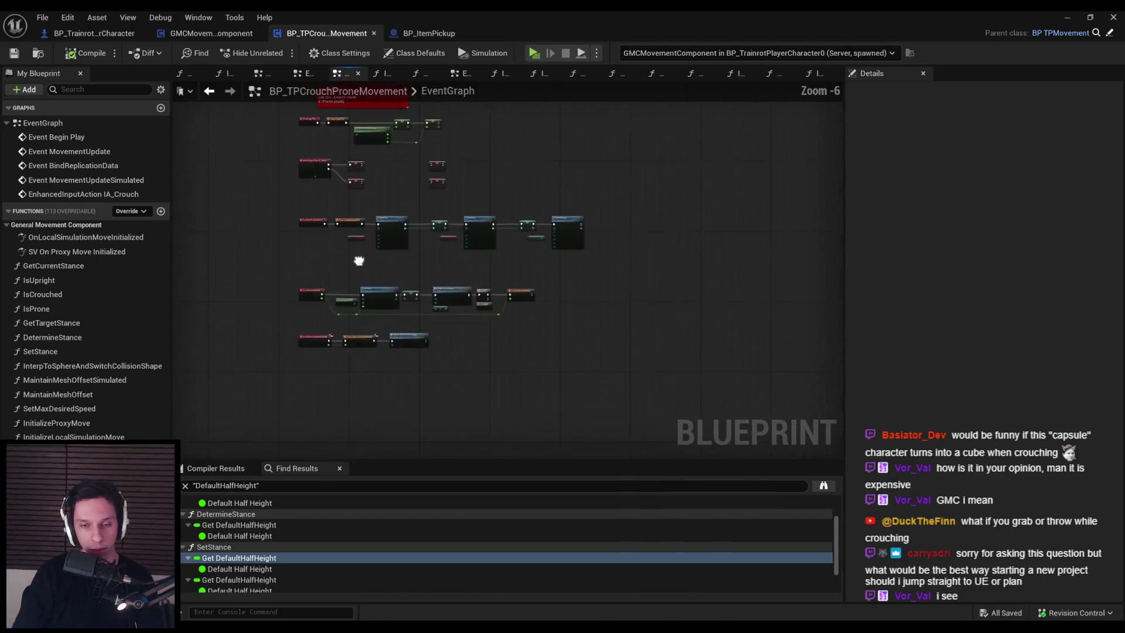
pyautogui.scroll(3, 365, 324)
pyautogui.scroll(2, 351, 319)
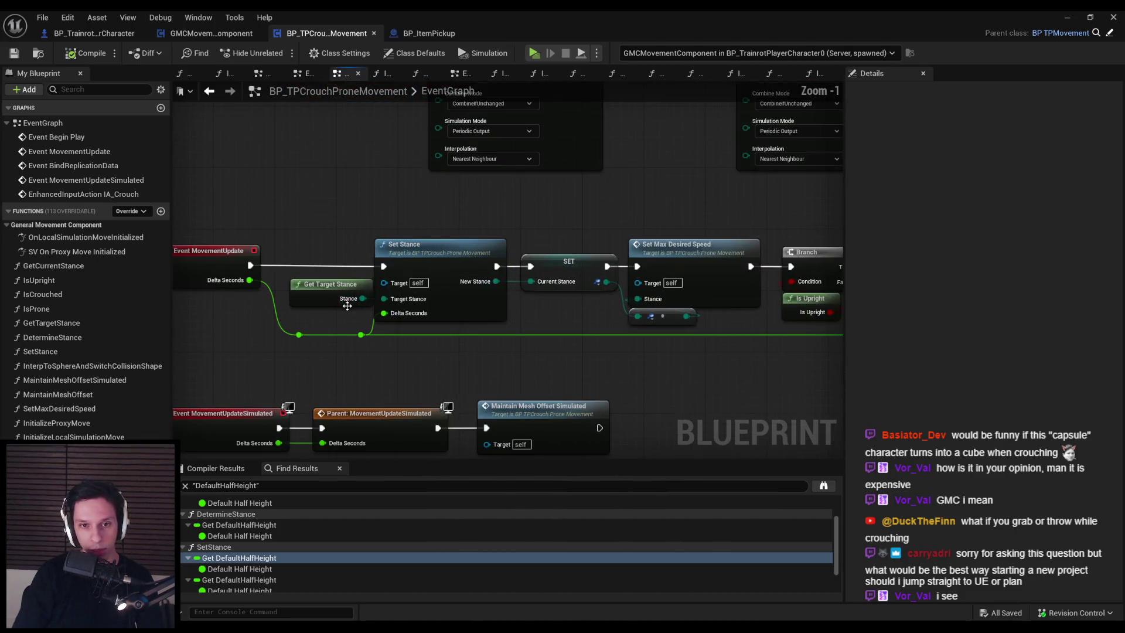
pyautogui.scroll(-1, 410, 319)
pyautogui.click(410, 317)
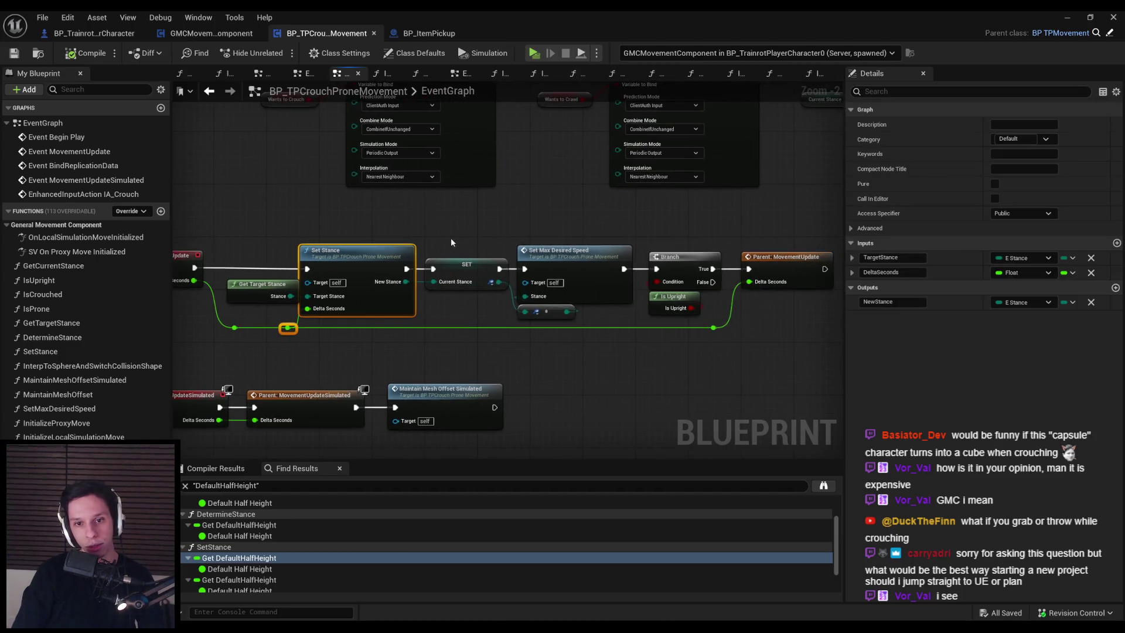
pyautogui.moveTo(451, 242); pyautogui.dragTo(759, 347)
pyautogui.moveTo(467, 275); pyautogui.dragTo(479, 276)
pyautogui.click(519, 364)
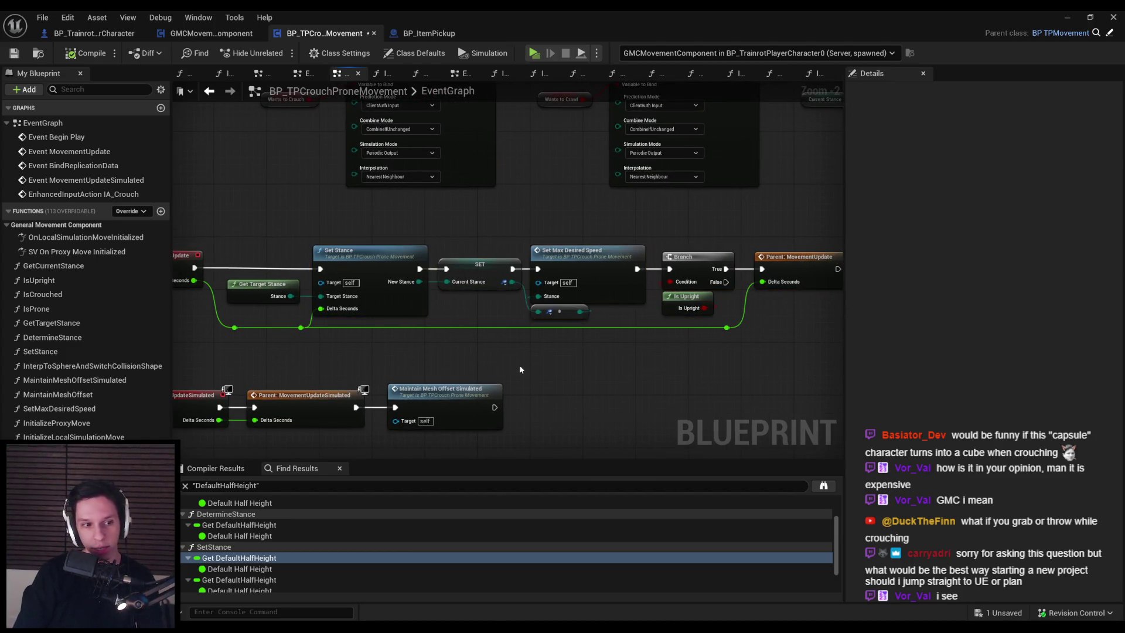
# Move Set Max Desired Speed onward right, put Byte to Enum E_Stance inline, and save.
pyautogui.moveTo(814, 363); pyautogui.dragTo(477, 252)
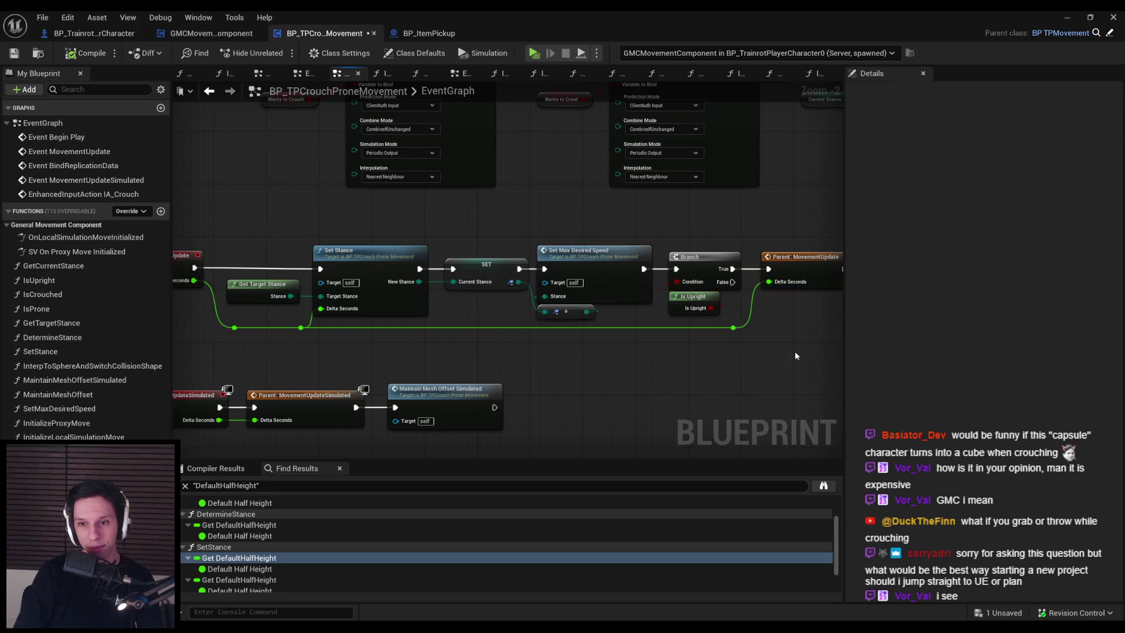
pyautogui.moveTo(640, 288); pyautogui.dragTo(714, 287)
pyautogui.click(560, 305)
pyautogui.moveTo(560, 306); pyautogui.dragTo(578, 288)
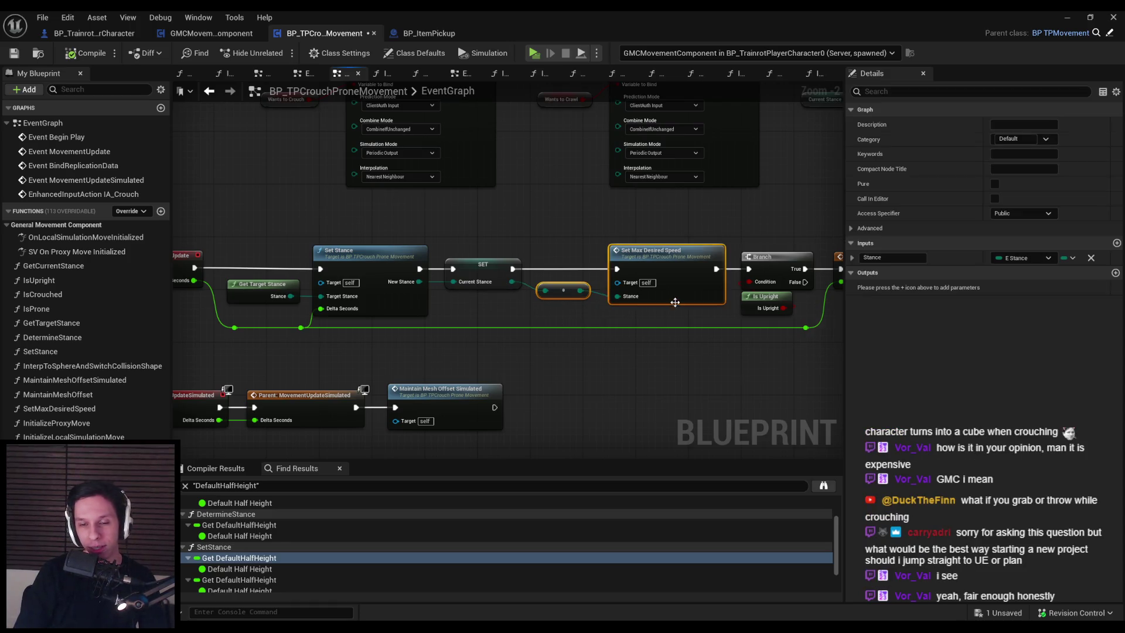
pyautogui.moveTo(830, 367); pyautogui.dragTo(648, 240)
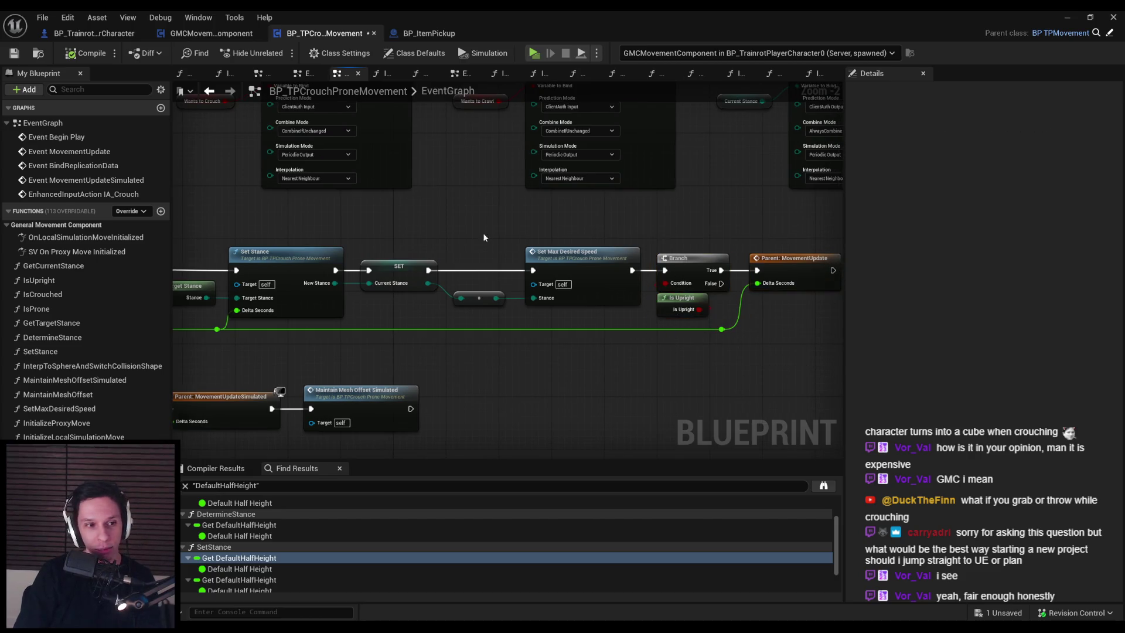
pyautogui.hotkey('ctrl', 's')
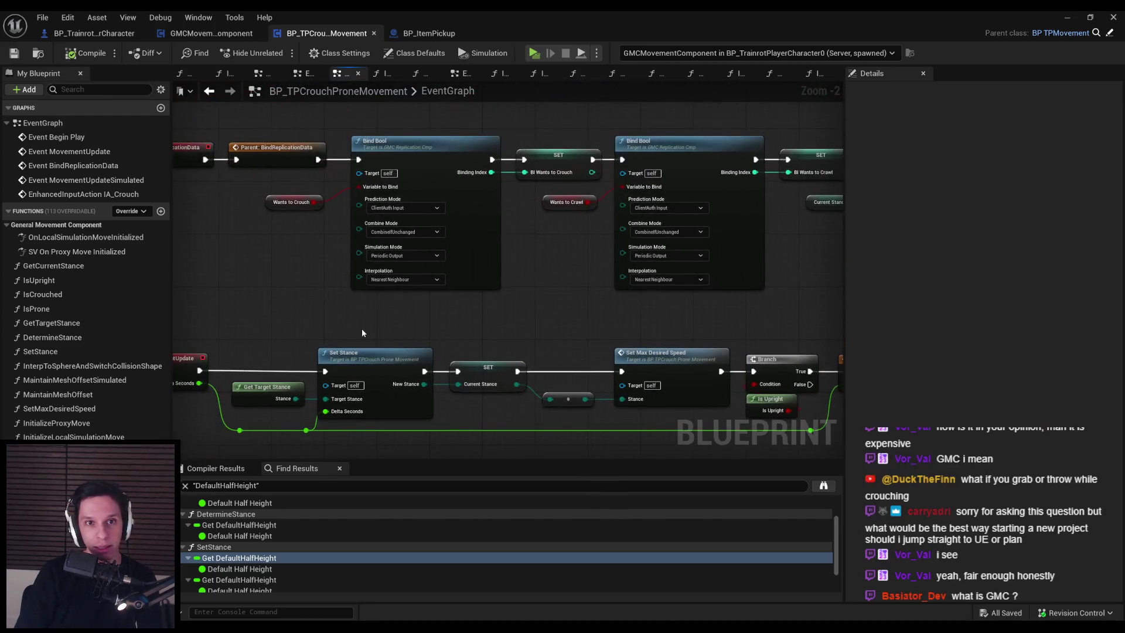
pyautogui.scroll(-1, 361, 328)
pyautogui.moveTo(273, 293); pyautogui.dragTo(458, 270)
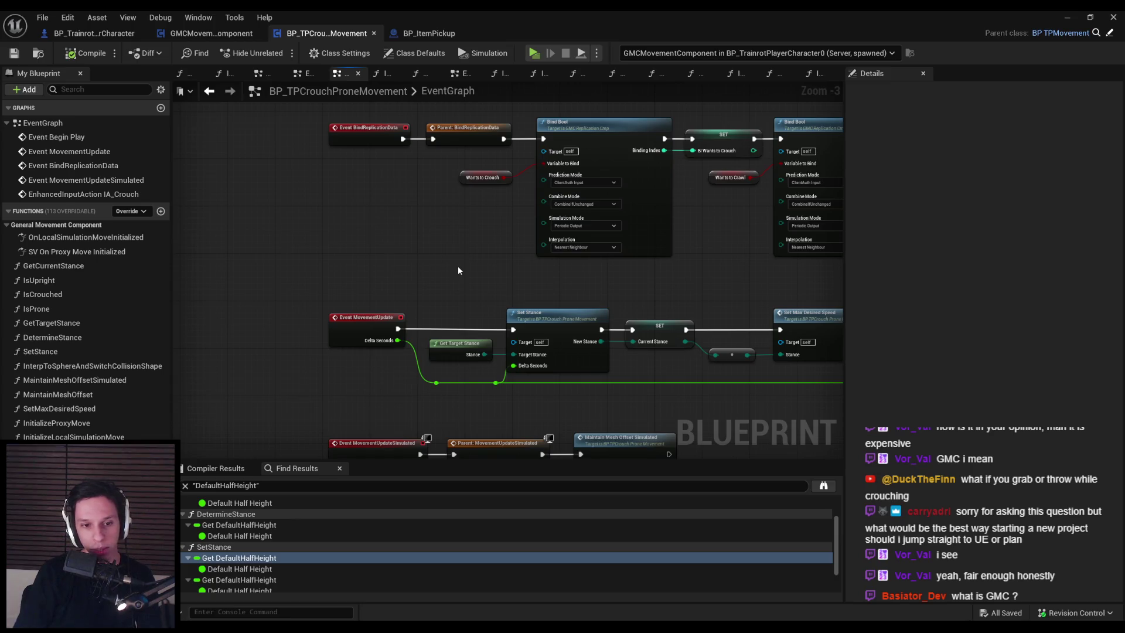
# Review GMCMovementComponent's crouch/prone and networking details in BP_TrainrotPlayerCharacter, then return to the level.
pyautogui.click(85, 35)
pyautogui.click(126, 201)
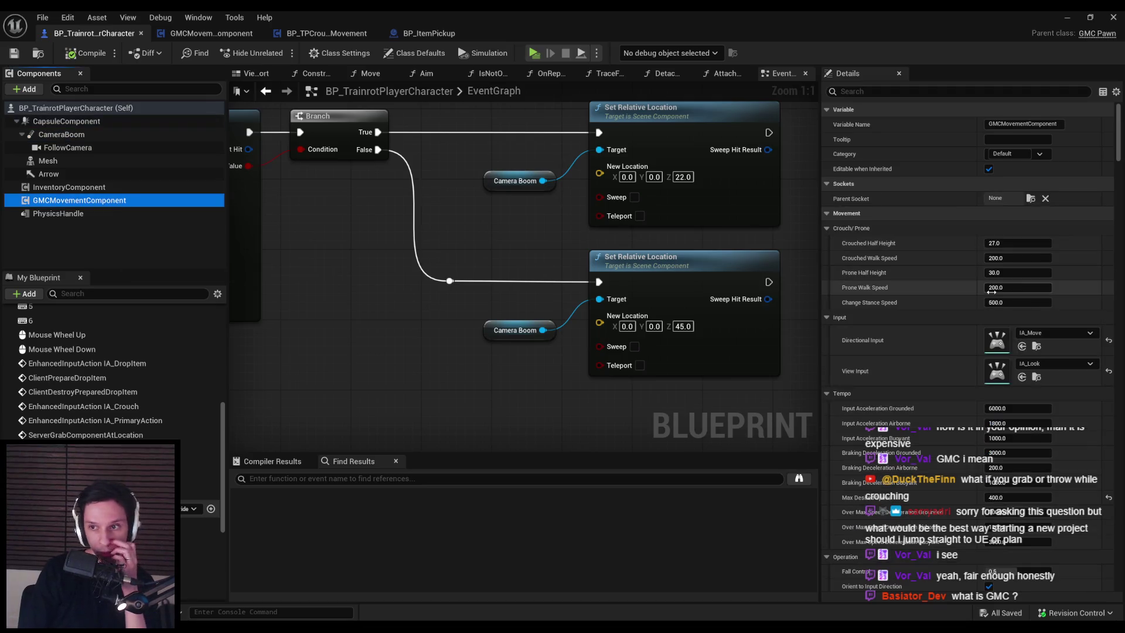
pyautogui.scroll(-3, 923, 282)
pyautogui.moveTo(1120, 151); pyautogui.dragTo(1108, 264)
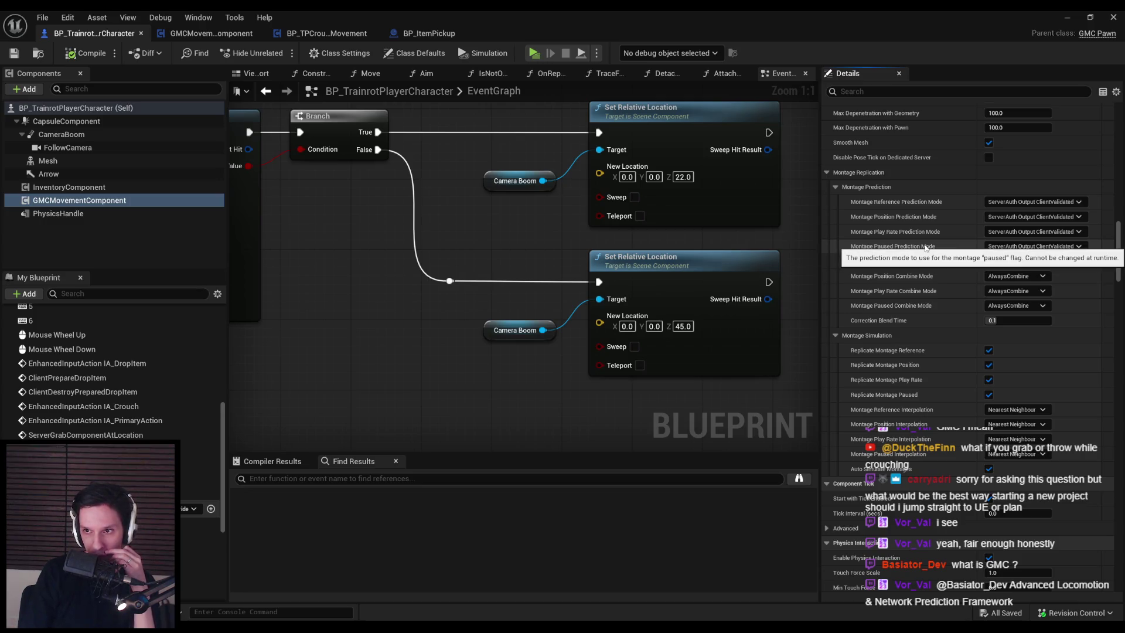
pyautogui.moveTo(1122, 251); pyautogui.dragTo(1121, 364)
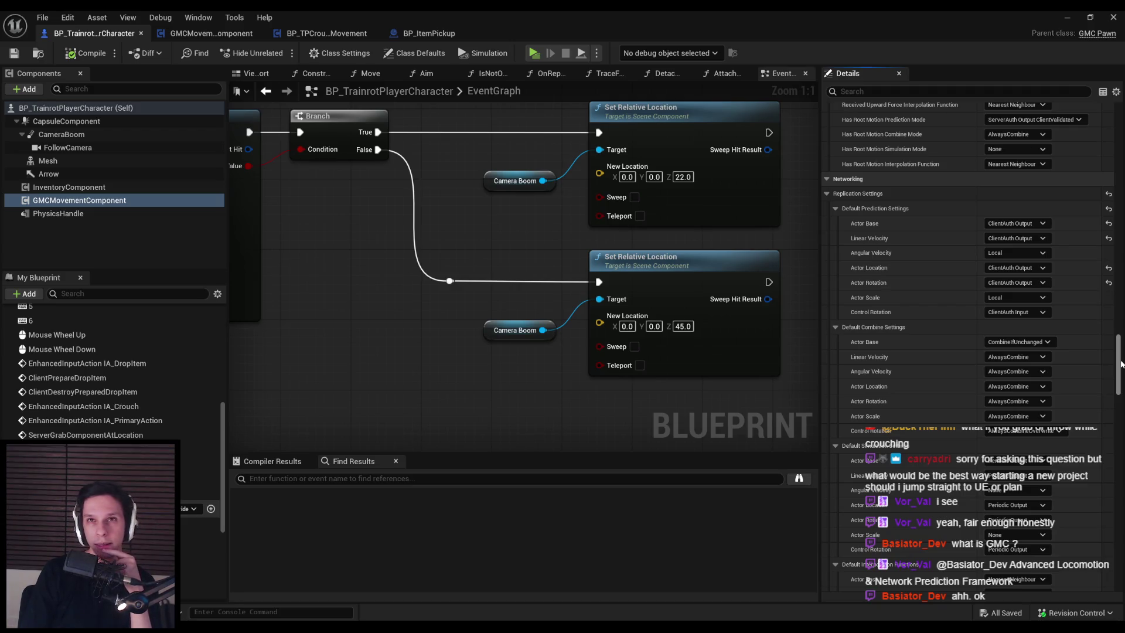
pyautogui.moveTo(1121, 364)
pyautogui.mouseDown()
pyautogui.moveTo(1121, 417)
pyautogui.moveTo(1117, 330)
pyautogui.moveTo(1037, 111)
pyautogui.mouseUp()
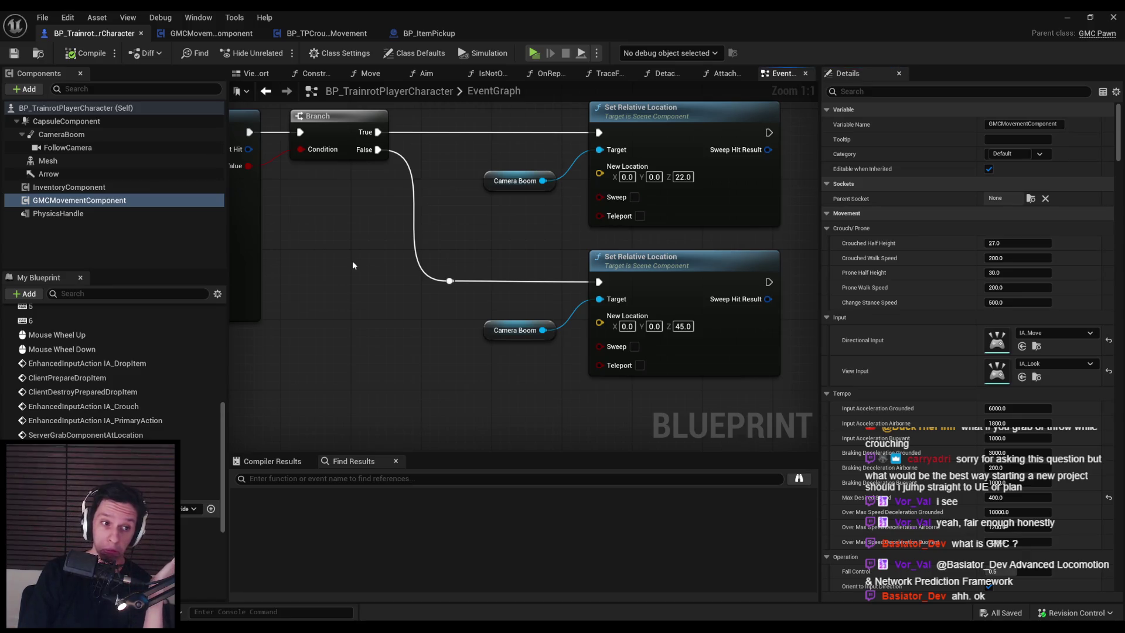
pyautogui.click(1068, 18)
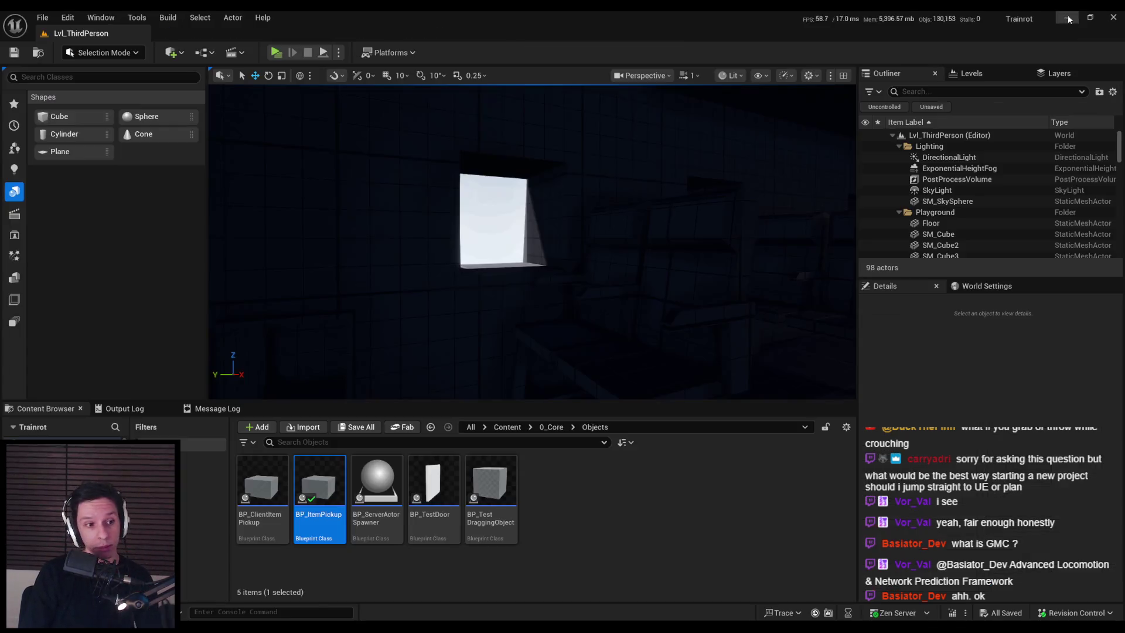
# Start a server-plus-two-clients play session and drop the held cube.
pyautogui.moveTo(528, 246)
pyautogui.mouseDown()
pyautogui.moveTo(504, 249)
pyautogui.moveTo(597, 186)
pyautogui.mouseUp()
pyautogui.hotkey('alt', 'p')
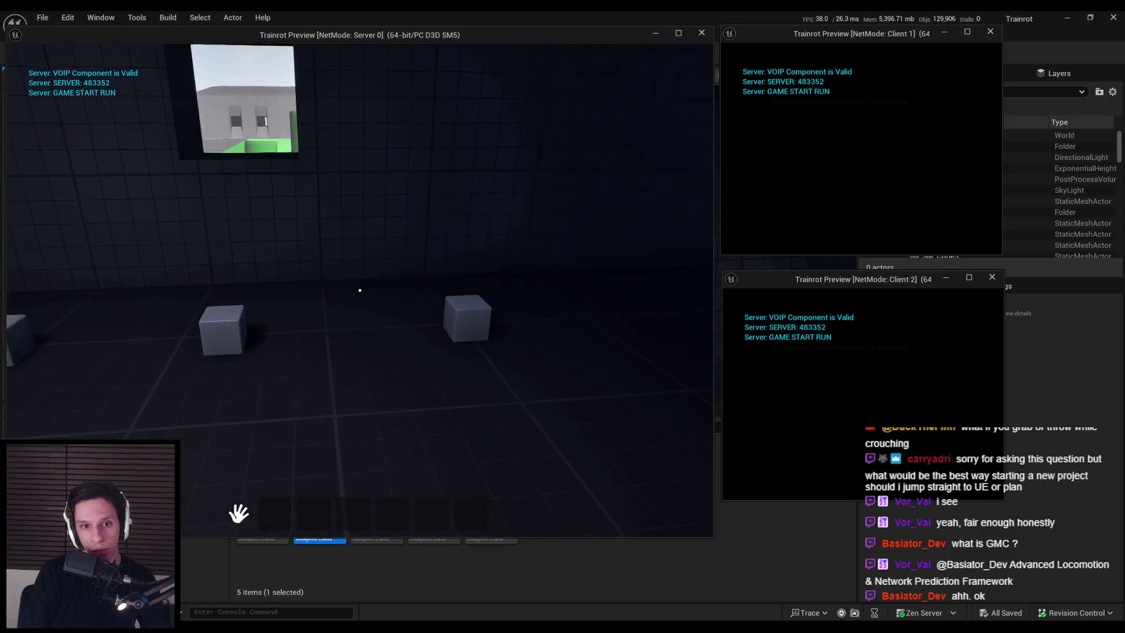
pyautogui.press('2')
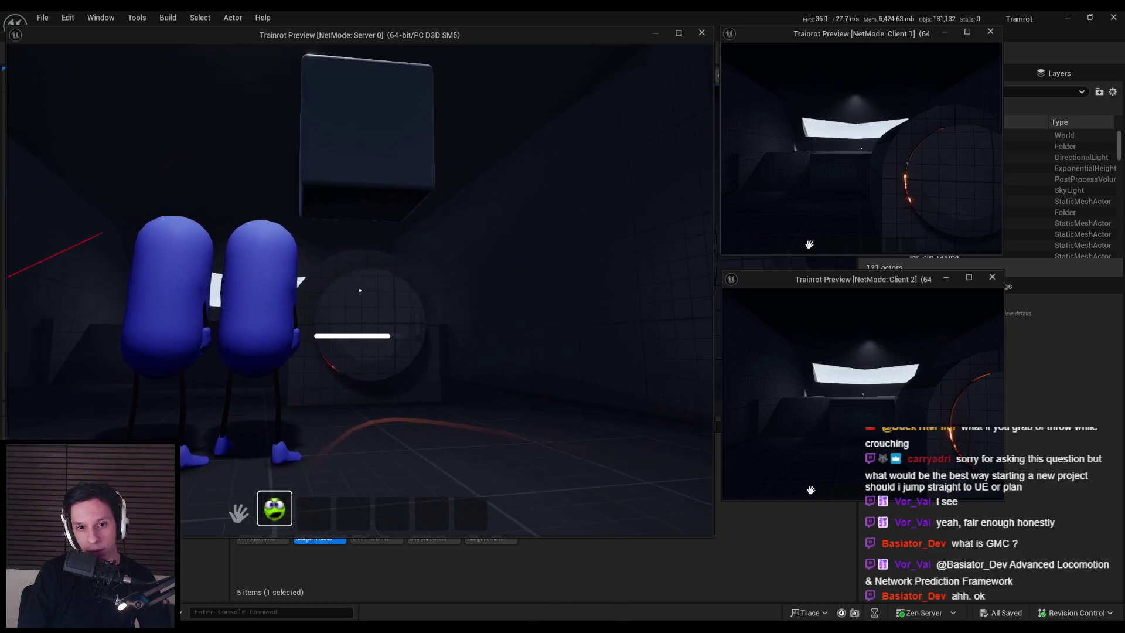
pyautogui.click(360, 290)
# As Client 1, throw the cube into the lava furnace, then end the session.
pyautogui.press('w')
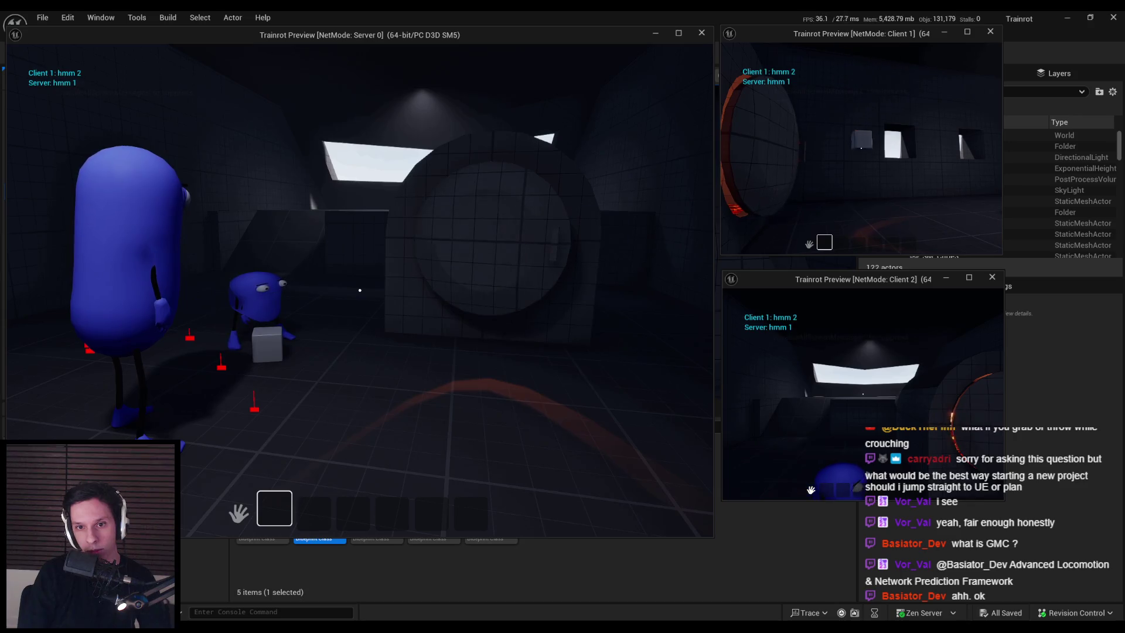
pyautogui.click(861, 148)
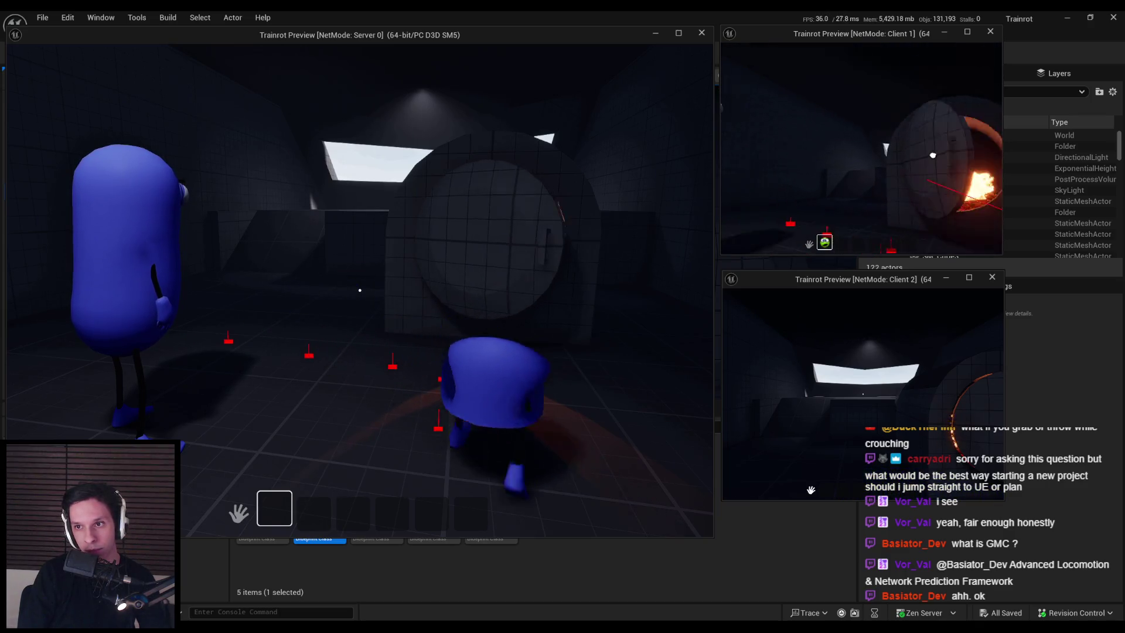
pyautogui.click(861, 148)
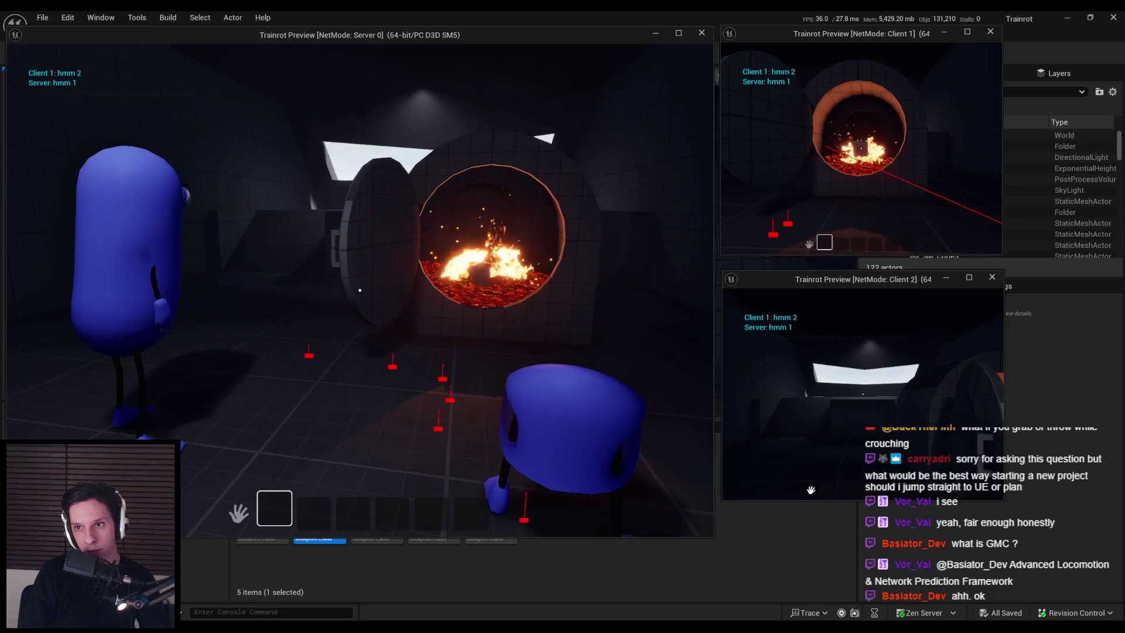
pyautogui.press('space')
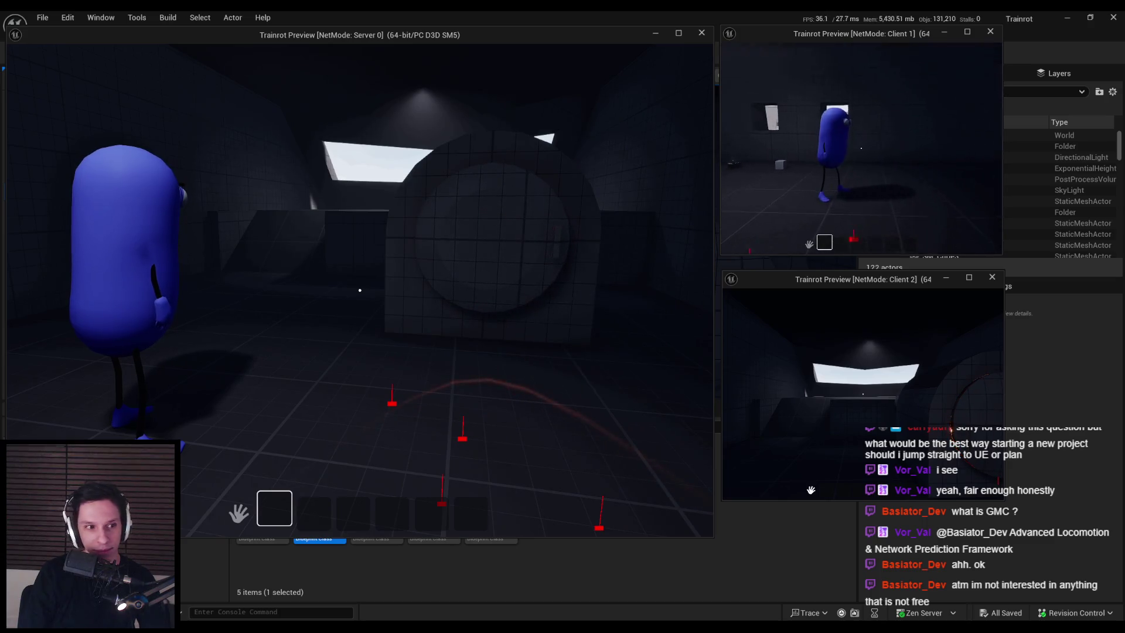
pyautogui.press('Escape')
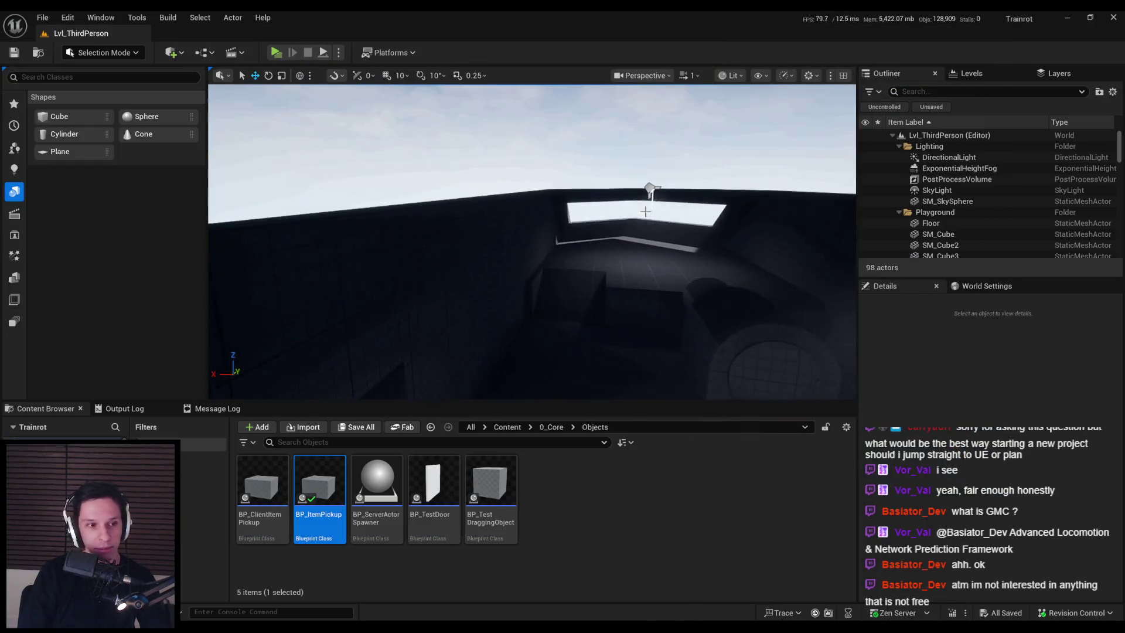
# Fly the editor camera through the level to the train building, then switch to Steam.
pyautogui.press('w')
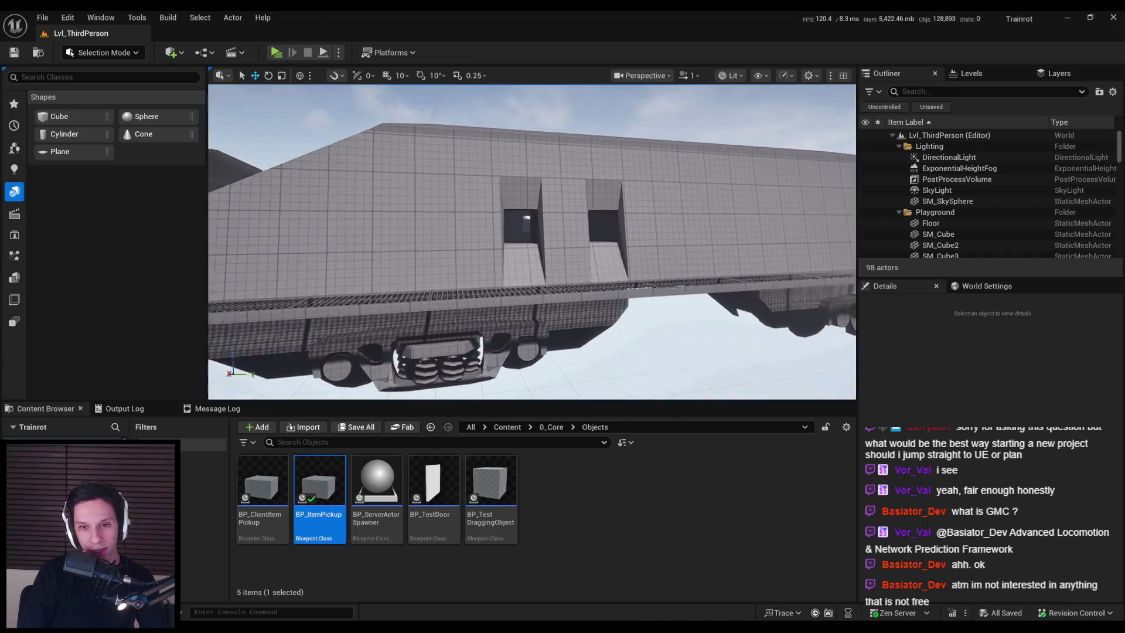
pyautogui.press('w')
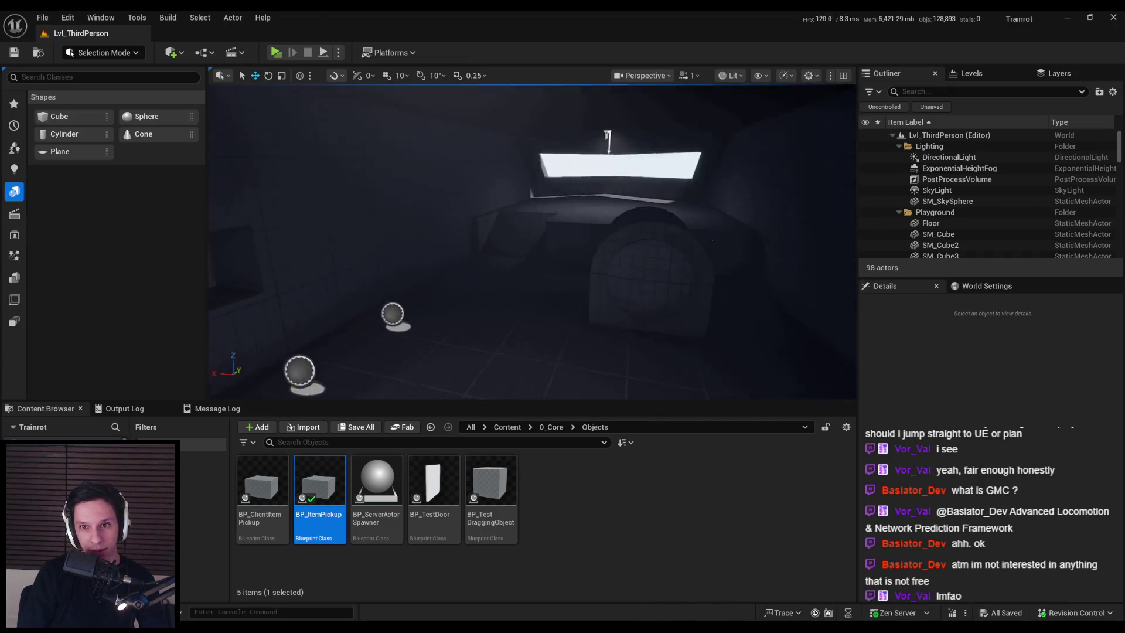
pyautogui.press('w')
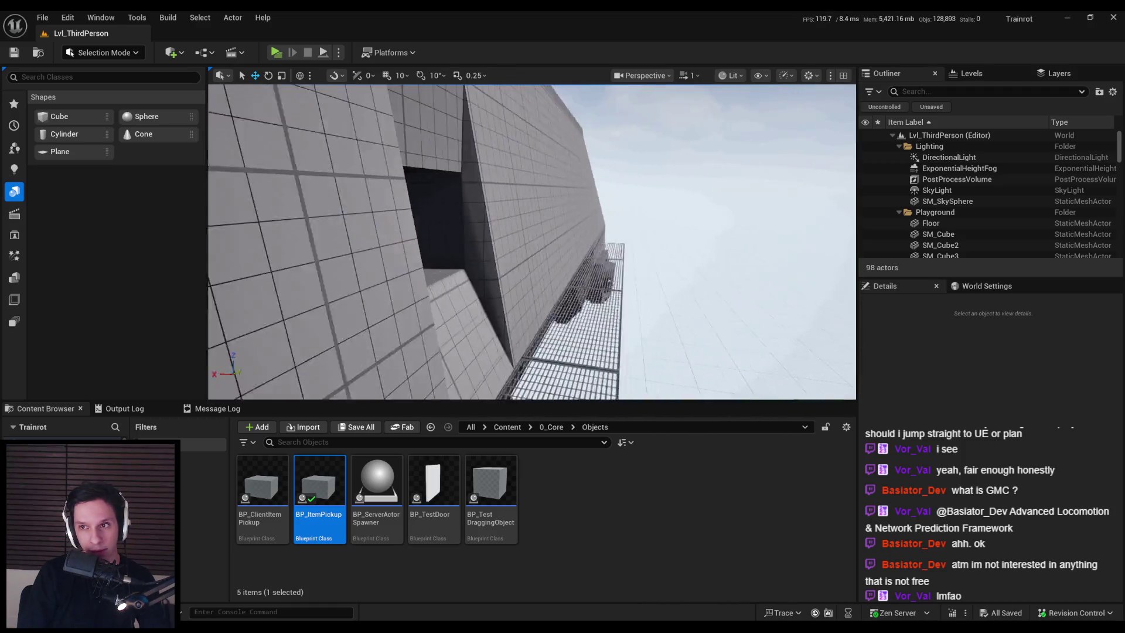
pyautogui.press('w')
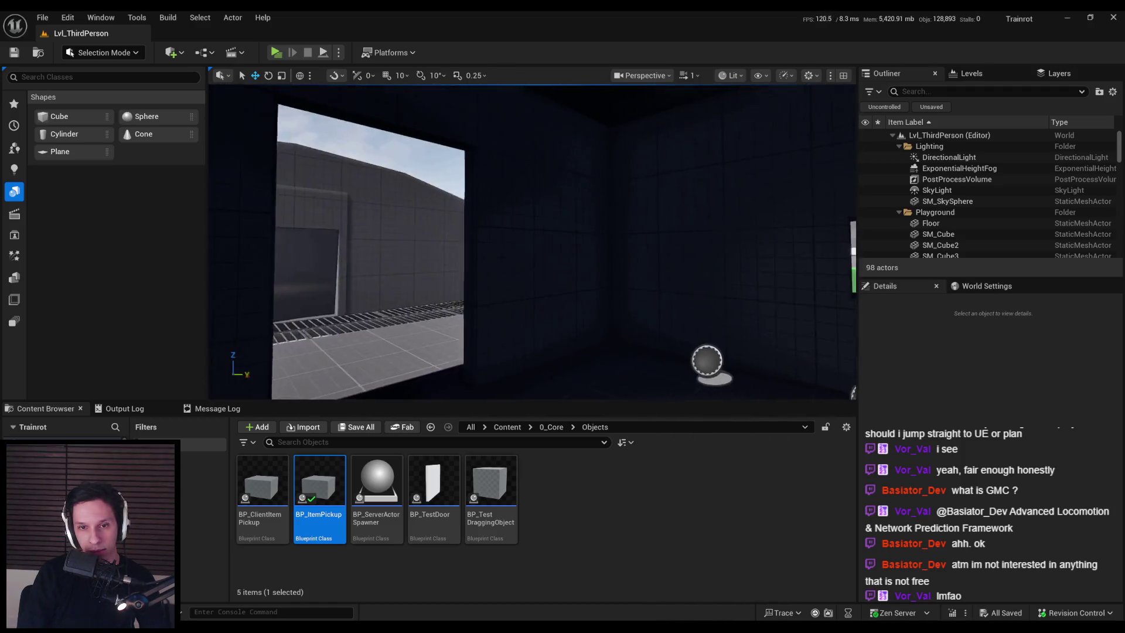
pyautogui.press('w')
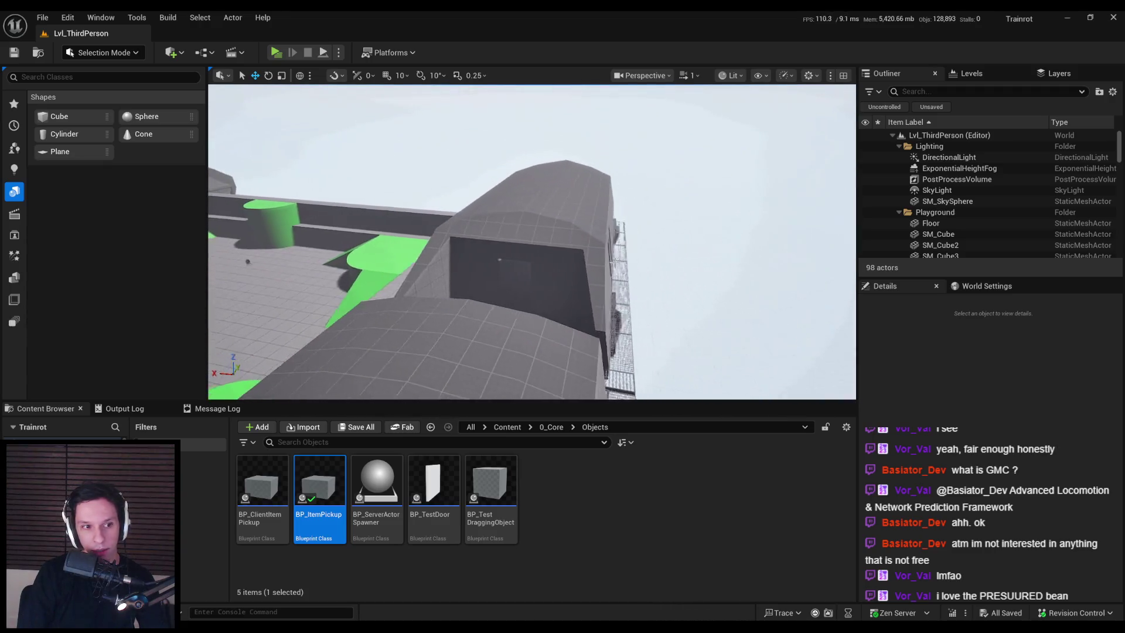
pyautogui.press('w')
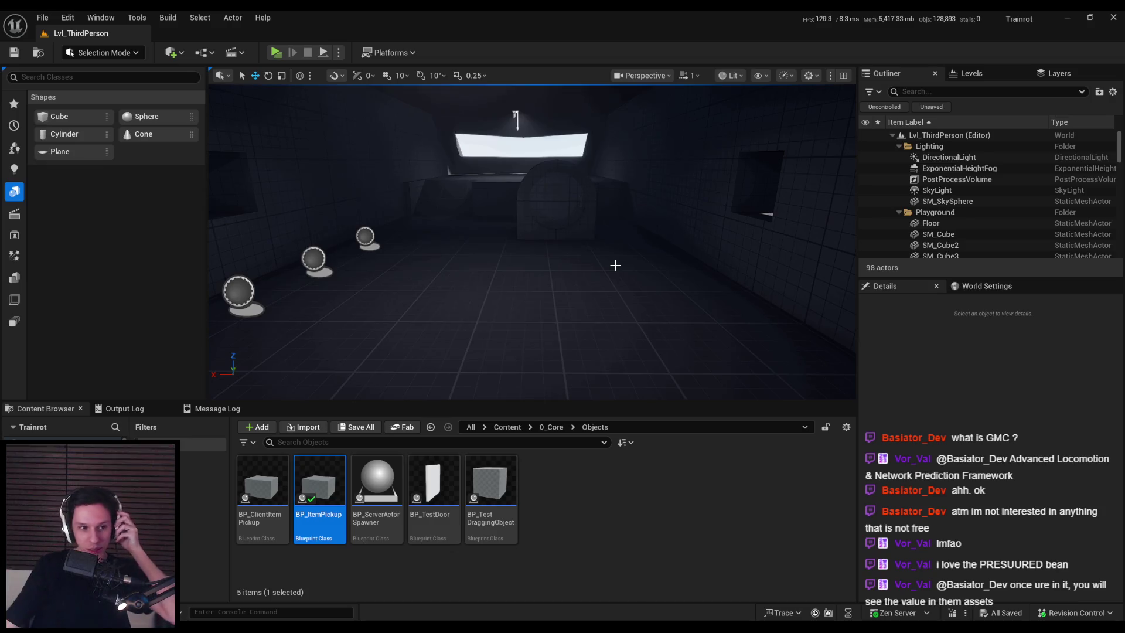
pyautogui.moveTo(610, 253)
pyautogui.mouseDown()
pyautogui.moveTo(616, 281)
pyautogui.moveTo(649, 315)
pyautogui.mouseUp()
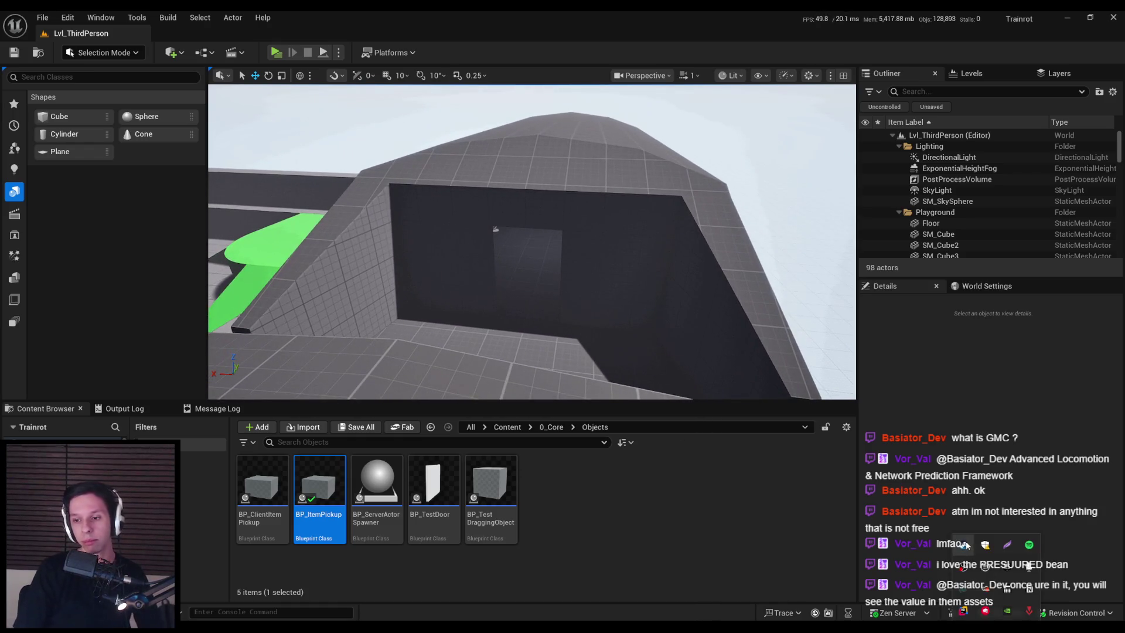
pyautogui.click(965, 545)
# Browse the Suit for Hire store page from the Steam library, then go back to Unreal.
pyautogui.moveTo(99, 39)
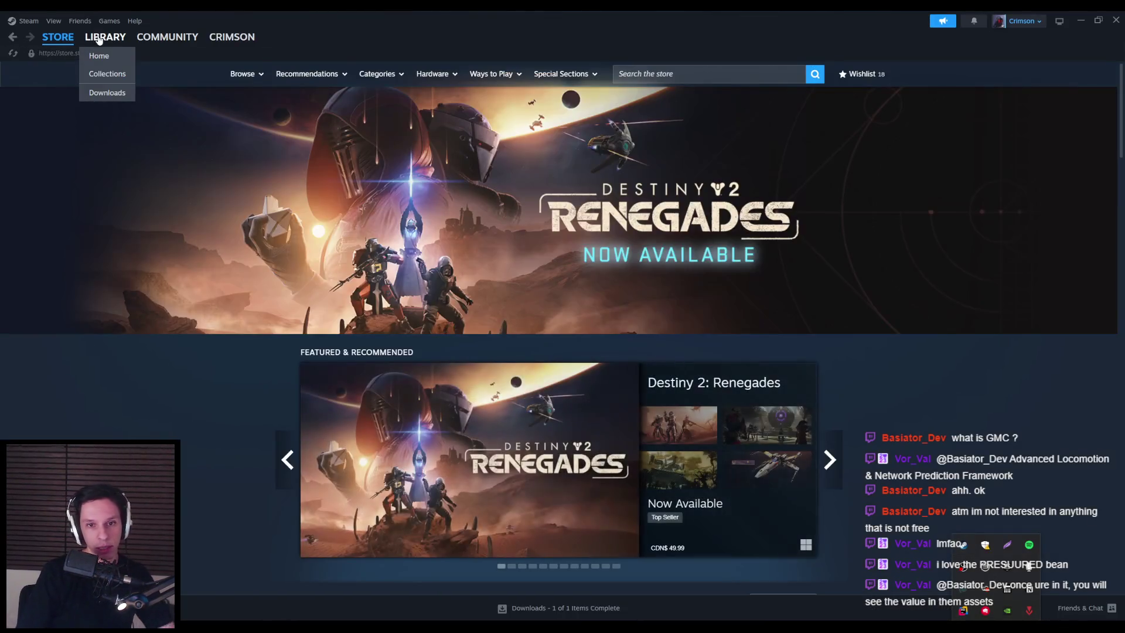
pyautogui.click(100, 39)
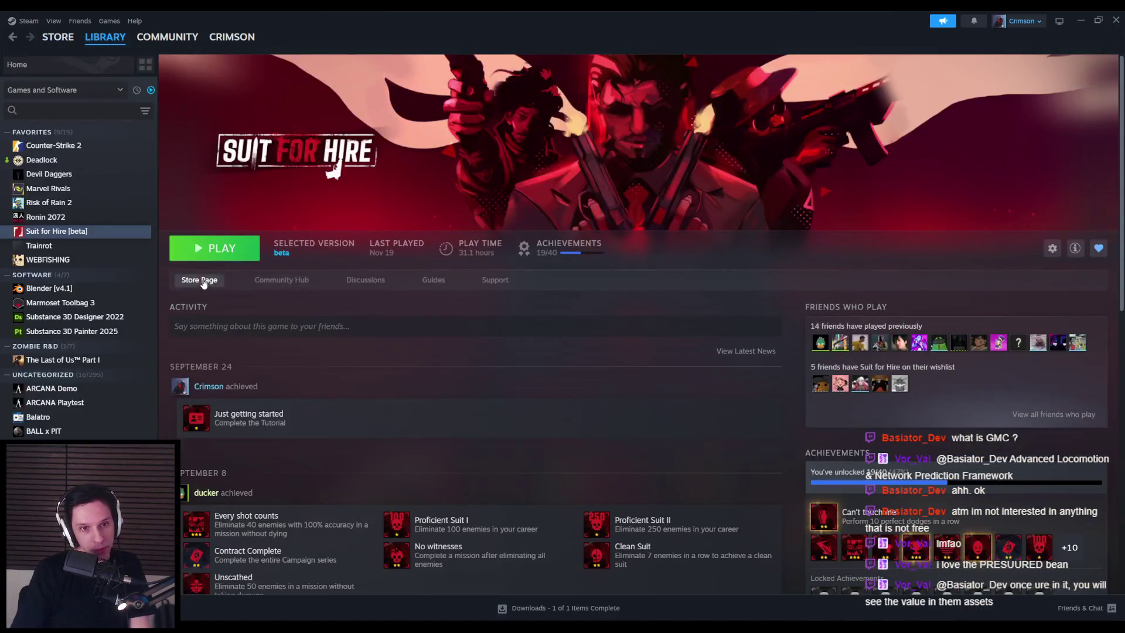
pyautogui.click(202, 281)
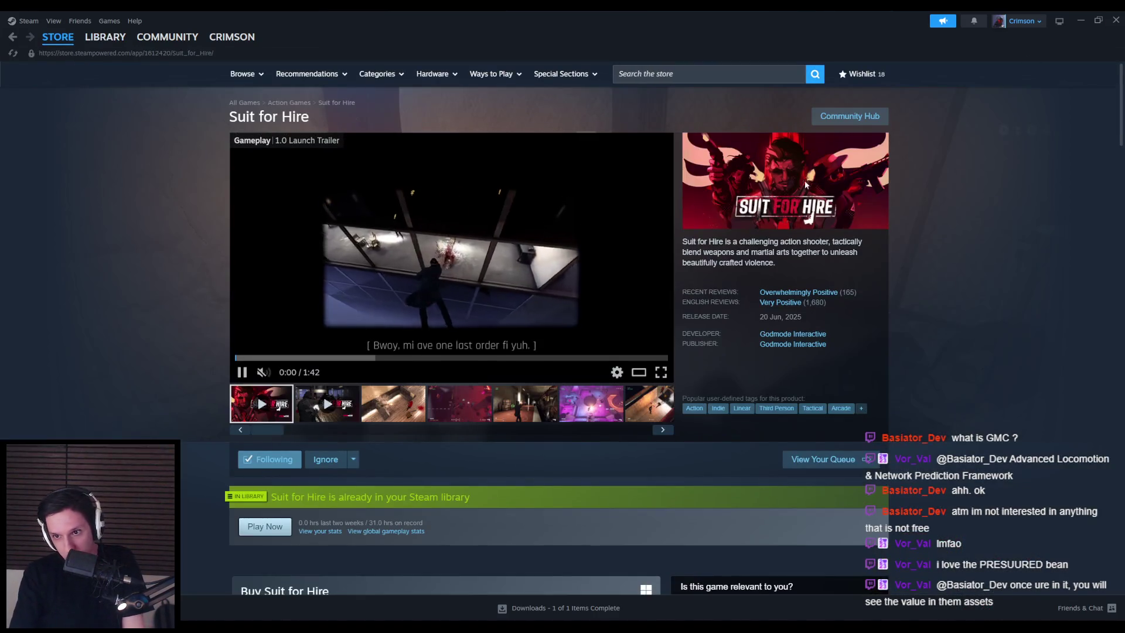
pyautogui.scroll(-5, 990, 246)
pyautogui.scroll(5, 990, 246)
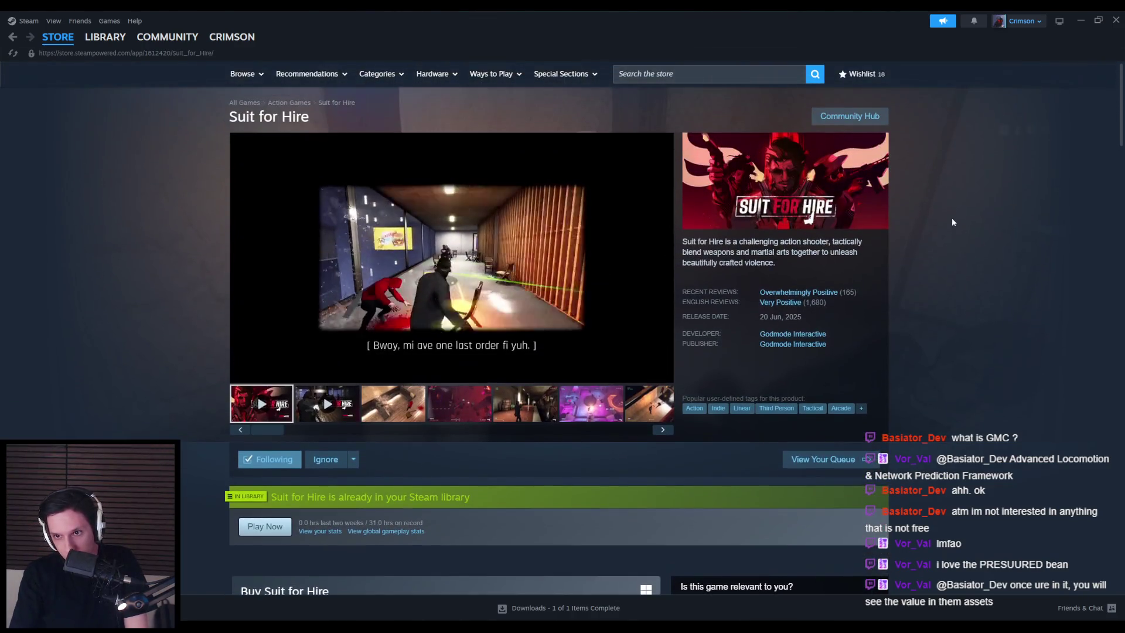
pyautogui.click(1116, 20)
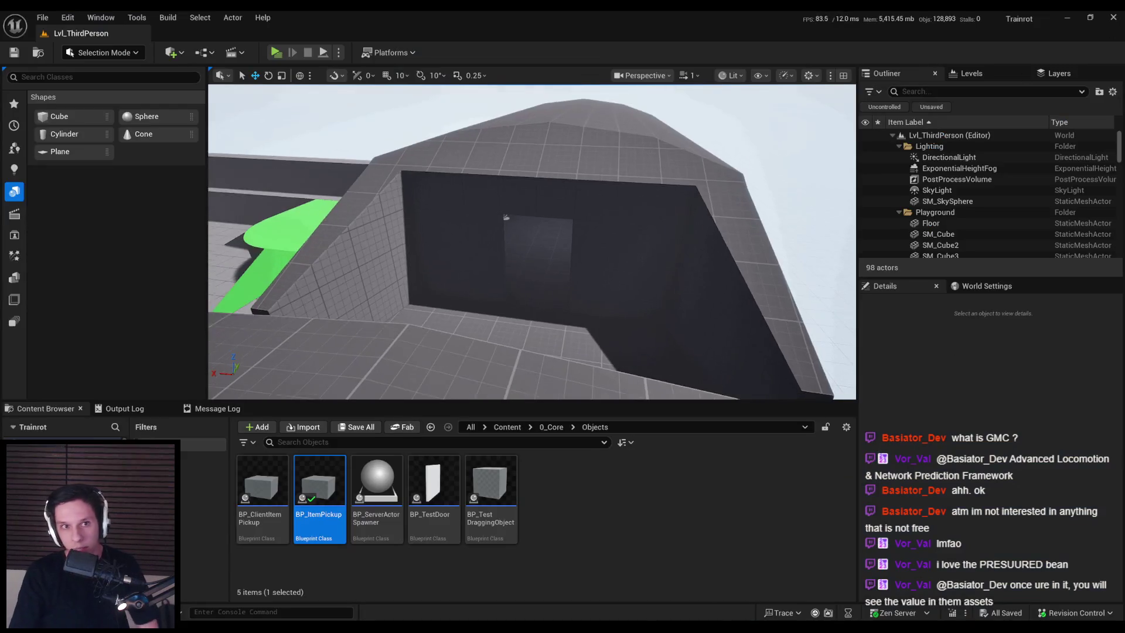
# Position the viewport camera inside the dark room and launch the three-player listen-server preview.
pyautogui.moveTo(464, 292); pyautogui.dragTo(440, 278)
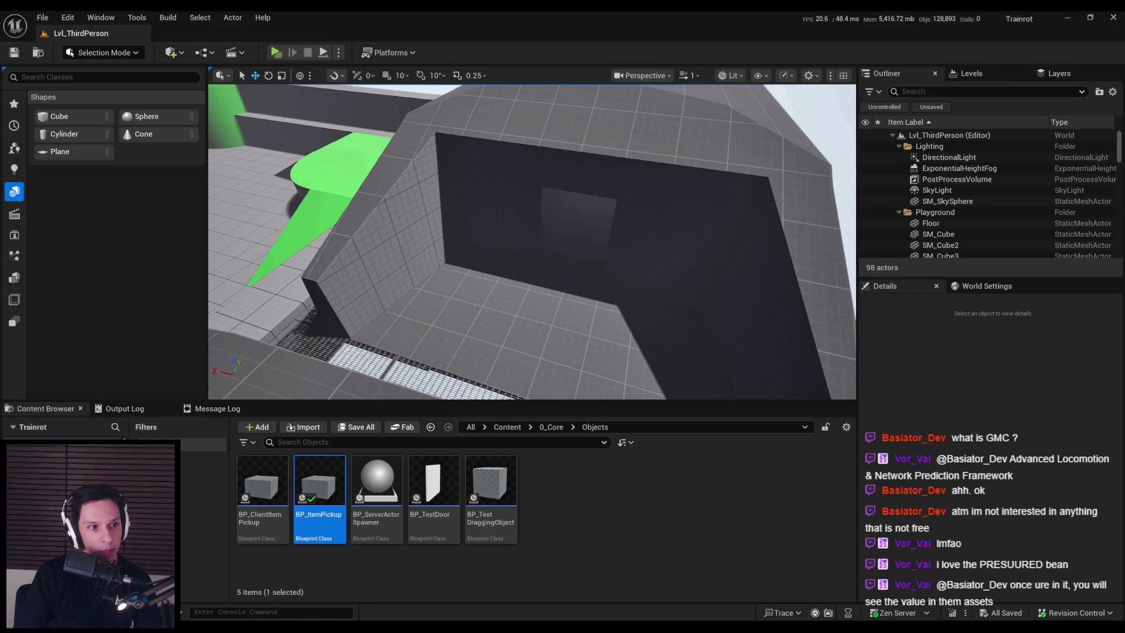
pyautogui.moveTo(371, 204); pyautogui.dragTo(368, 167)
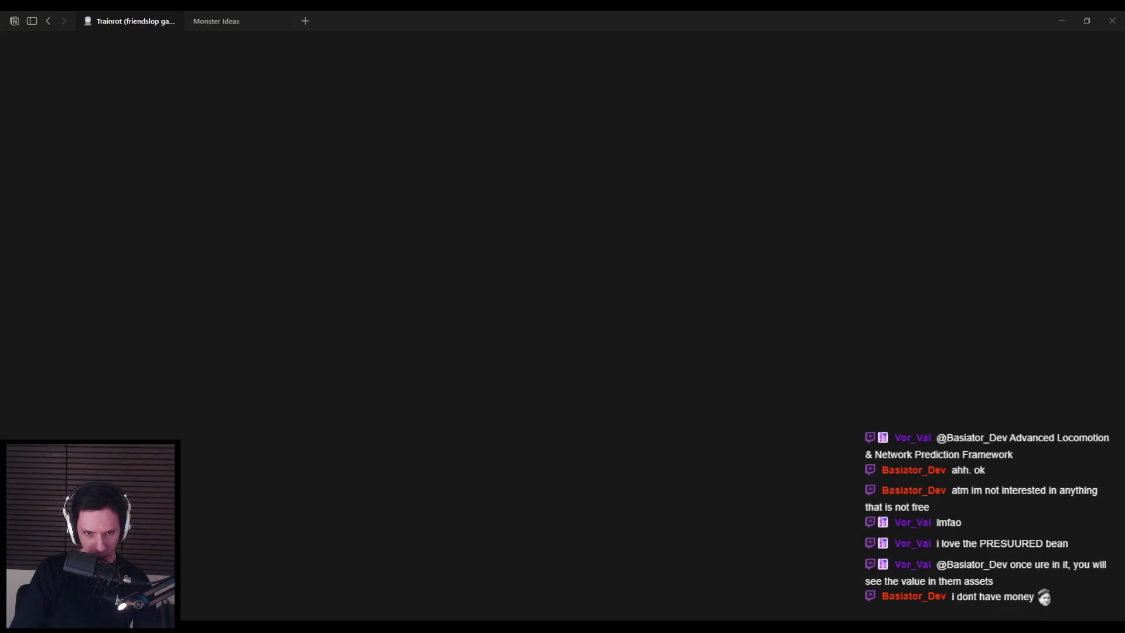
pyautogui.hotkey('alt', 'p')
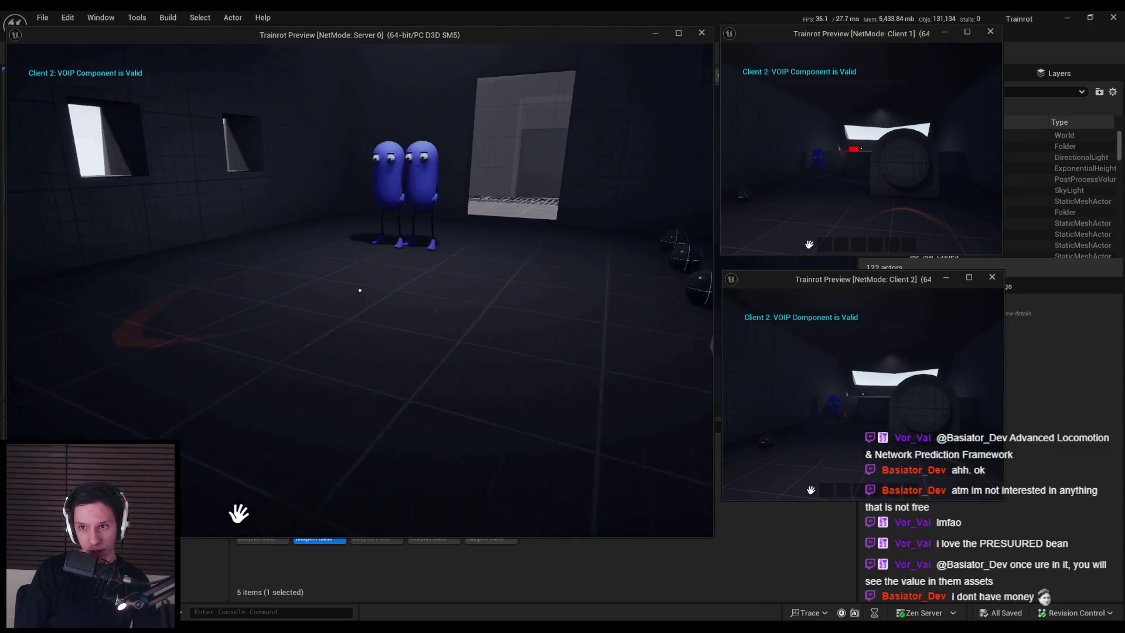
# Walk the server player around the room, past the hatch and lit opening, up to the blue beans.
pyautogui.press('w')
pyautogui.press('w')
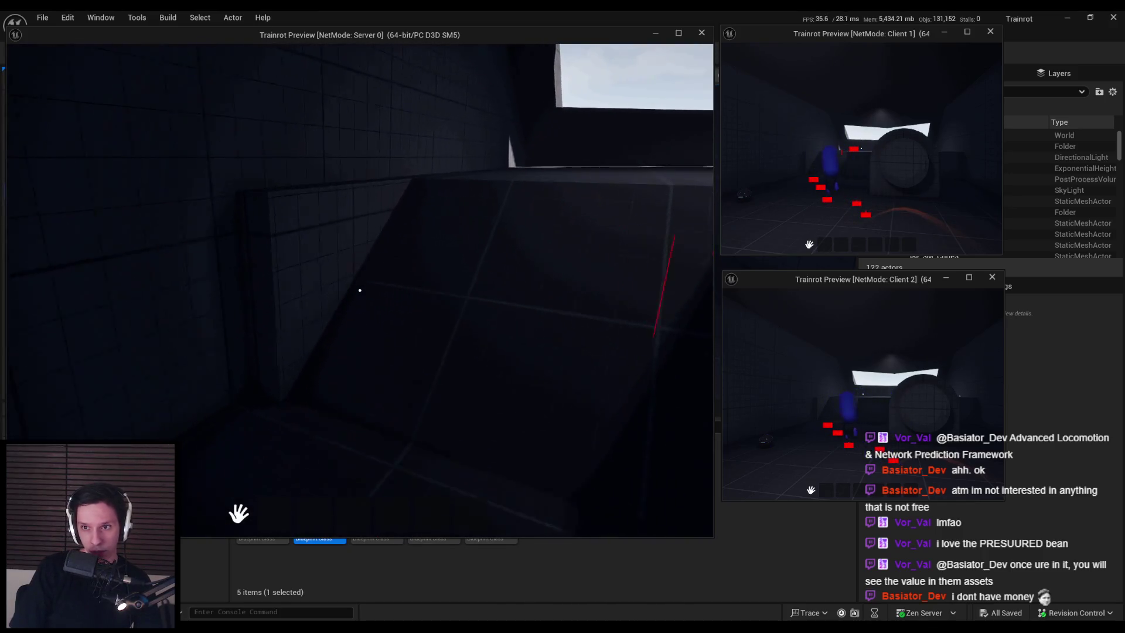
pyautogui.press('w')
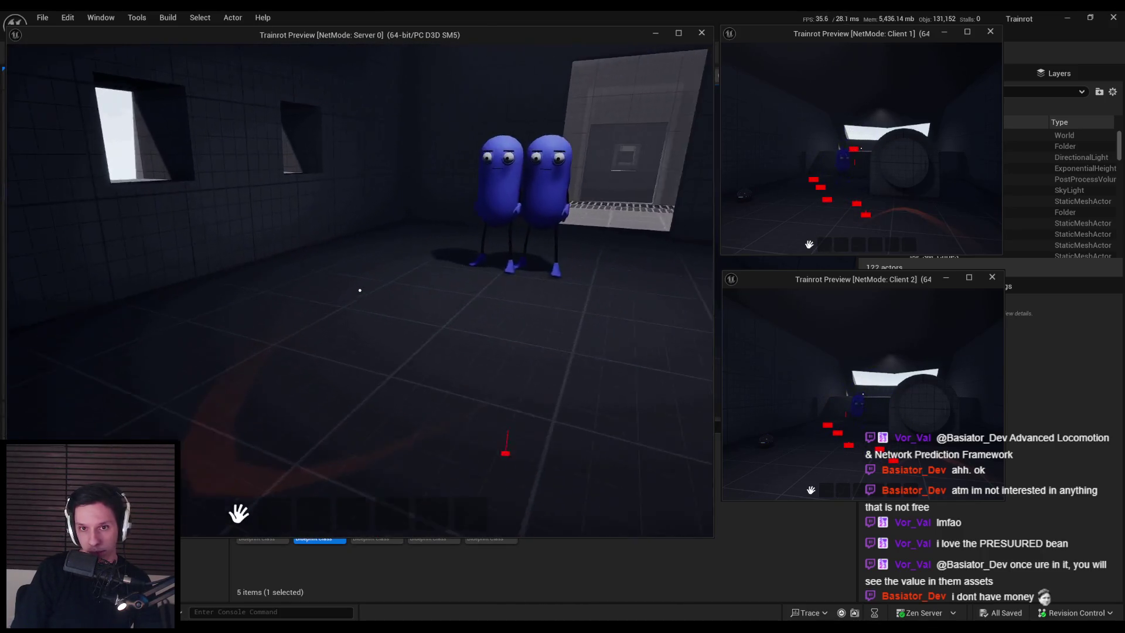
pyautogui.press('w')
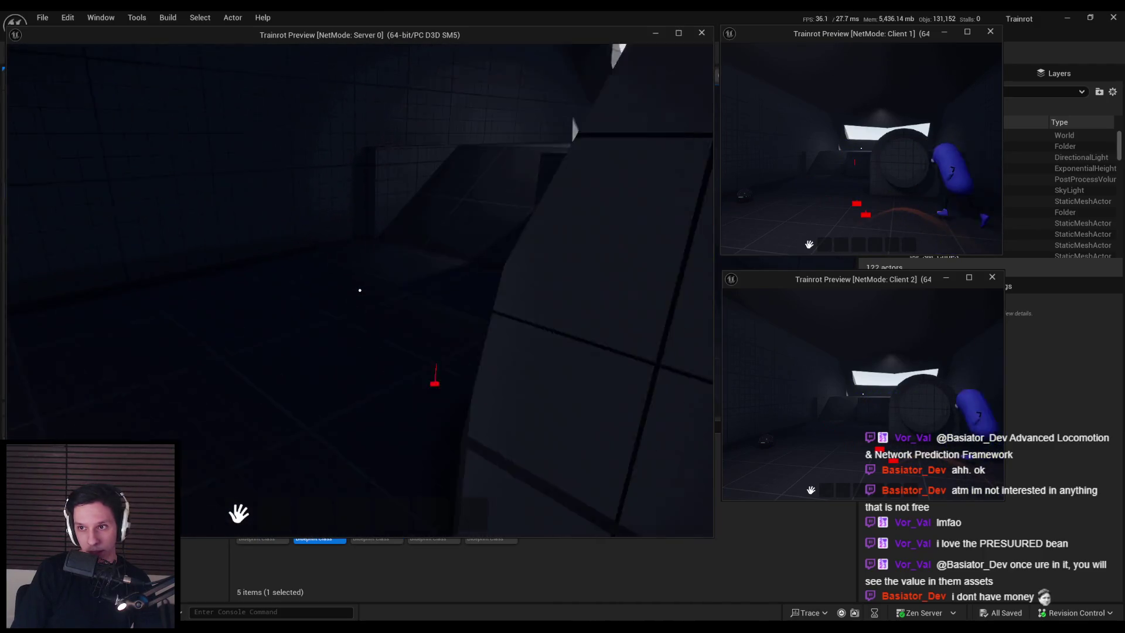
pyautogui.press('w')
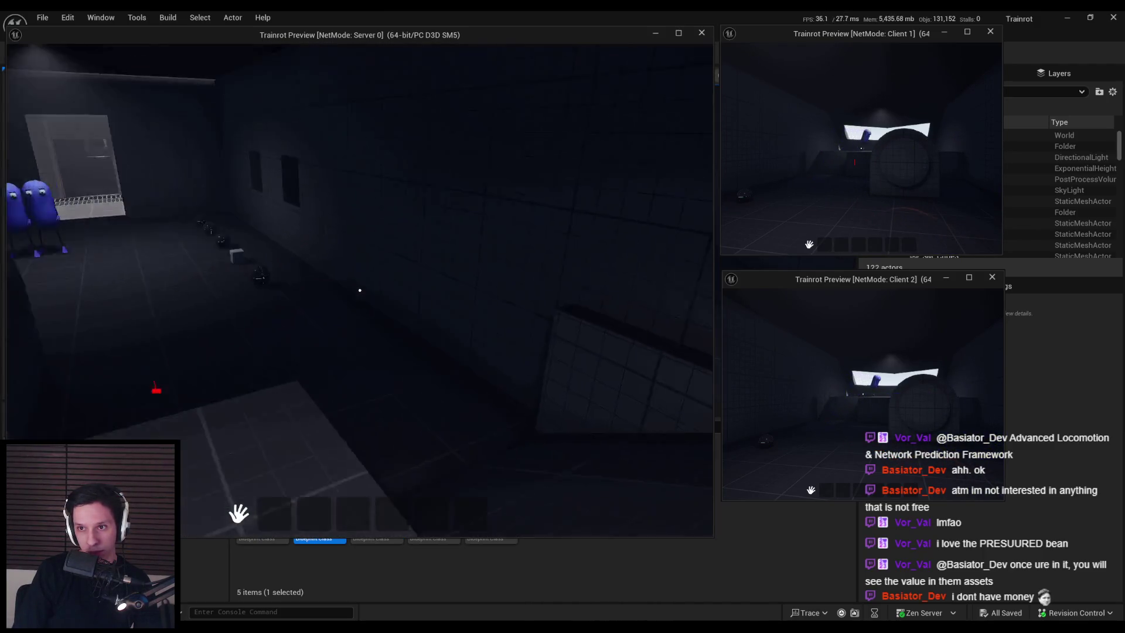
pyautogui.press('w')
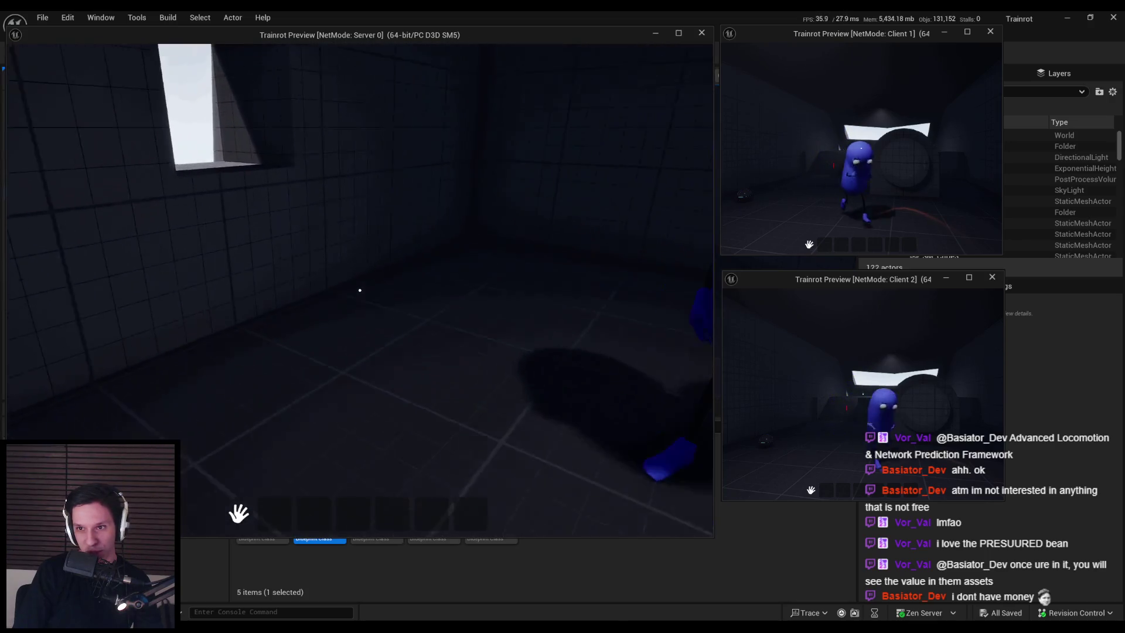
pyautogui.press('w')
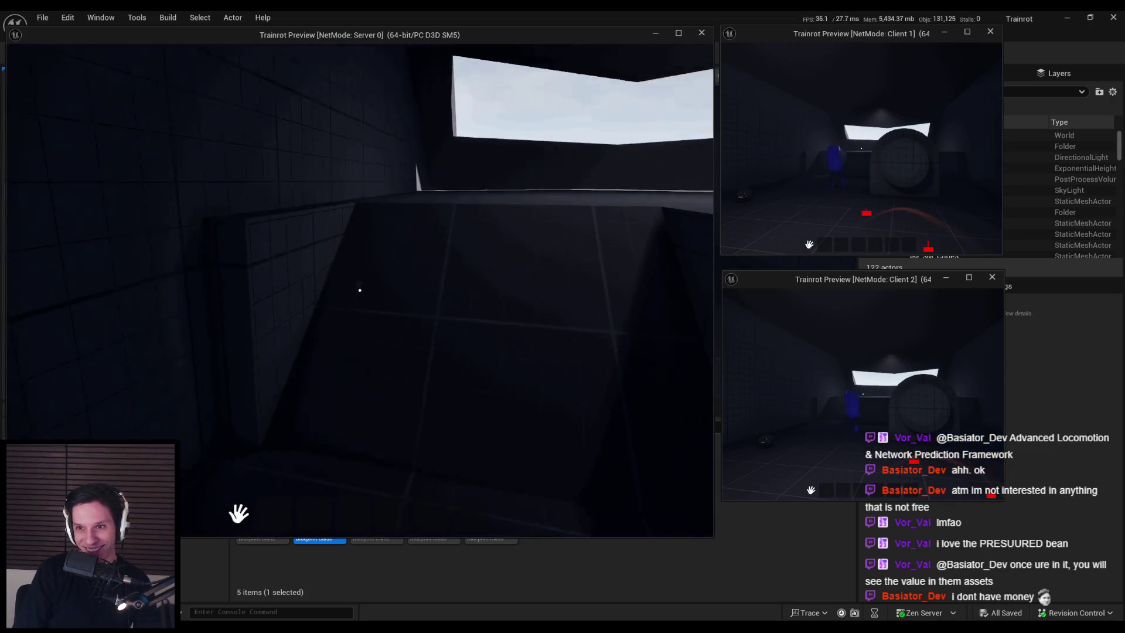
pyautogui.press('w')
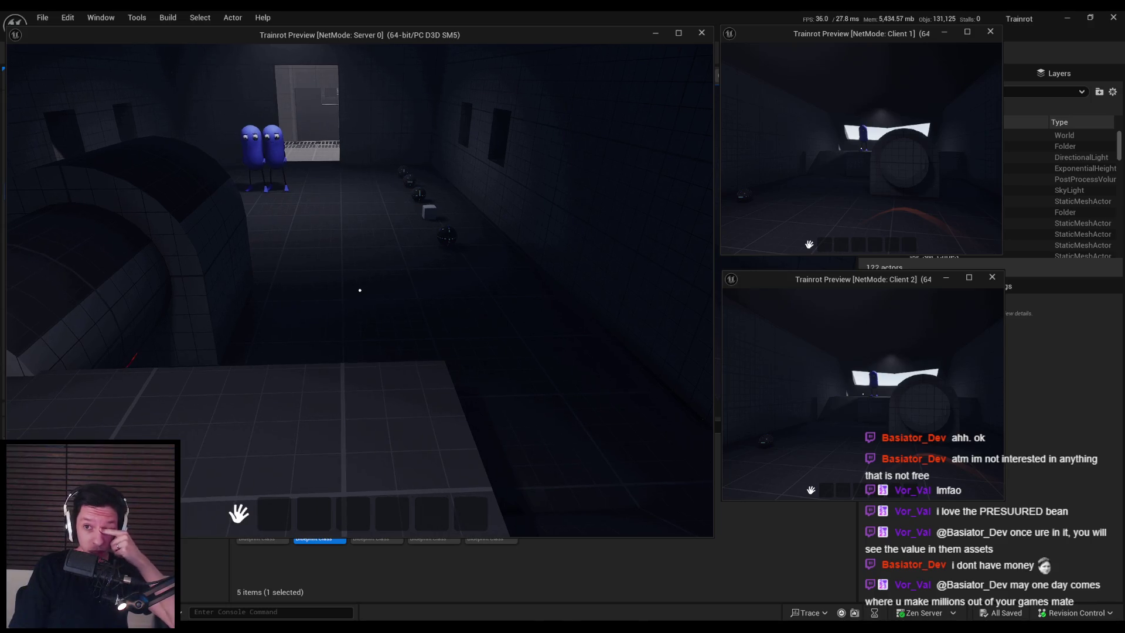
pyautogui.press('w')
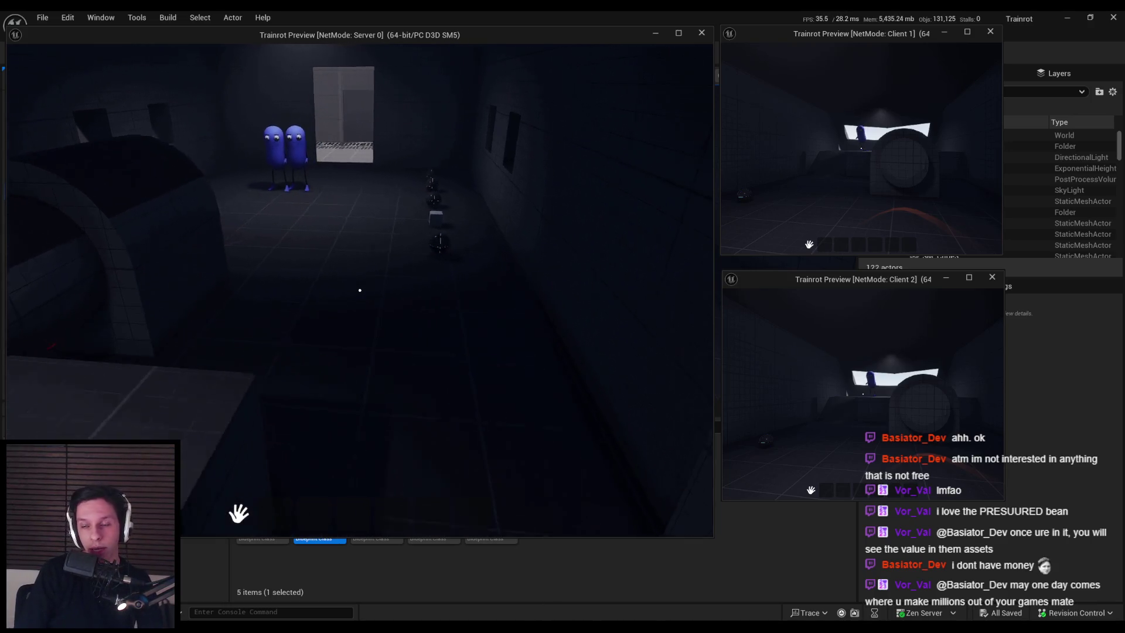
pyautogui.press('w')
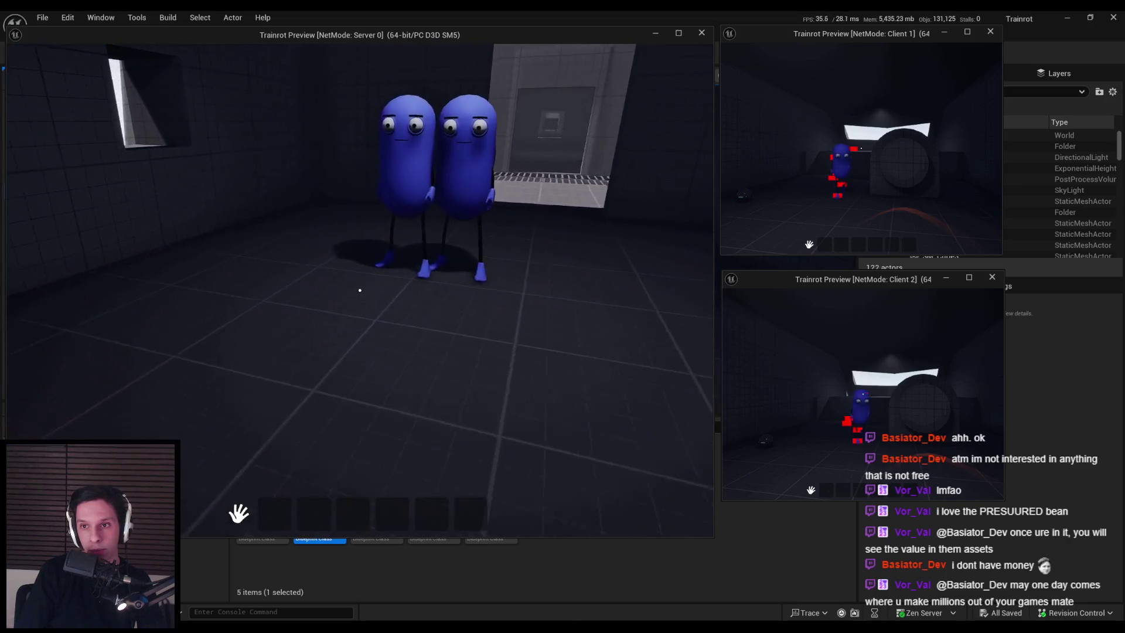
# Move back and forth around the two blue bean characters while both clients mirror it.
pyautogui.press('s')
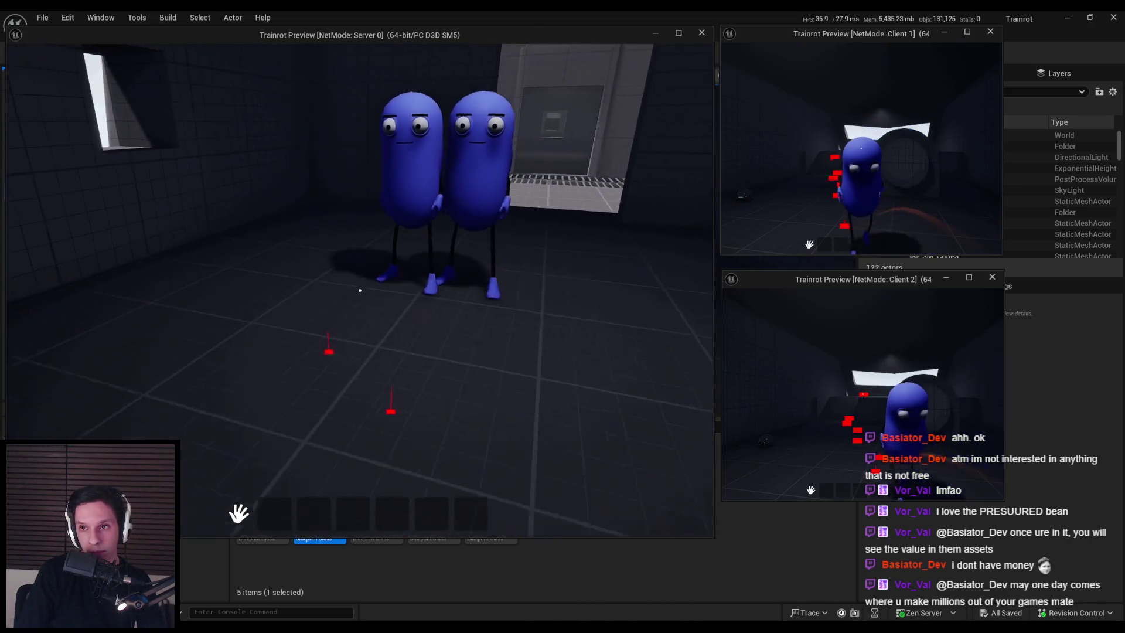
pyautogui.press('w')
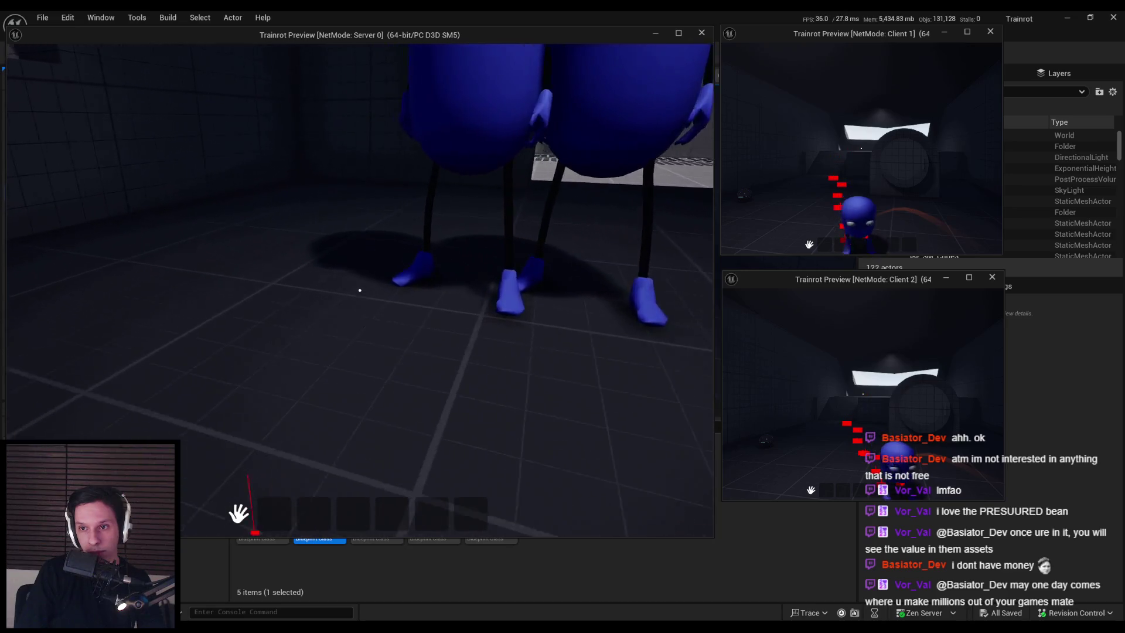
pyautogui.press('s')
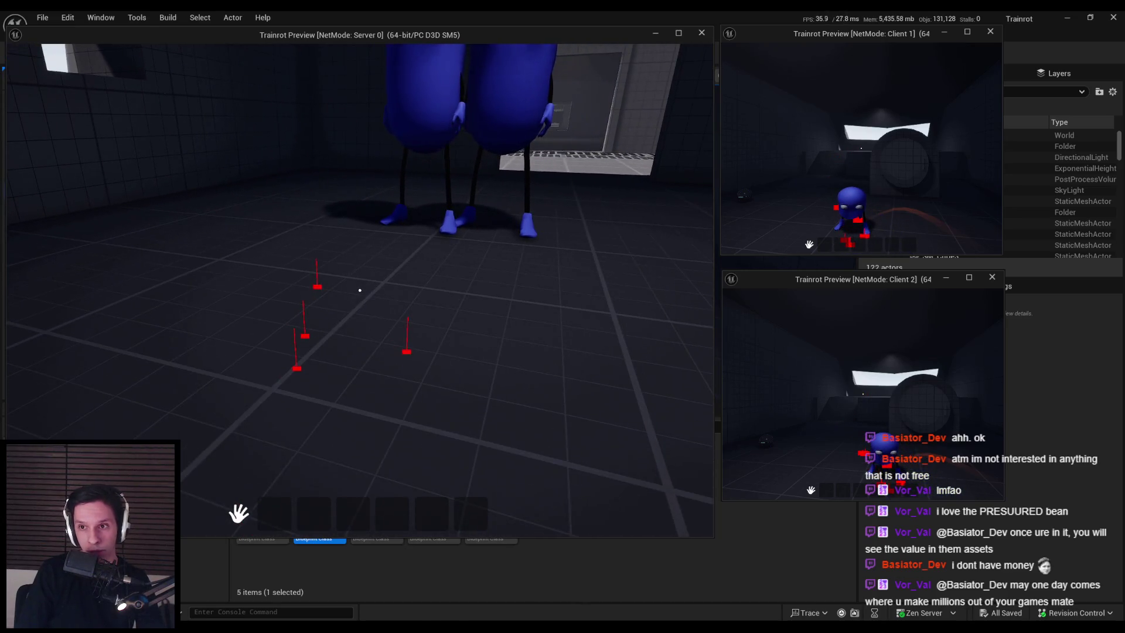
pyautogui.press('s')
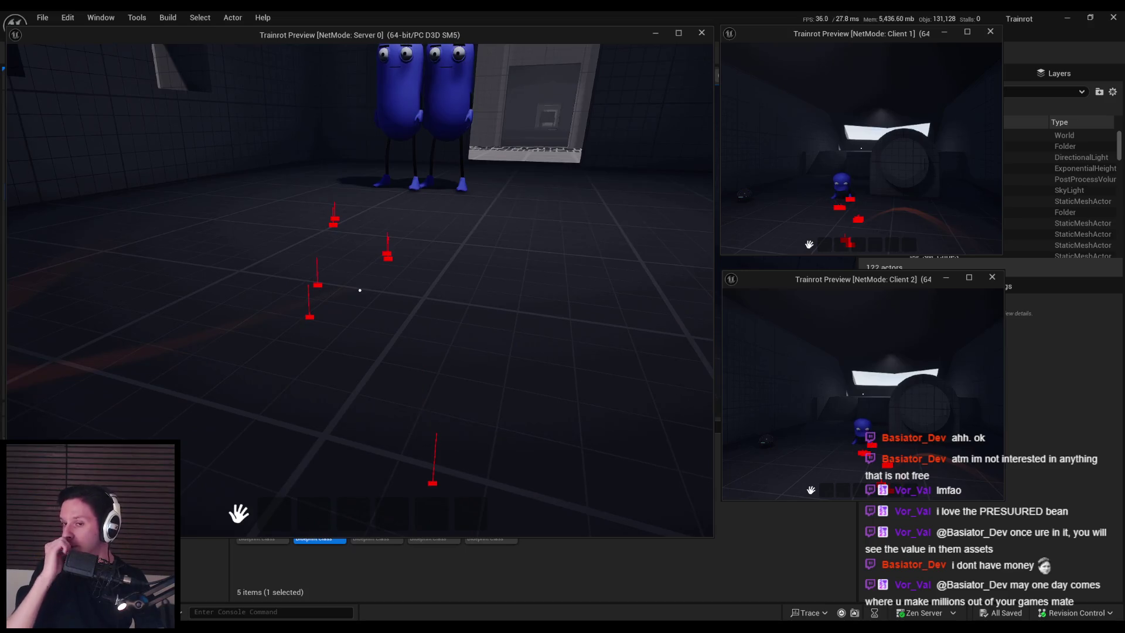
pyautogui.press('w')
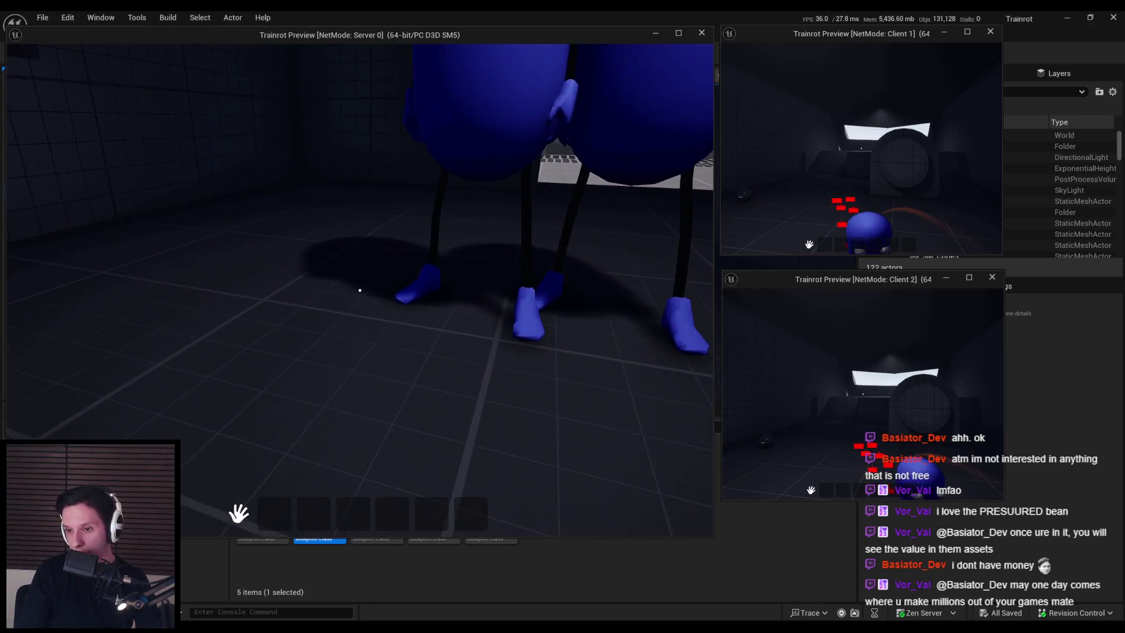
pyautogui.moveTo(360, 291)
pyautogui.press('w')
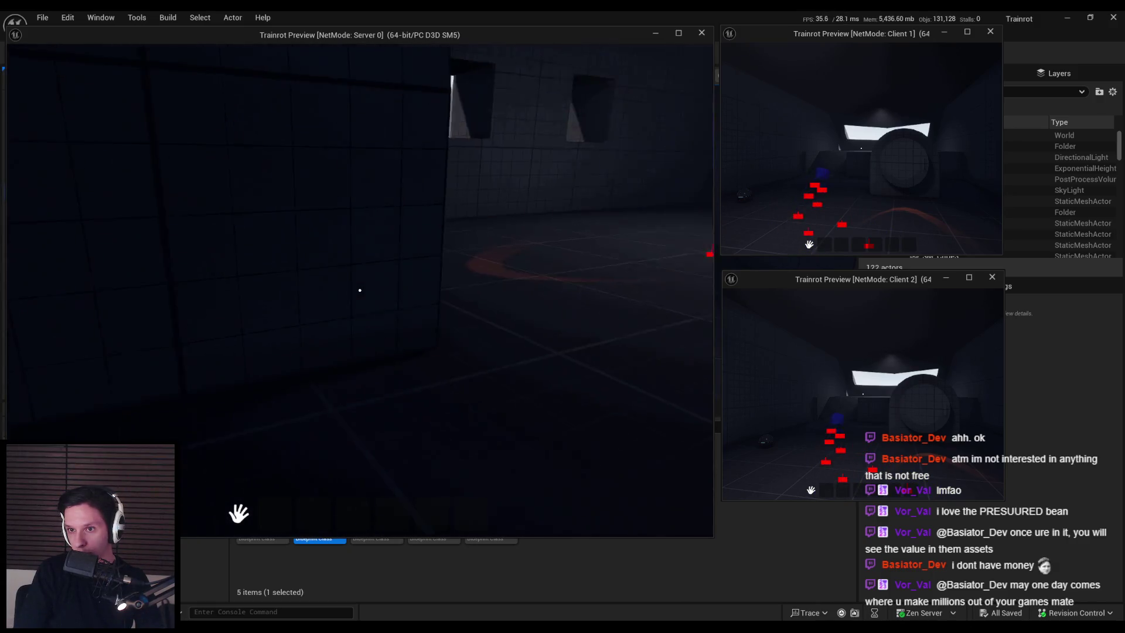
pyautogui.press('s')
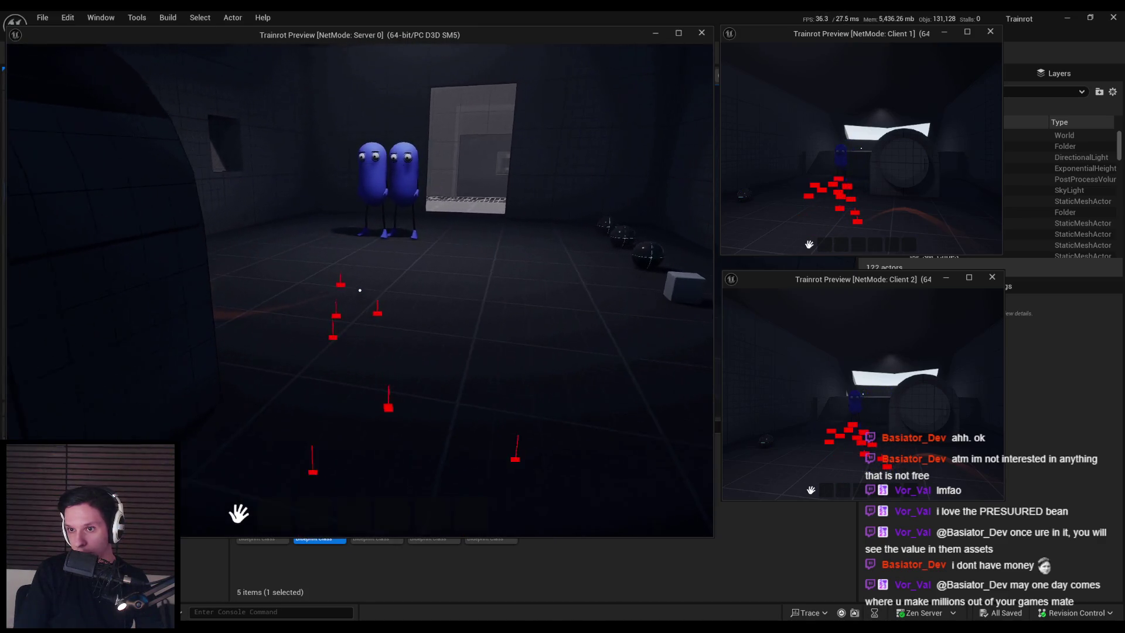
pyautogui.press('w')
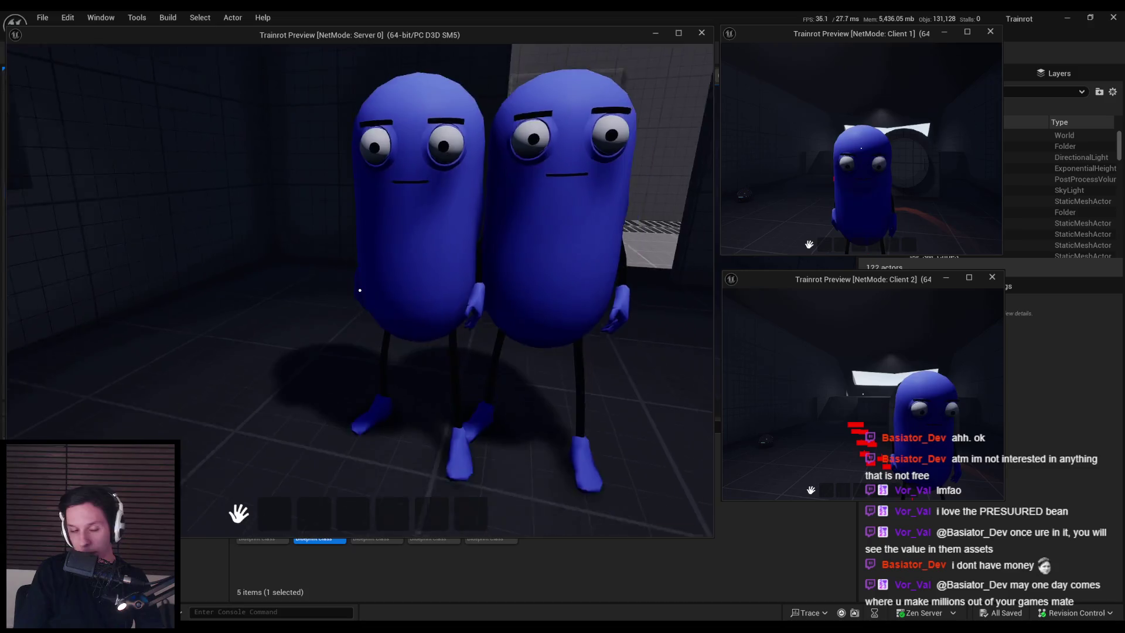
pyautogui.press('w')
pyautogui.press('s')
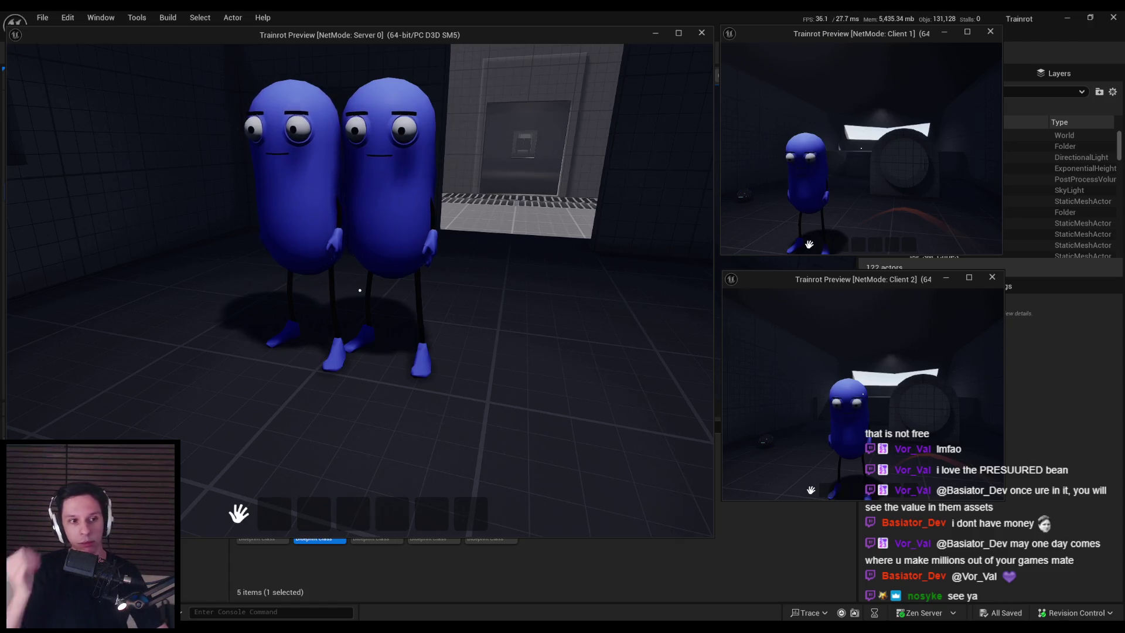
pyautogui.press('s')
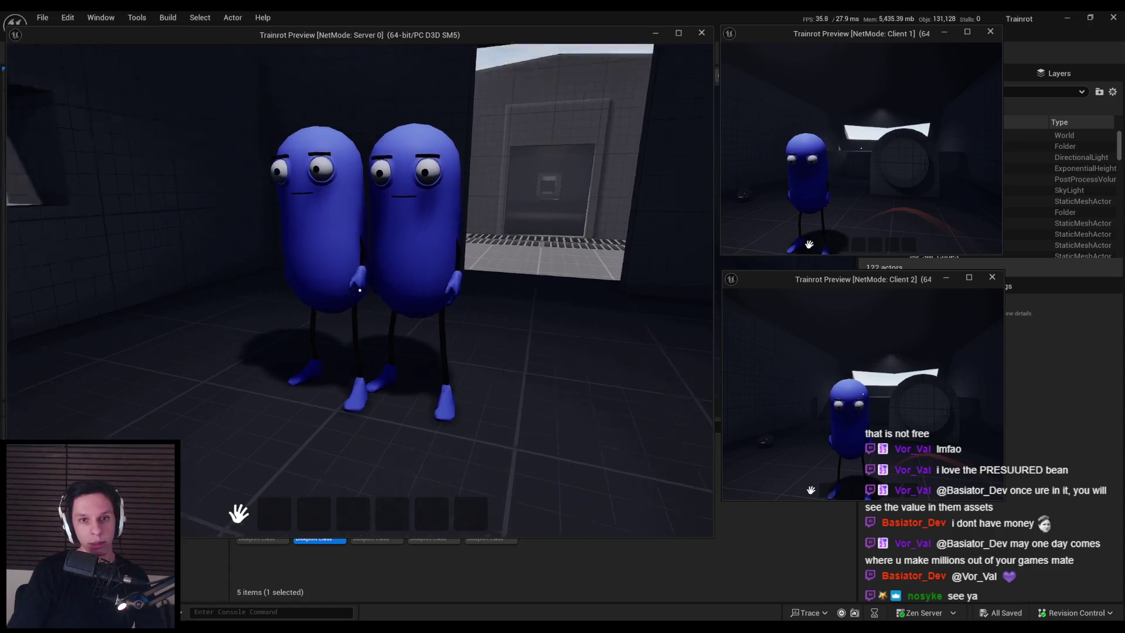